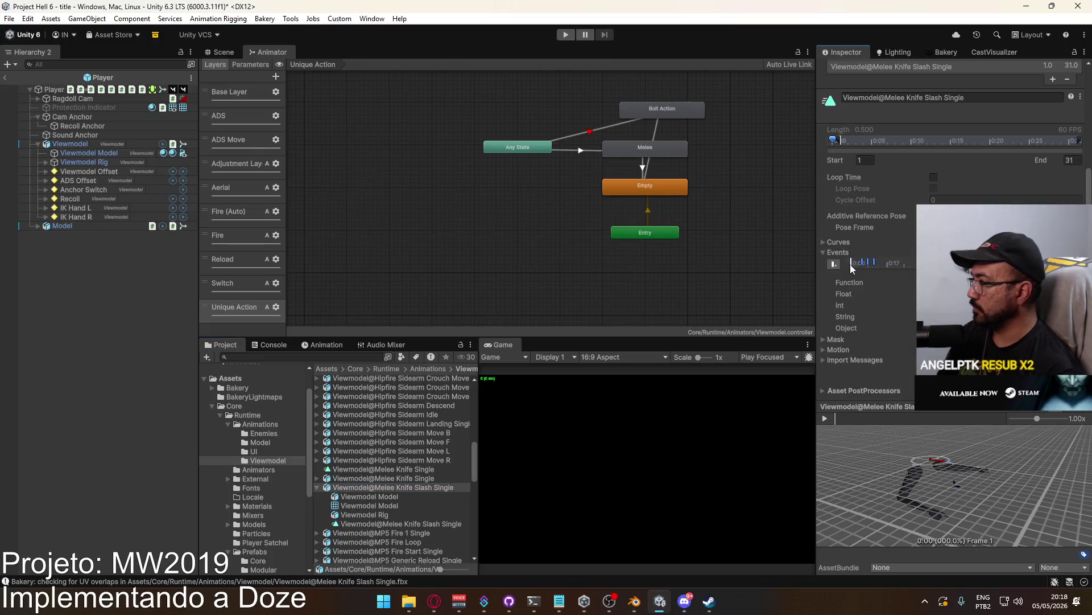
- Clear the imported clip's event markers and duplicate the Melee Knife Slash Single clip as a standalone copy
key(Delete)
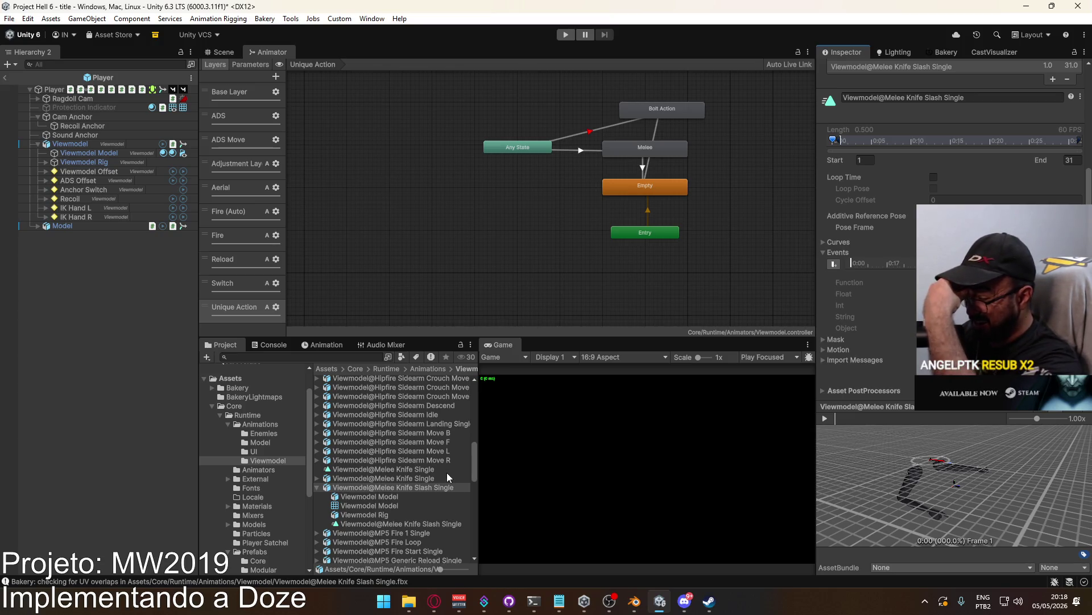
click(413, 524)
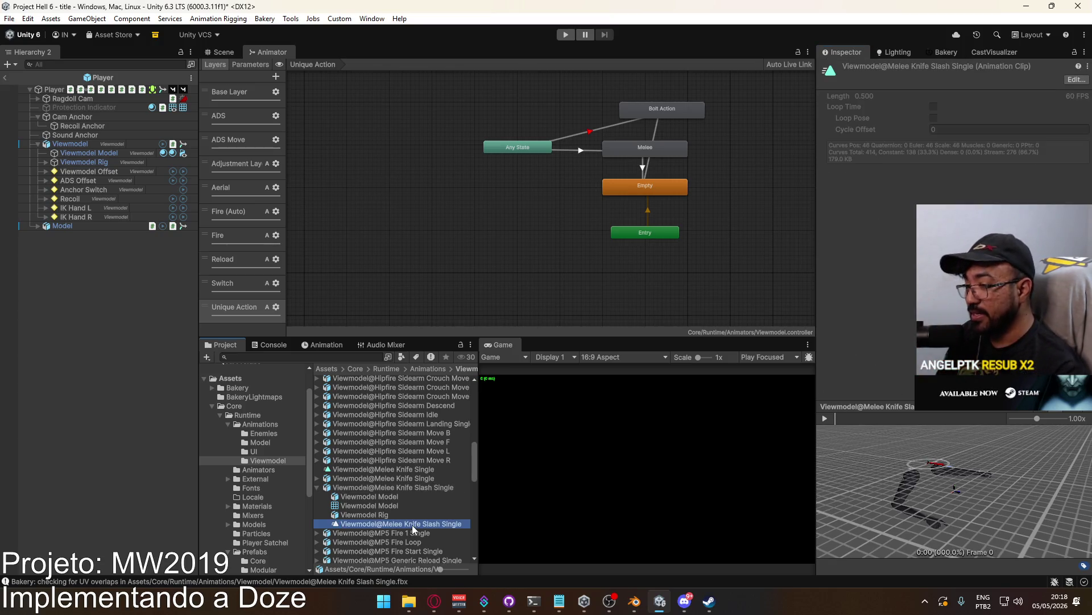
key(ctrl+d)
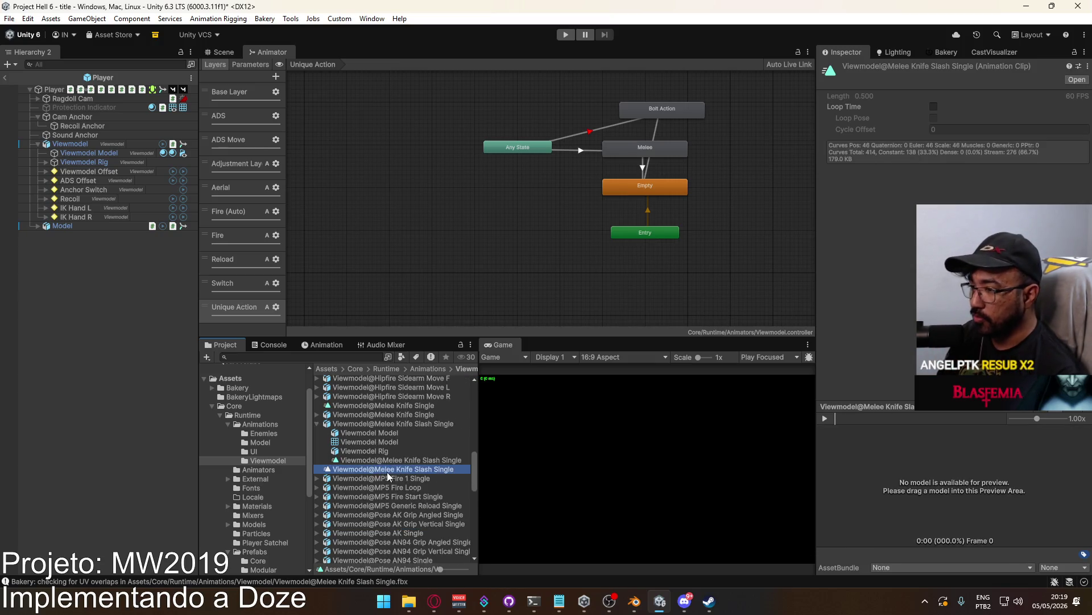
- Inspect the Melee Knife Single clip's MeleeActiveFrame event, stepping the playhead past frame 11
double_click(391, 407)
click(408, 369)
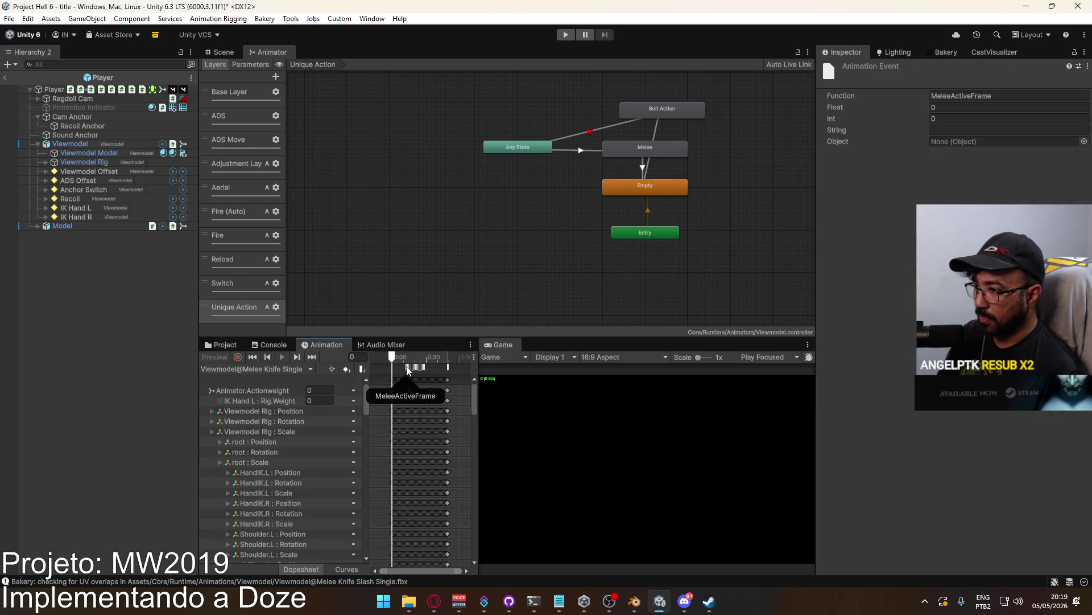
scroll(393, 389, up, 5)
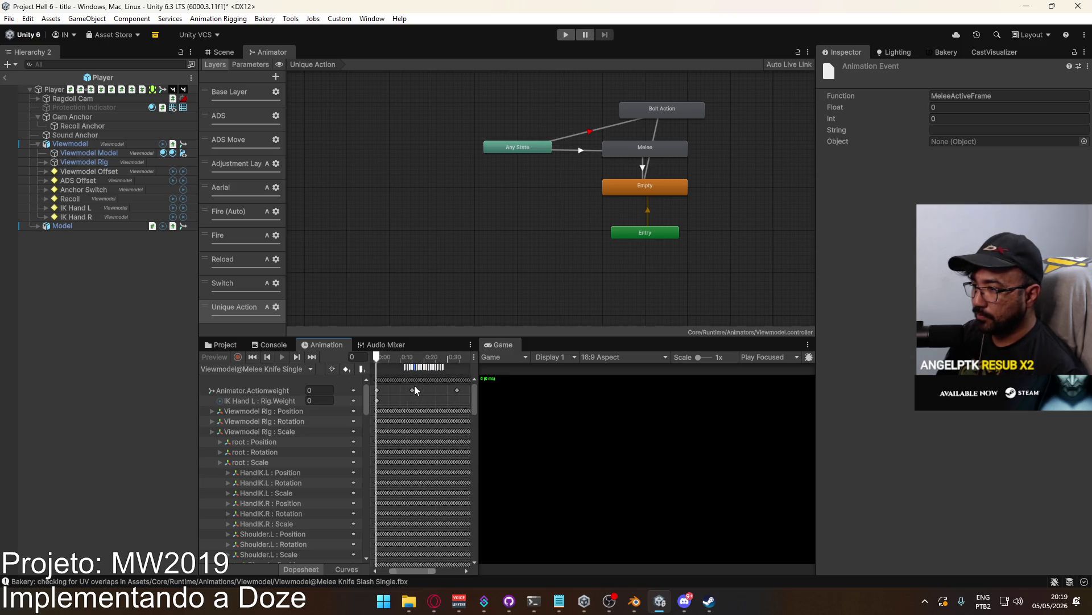
scroll(415, 388, up, 1)
click(402, 357)
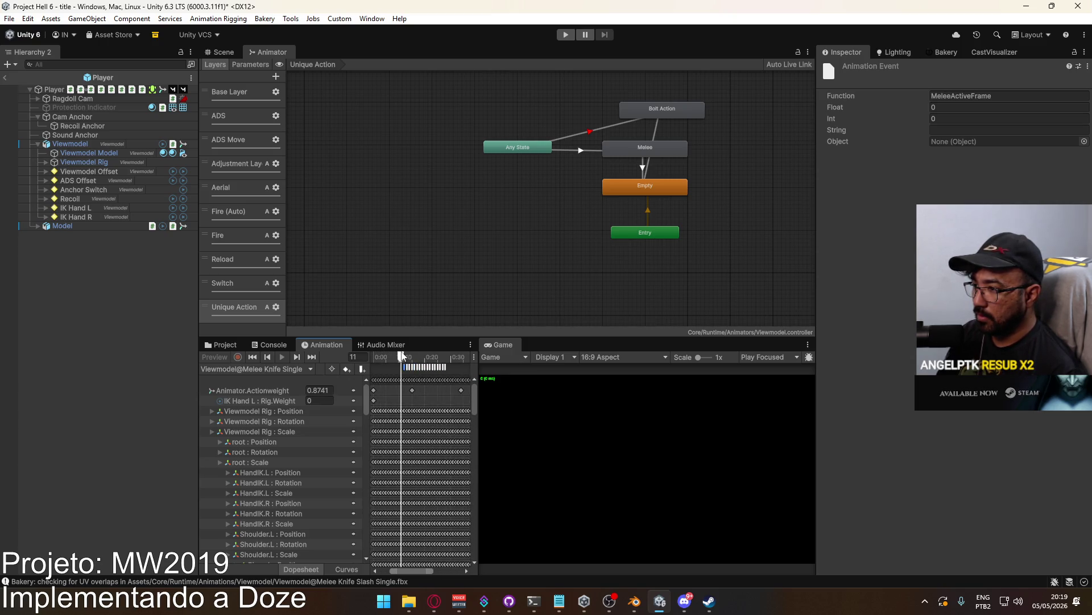
key(period)
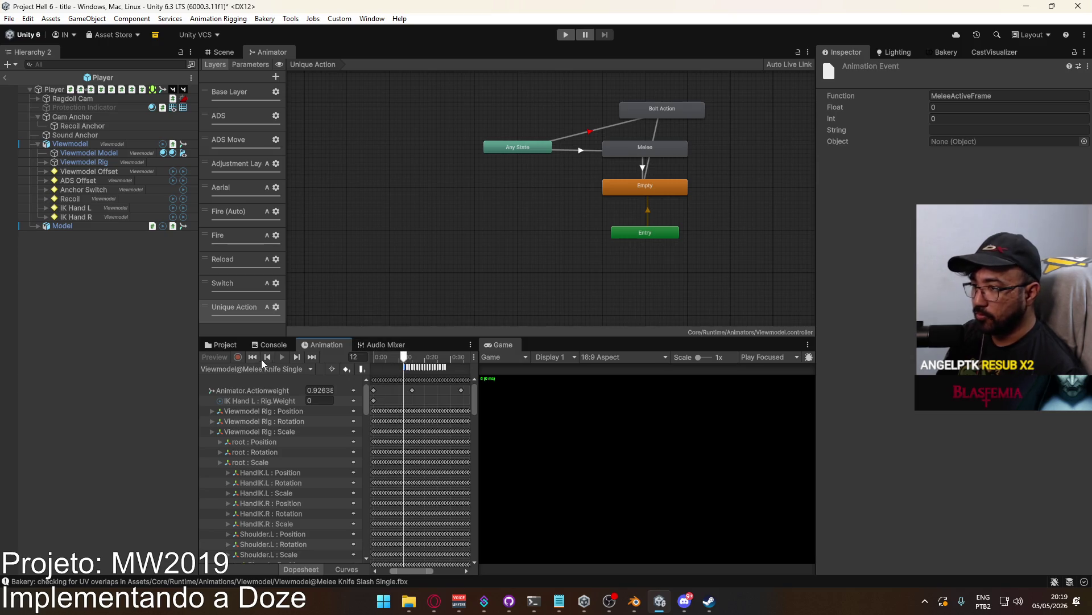
- Check the standalone slash clip at frame 1, then show the slash FBX's import settings
click(241, 343)
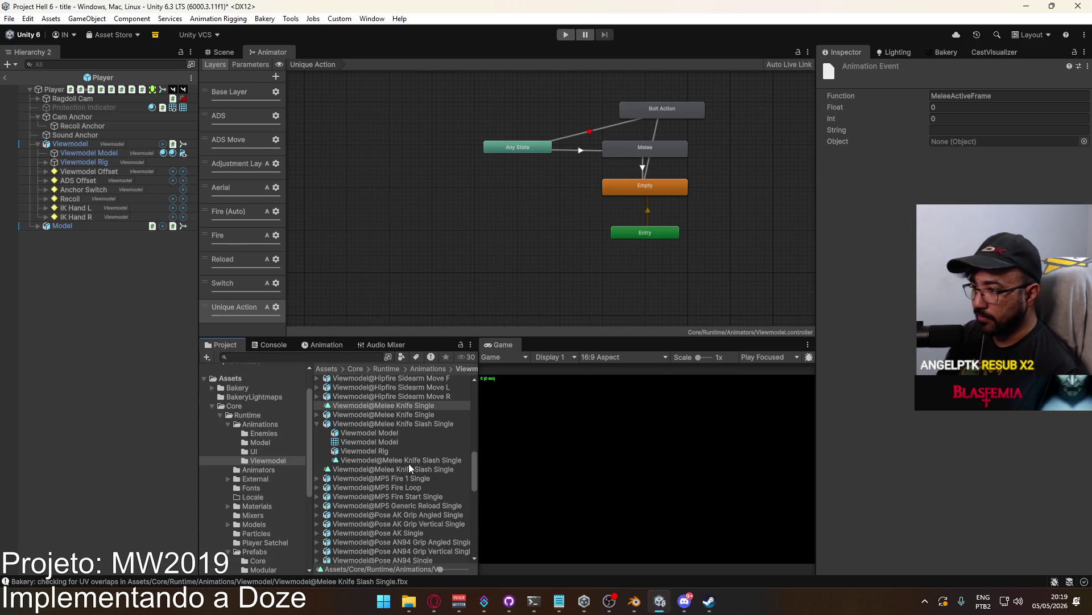
double_click(371, 469)
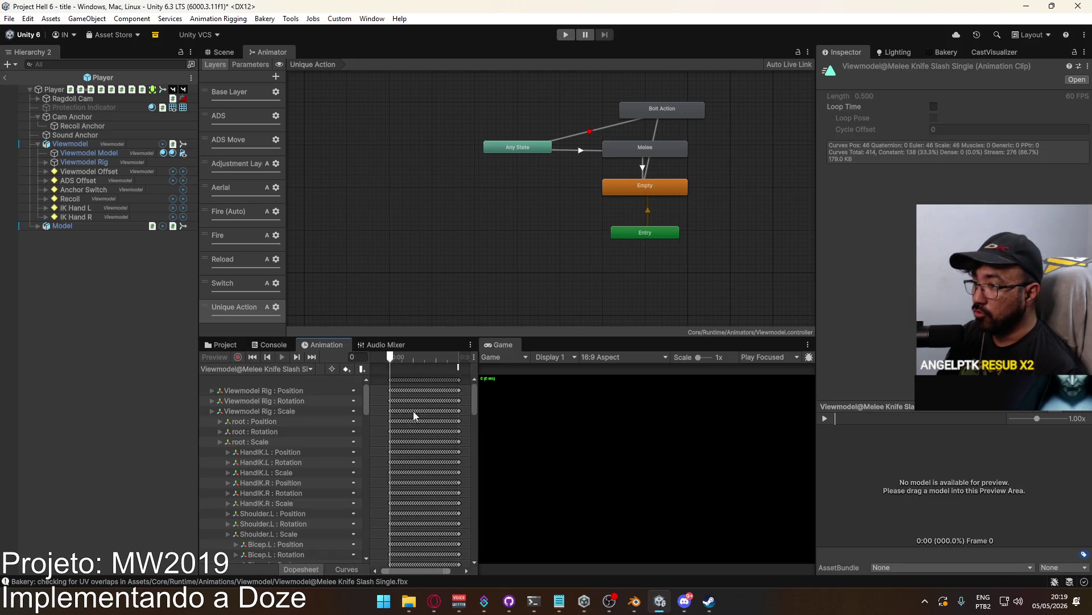
scroll(415, 415, up, 2)
click(381, 358)
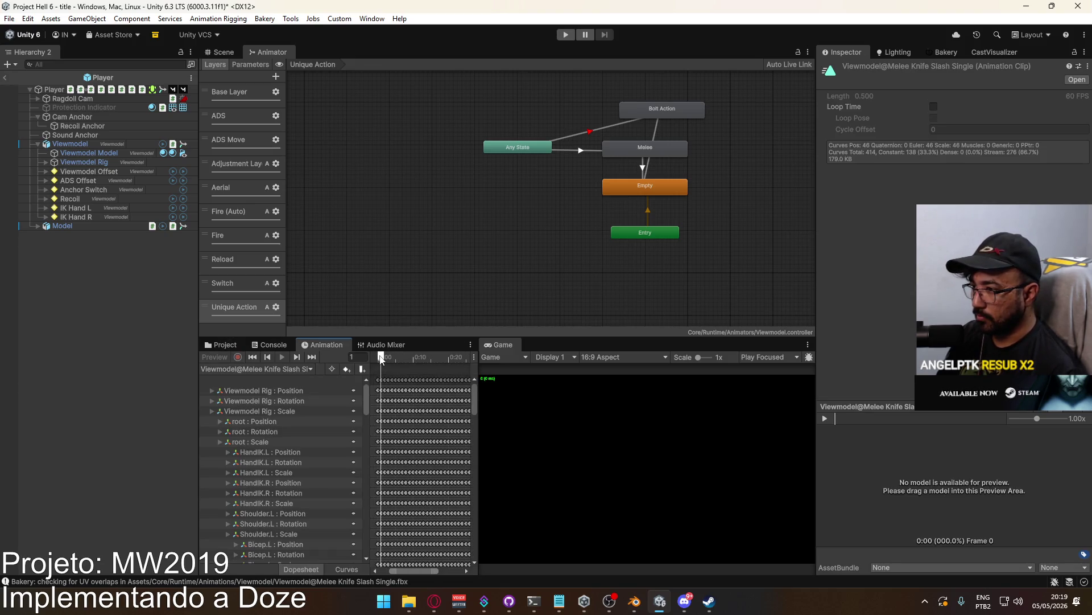
click(221, 344)
click(353, 424)
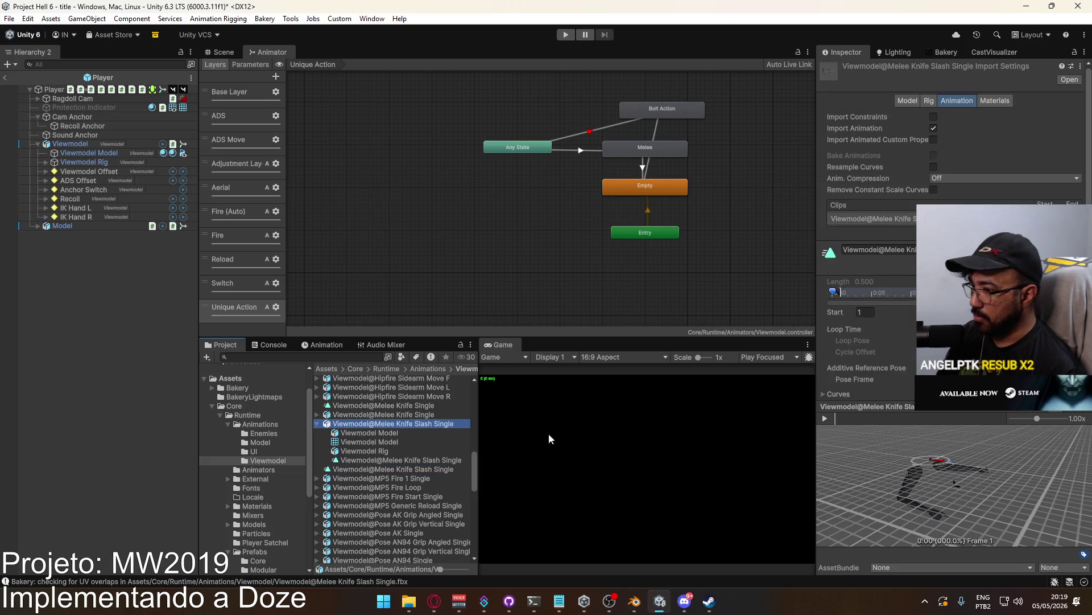
drag(838, 417, 845, 419)
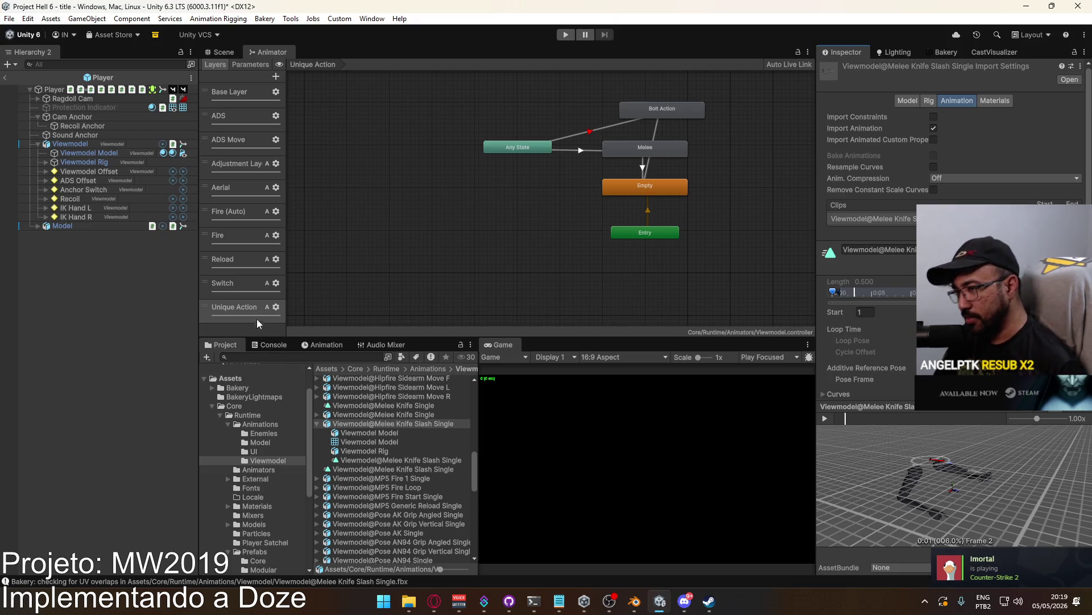
click(264, 358)
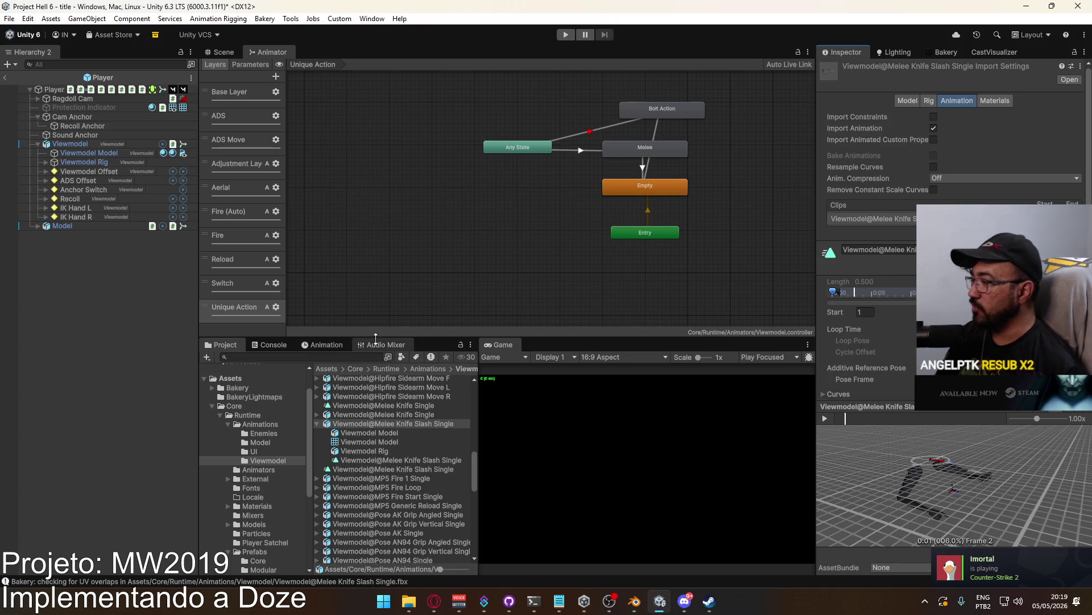
click(332, 346)
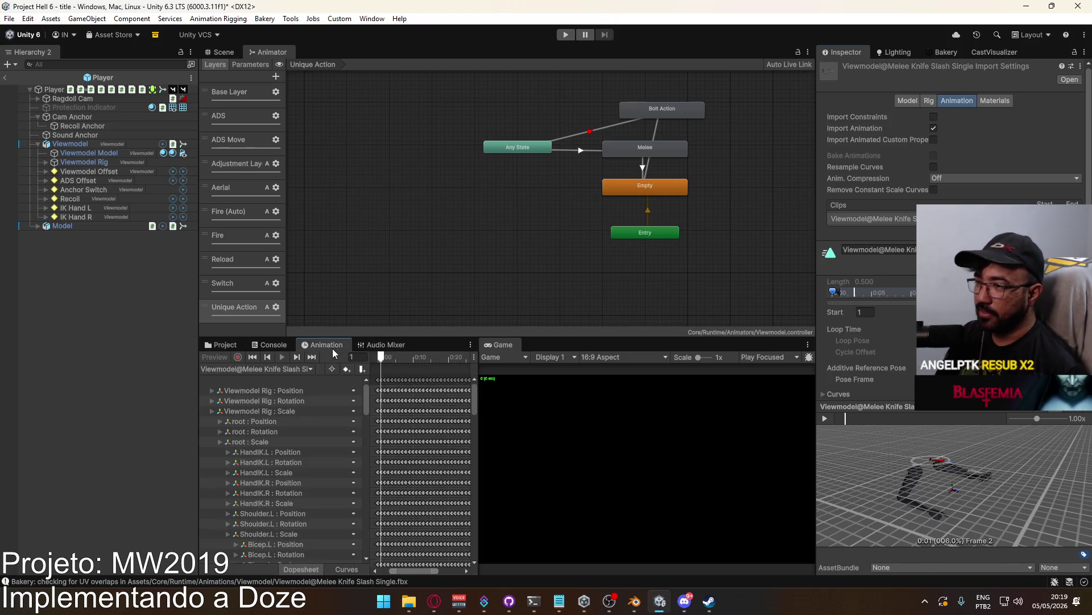
click(381, 371)
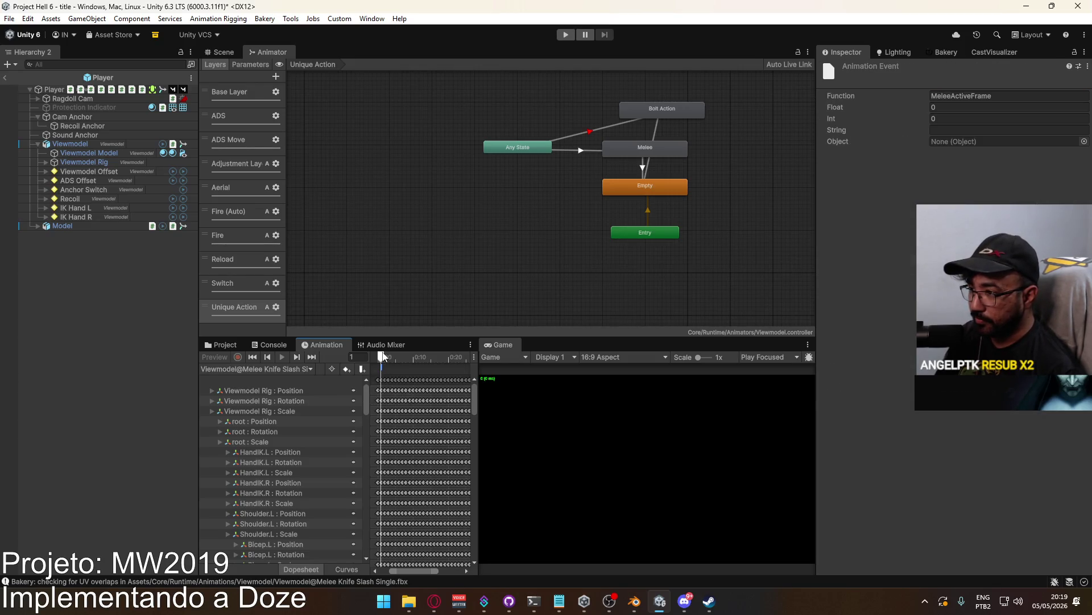
click(385, 356)
click(388, 356)
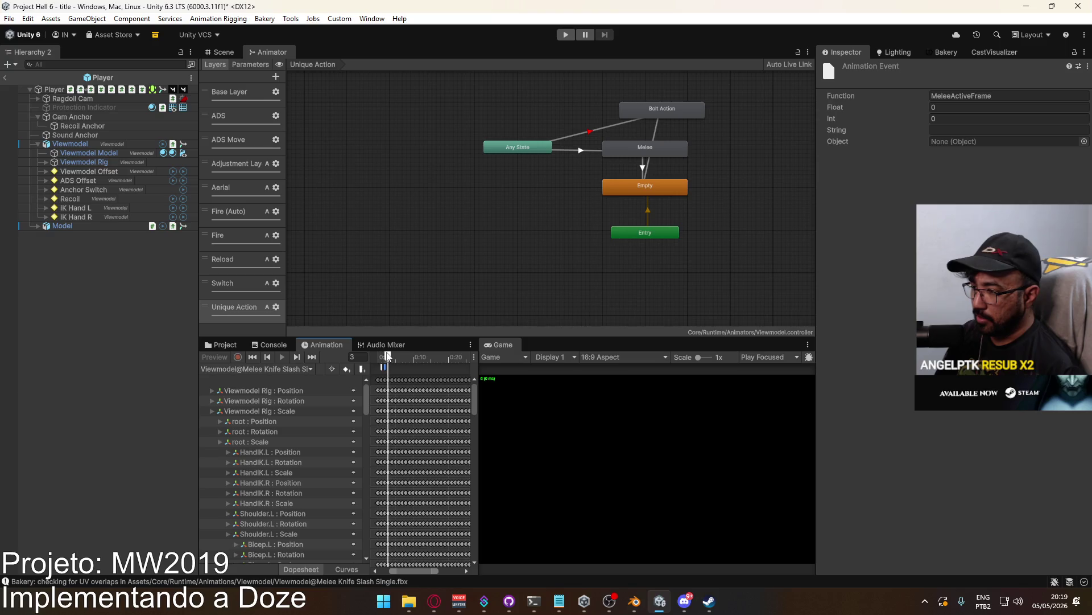
click(392, 357)
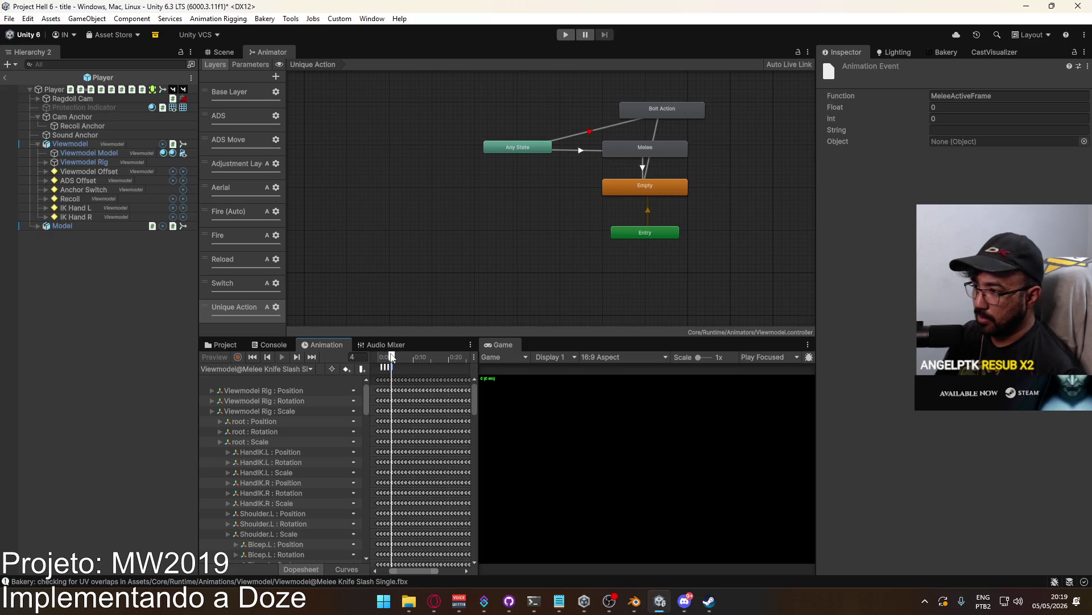
click(395, 356)
click(400, 356)
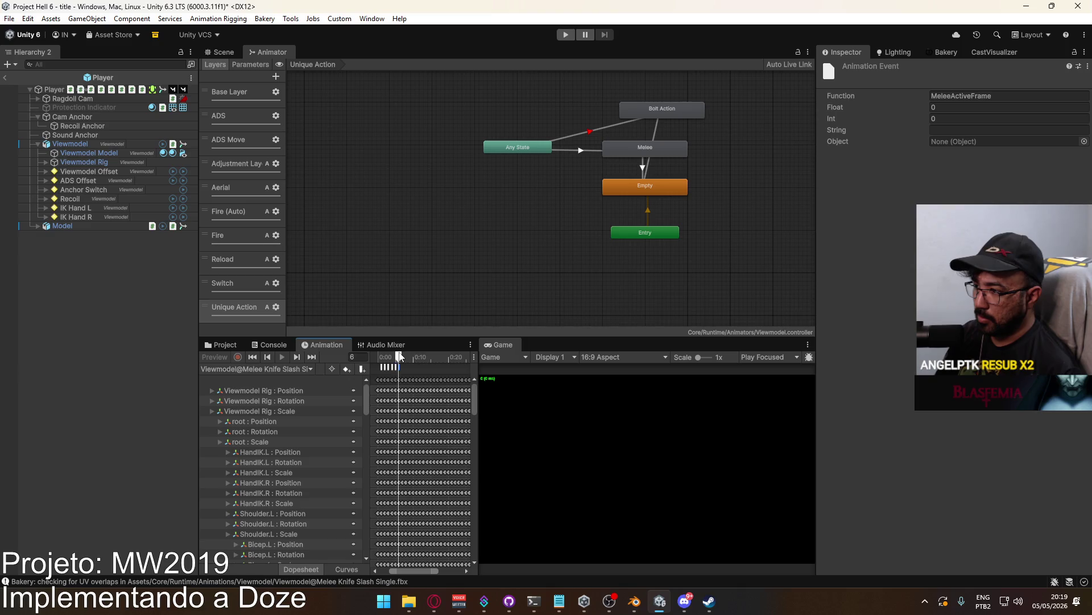
click(403, 357)
click(407, 356)
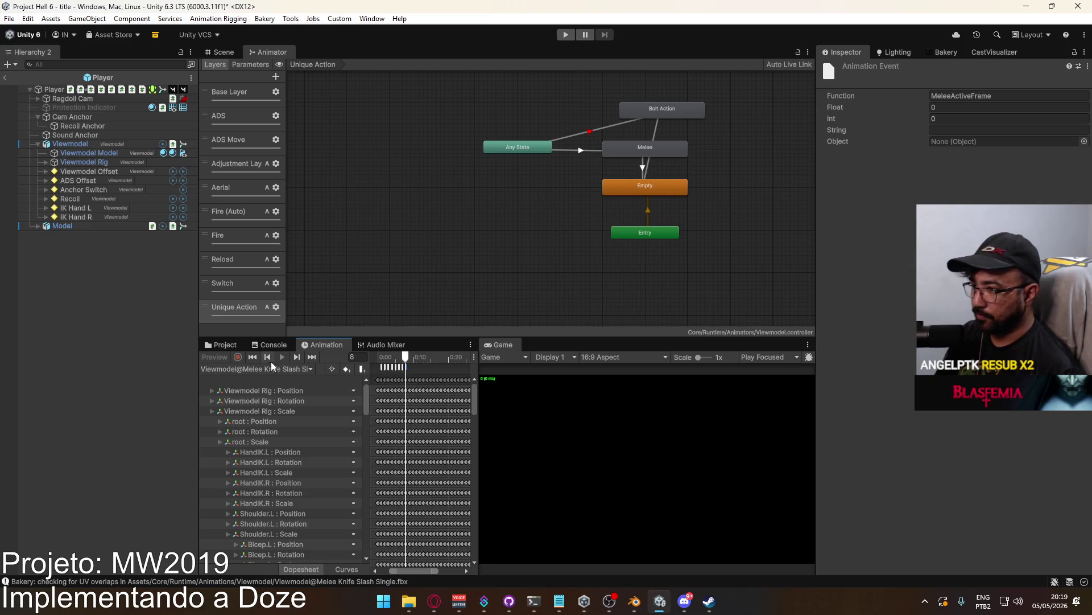
click(225, 344)
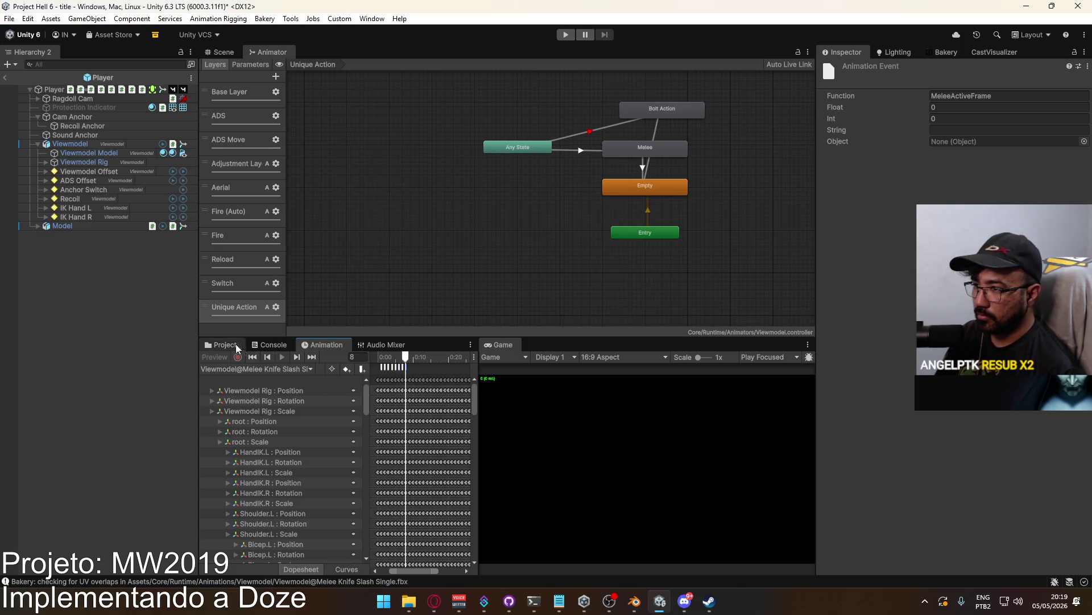
click(367, 426)
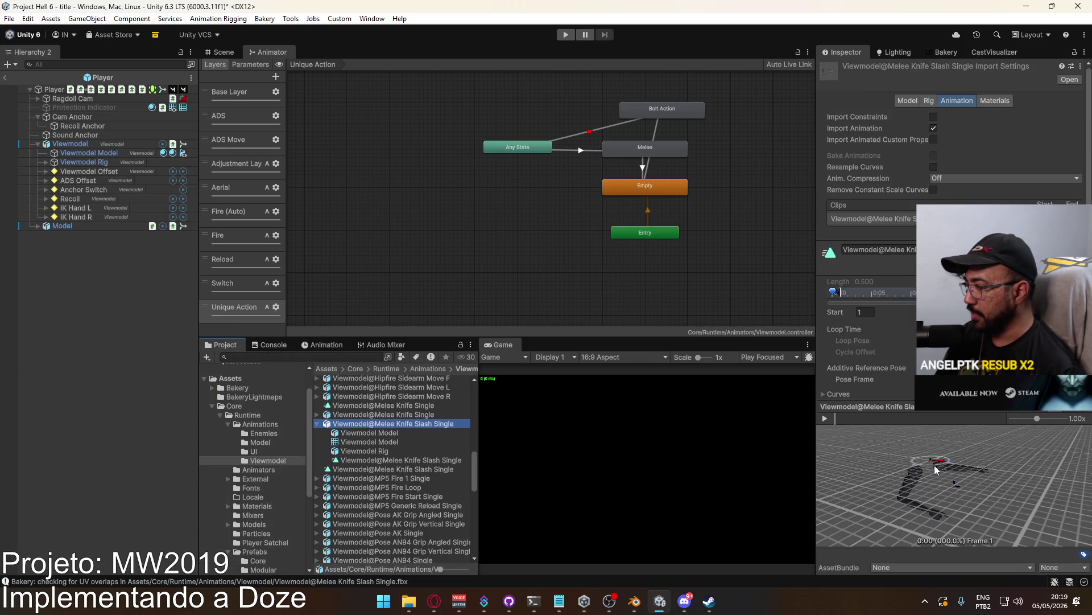
- Preview the knife slash at frames 3, 8 and 27 and rewind the clip timeline to frame 0
click(852, 419)
drag(851, 419, 878, 420)
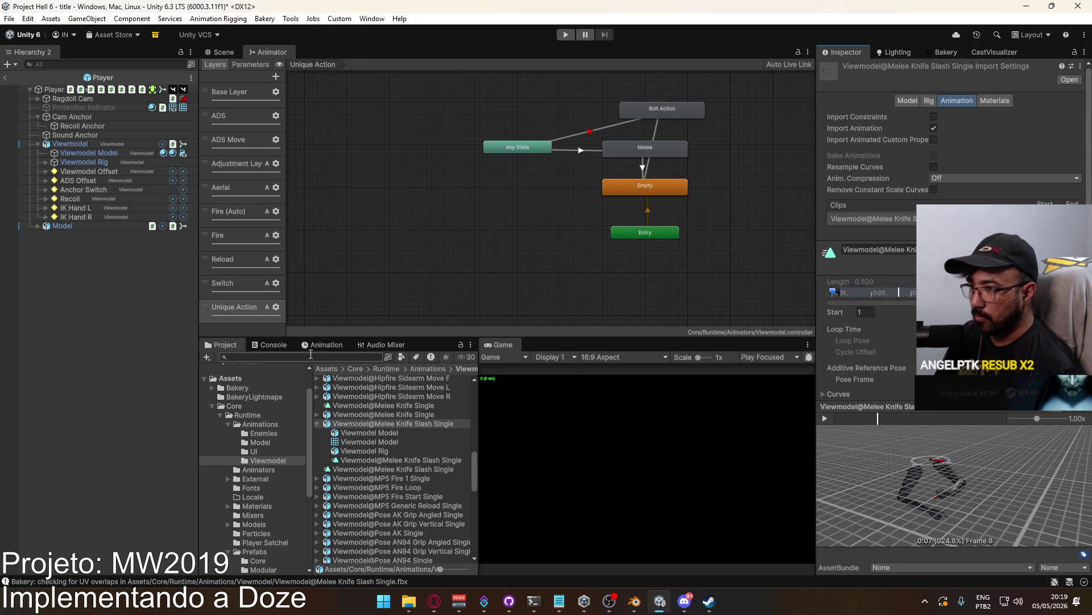
click(327, 345)
mouse_move(413, 360)
mouse_down()
mouse_move(369, 356)
mouse_move(410, 354)
mouse_up()
key(ctrl+5)
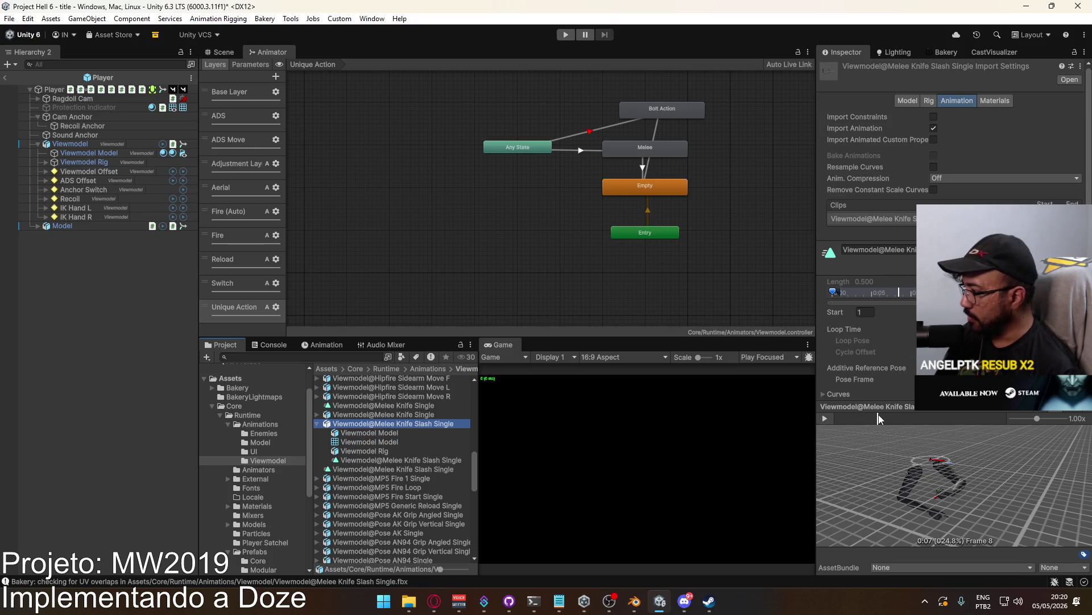
mouse_move(880, 419)
mouse_down()
mouse_move(989, 419)
mouse_move(828, 424)
mouse_up()
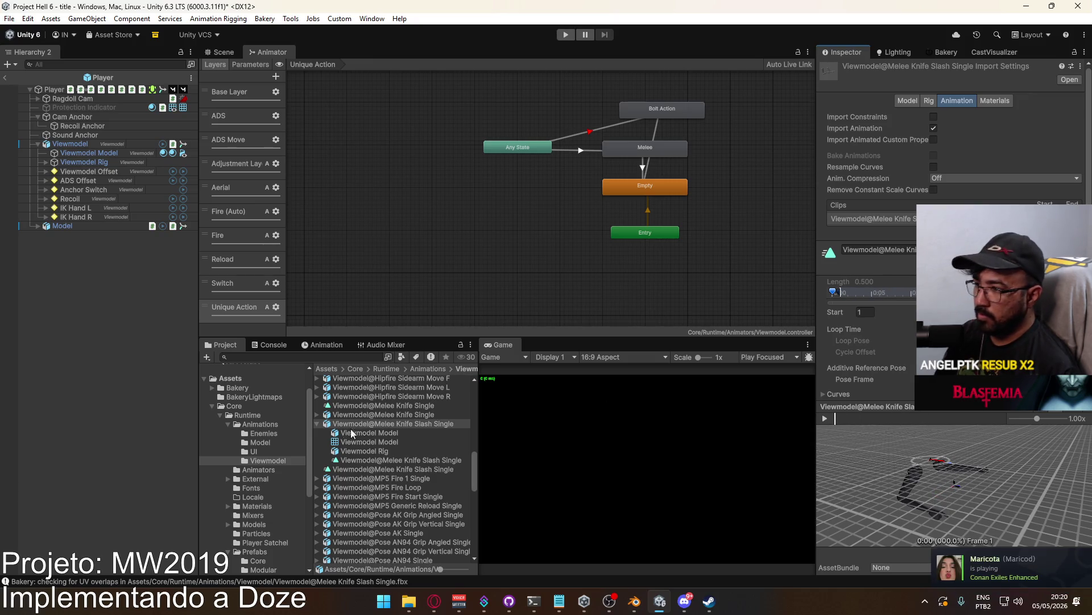
click(319, 424)
- Assign the standalone slash clip as the Unique Action layer's Melee state motion, then show the Scene view
click(600, 204)
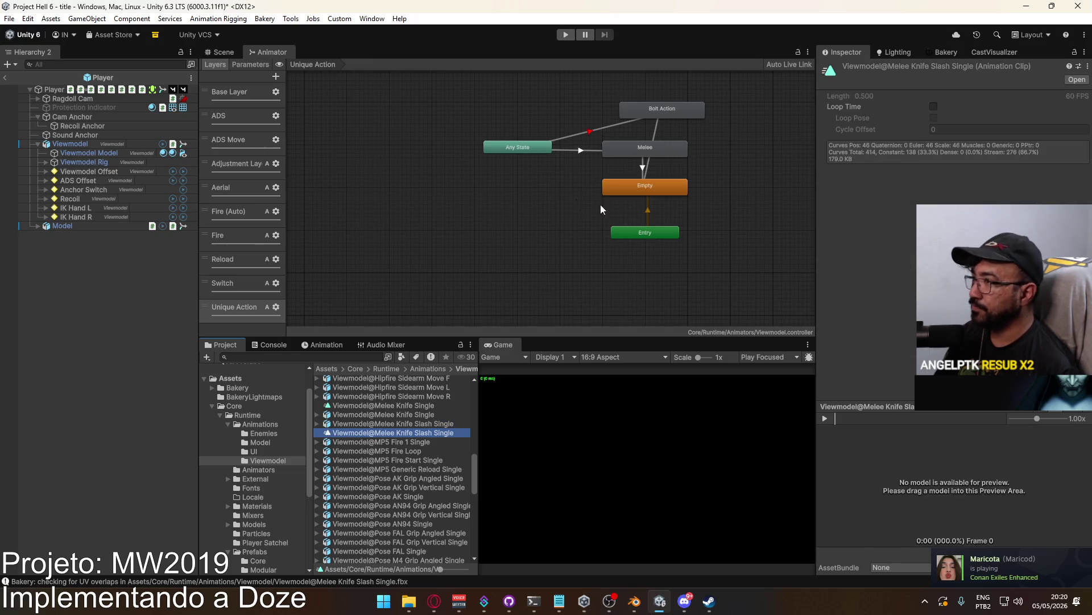
click(667, 149)
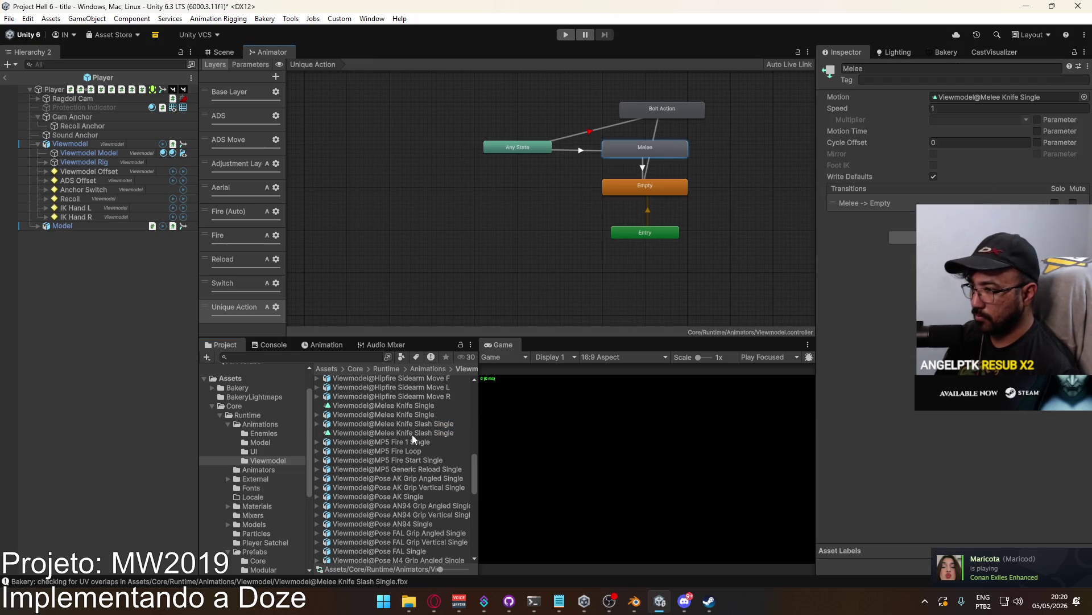
drag(946, 86, 995, 97)
click(597, 202)
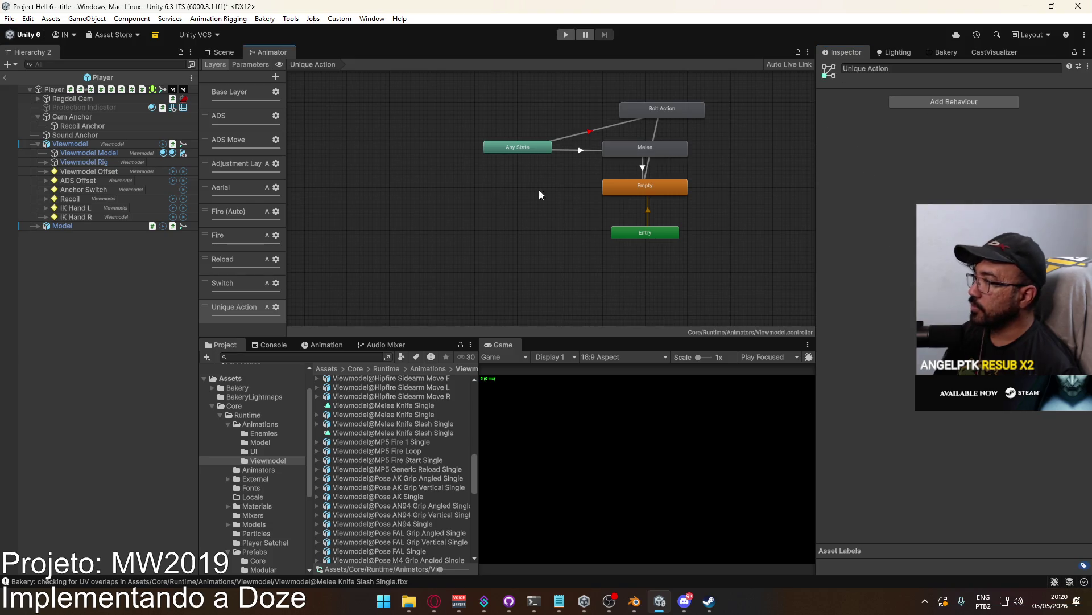
click(223, 51)
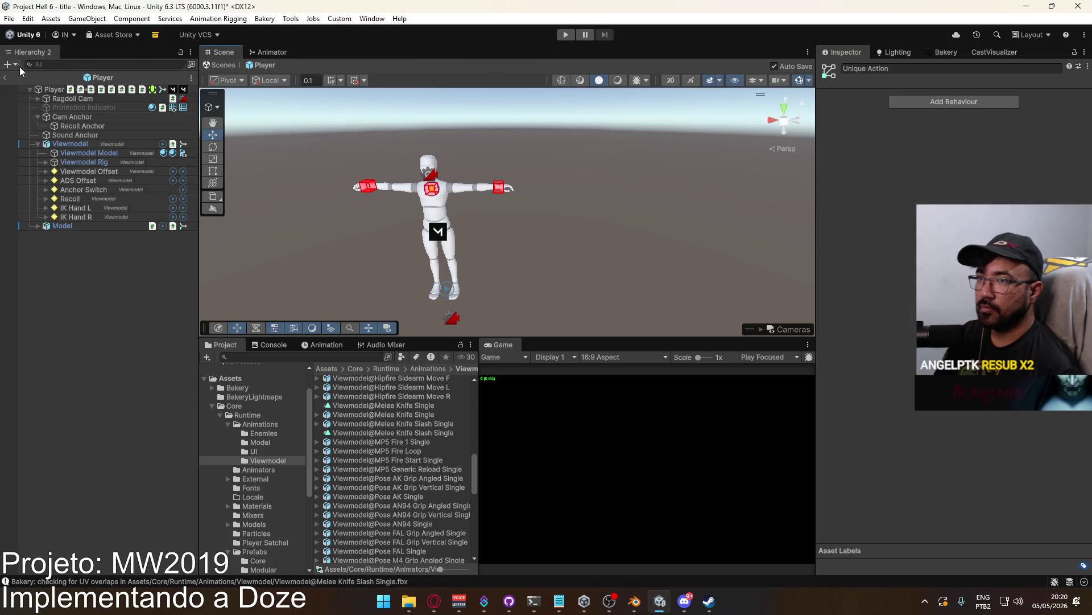
- Leave the Player prefab, start a shipment match in Play mode, and show the Animator graph
click(5, 78)
click(565, 35)
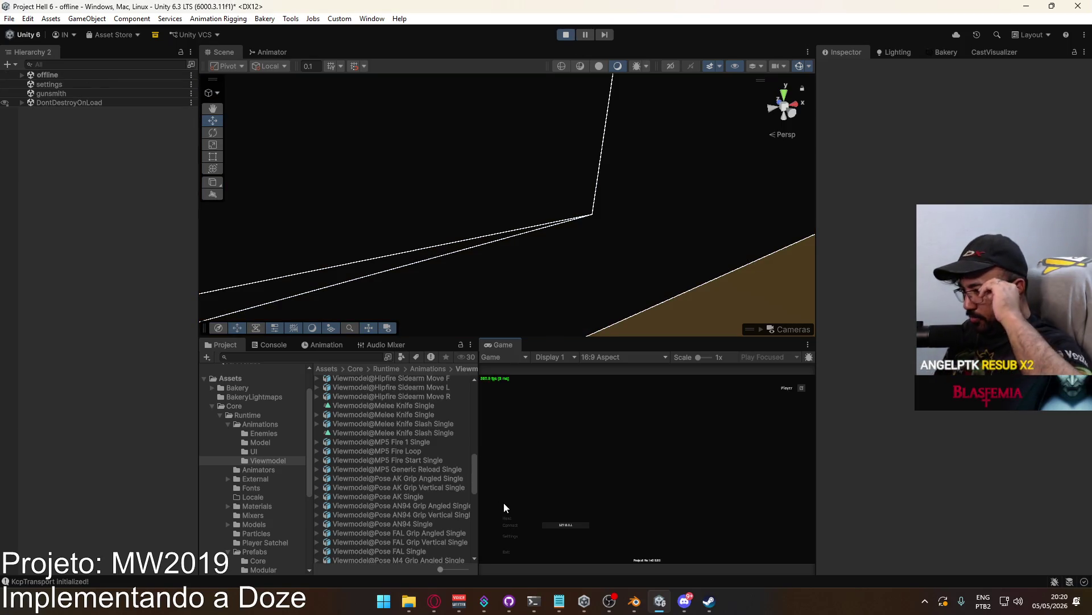
click(505, 518)
click(582, 549)
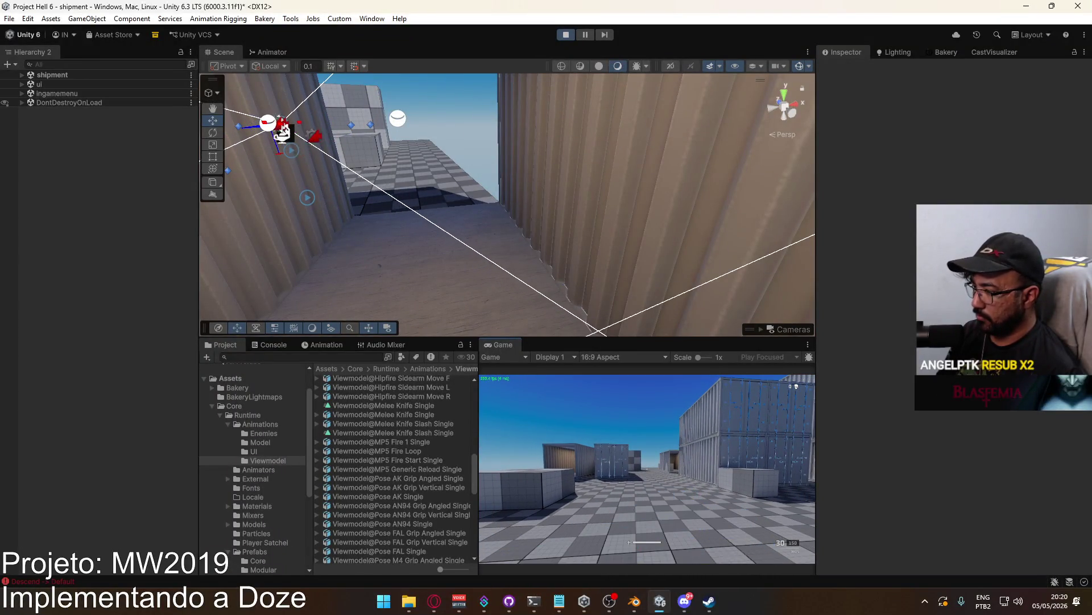
key(super)
key(super)
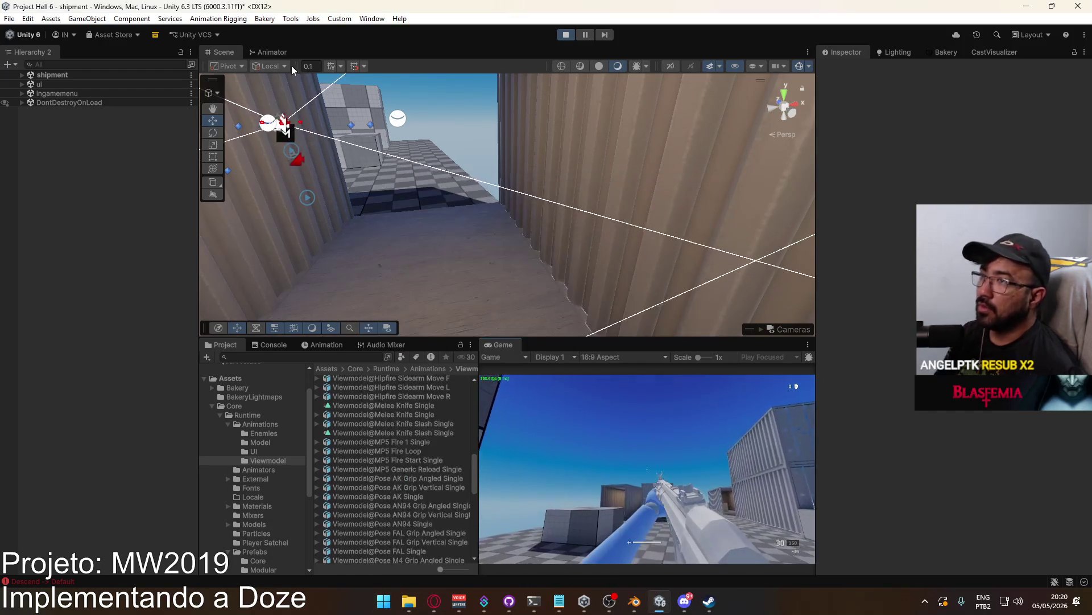
click(268, 52)
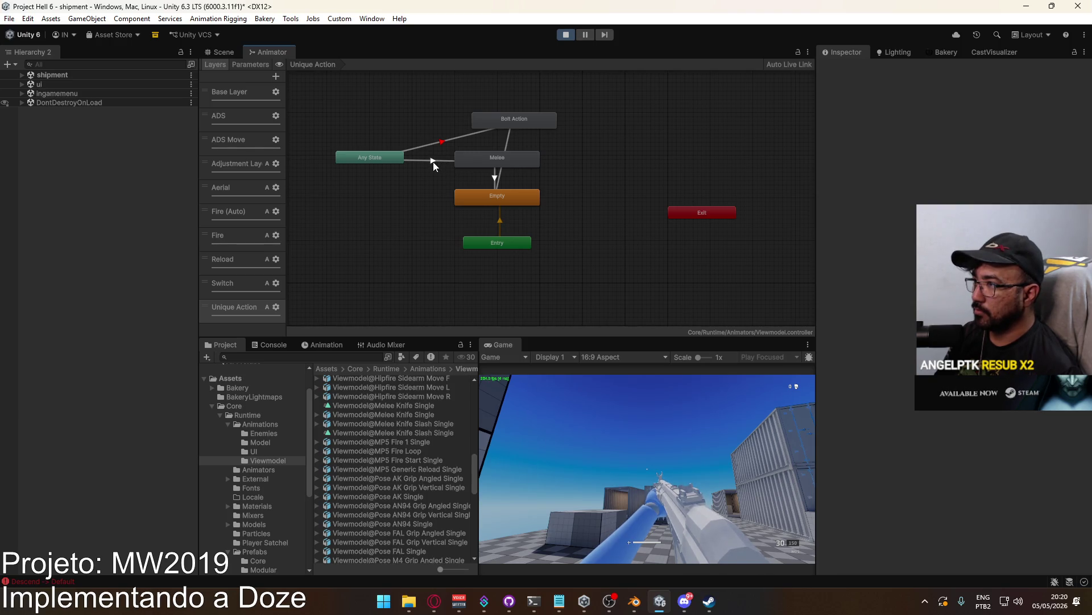
- Review the Any State-to-Melee timing, then set the Melee-to-Empty exit time to 1
key(super)
key(super)
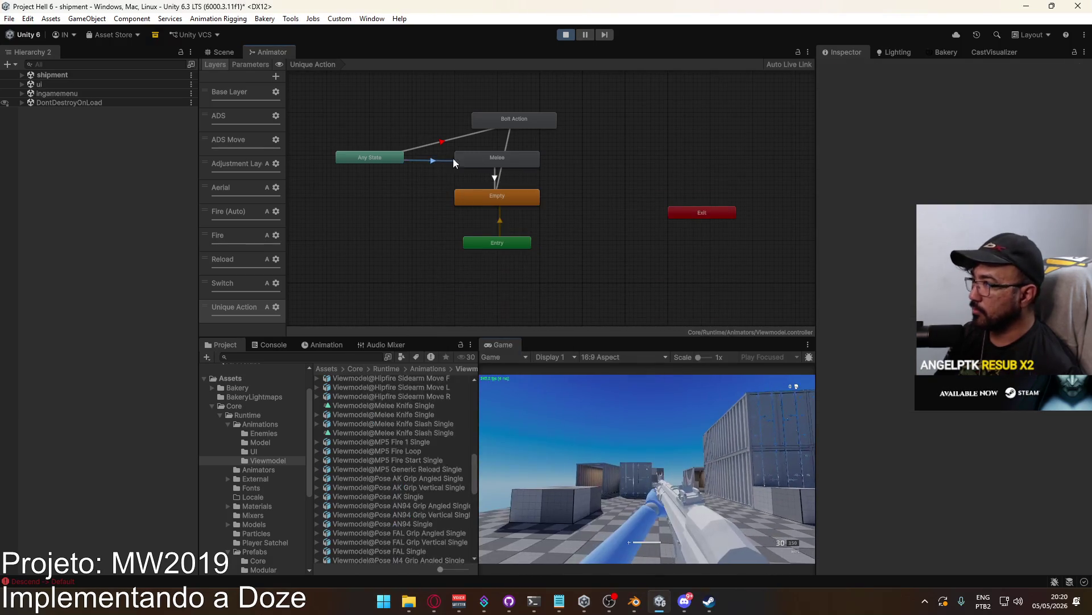
click(450, 159)
click(824, 188)
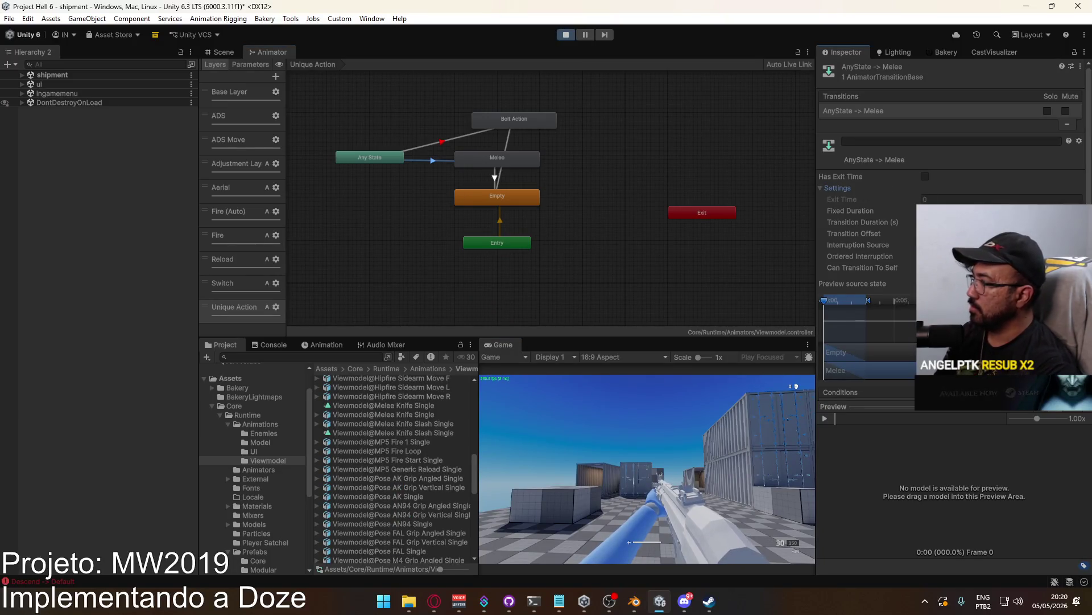
click(1002, 222)
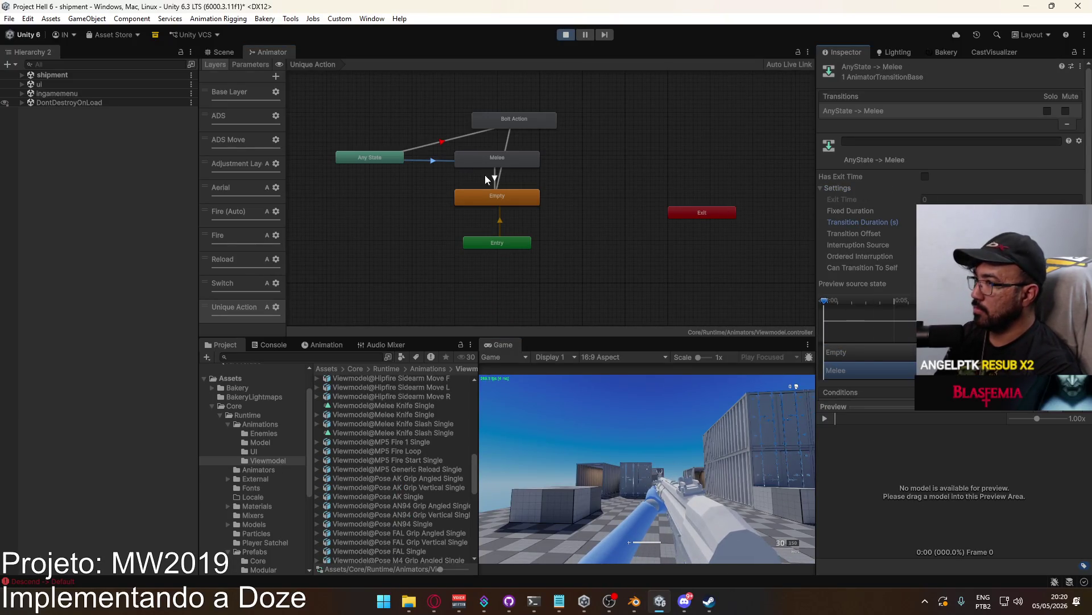
click(501, 172)
click(1002, 199)
text(1)
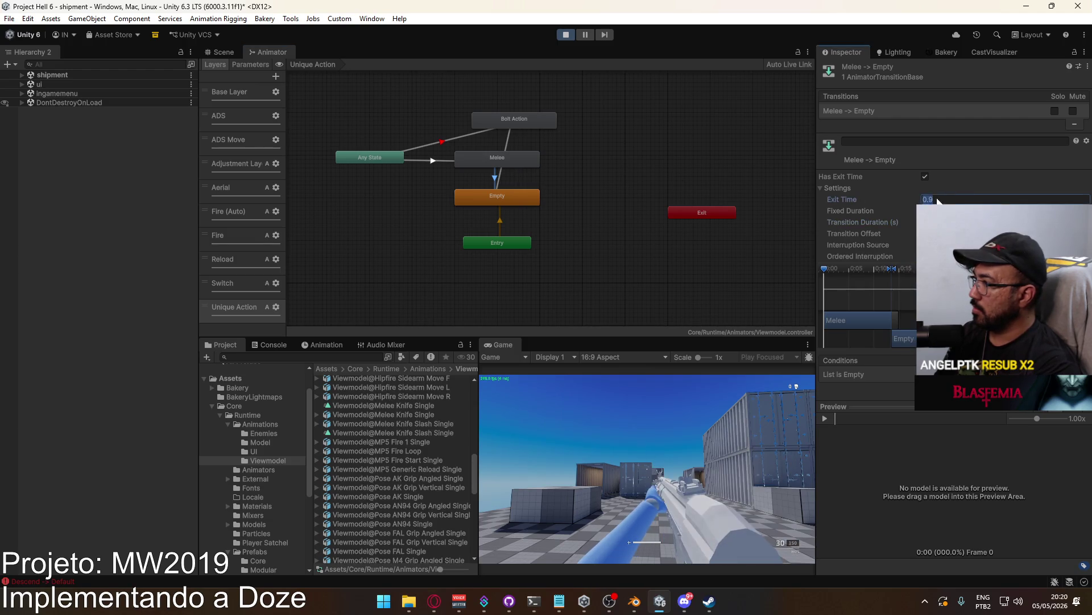
key(Return)
- Switch the in-game weapon to the pistol, then lower the exit time to 0.8 and resume testing
key(2)
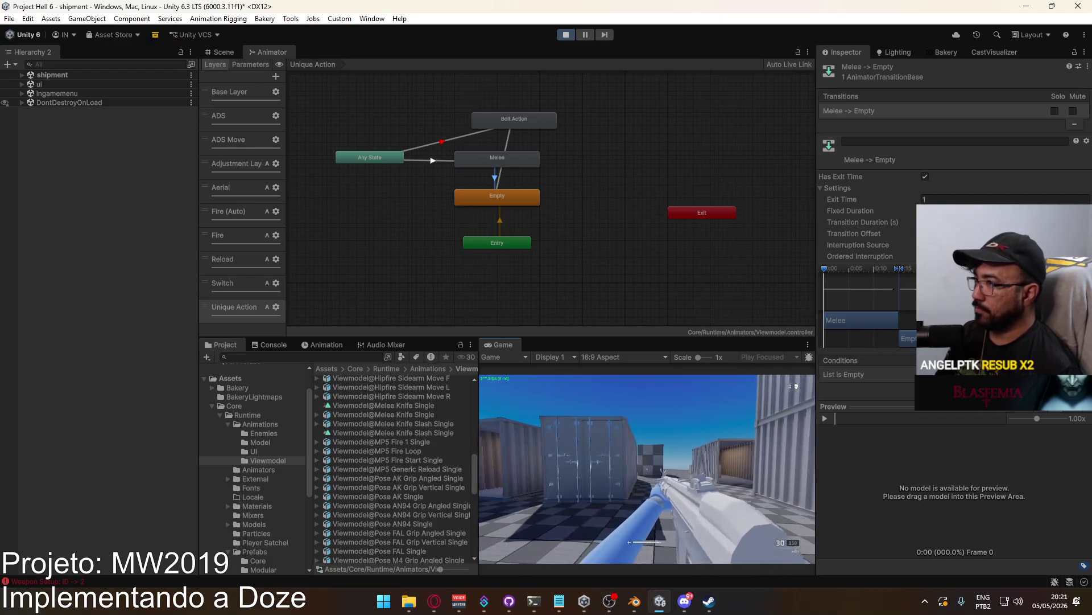
key(super)
click(498, 183)
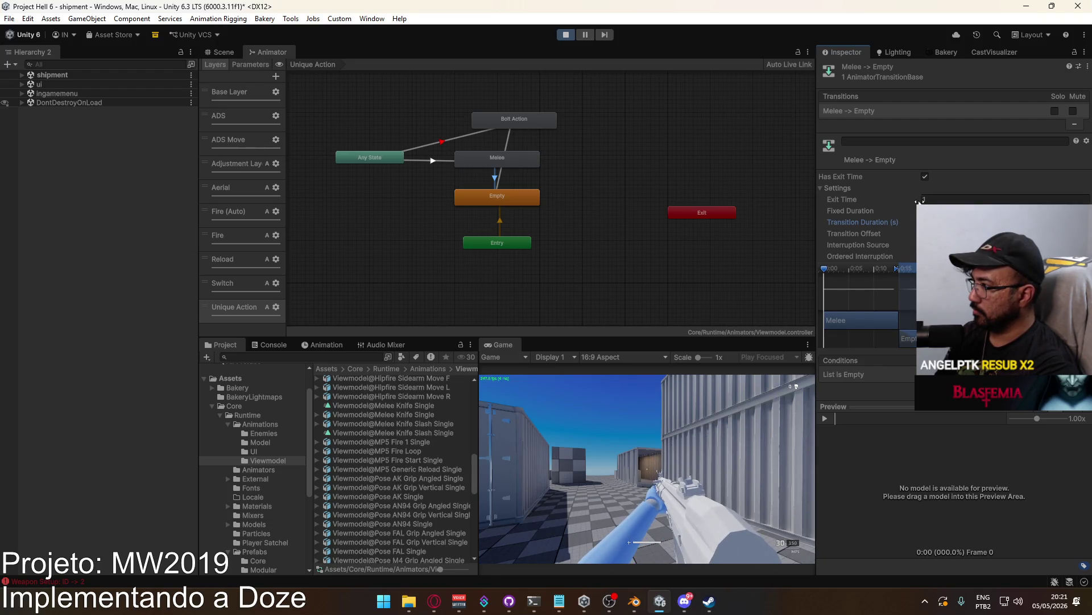
text(0.8)
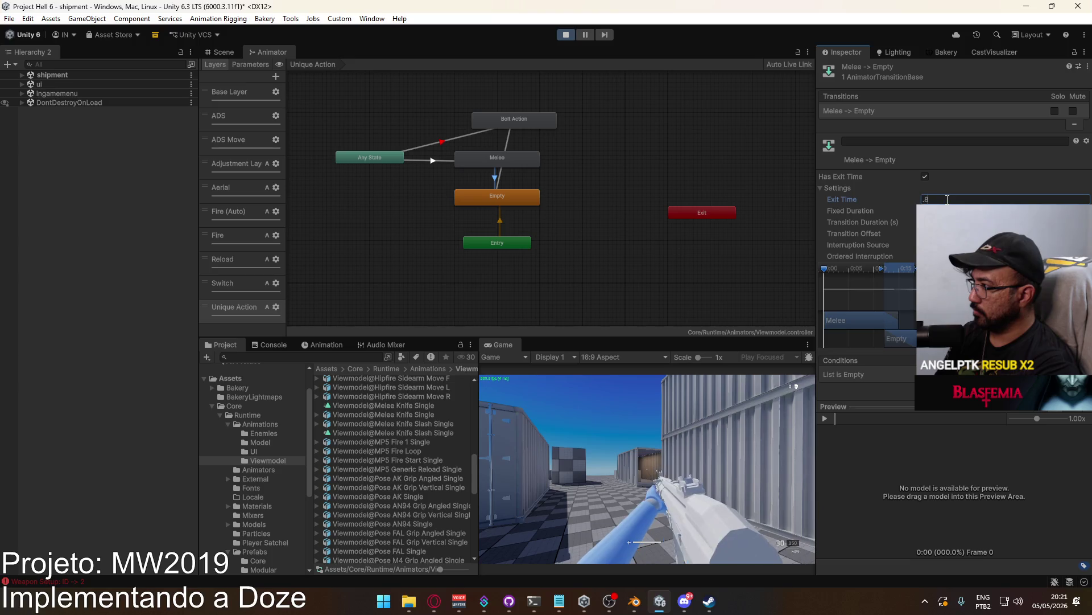
click(632, 477)
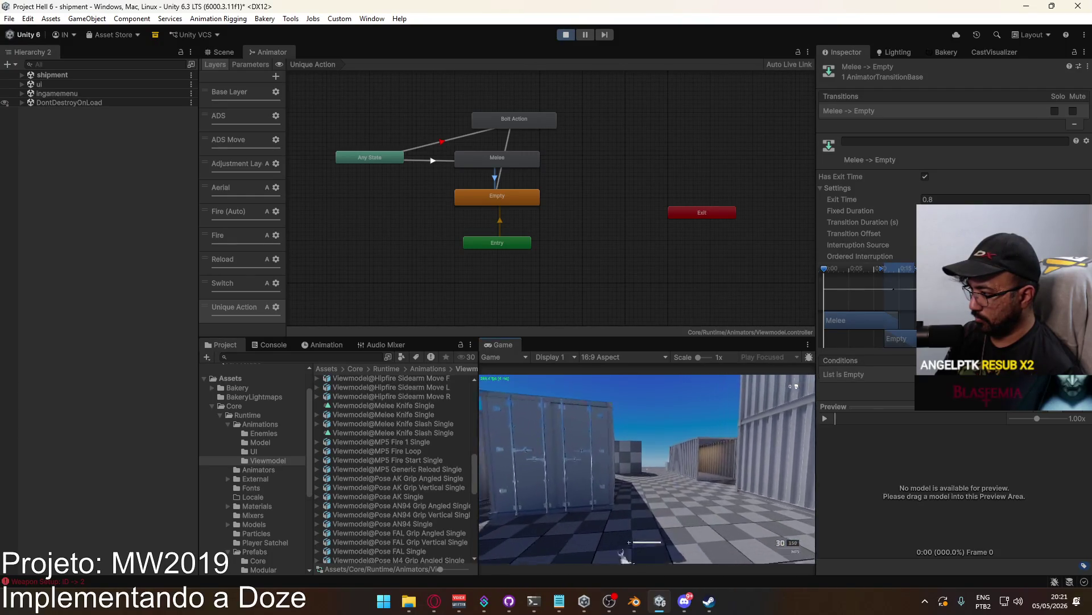
- Change the Melee-to-Empty exit time to 0.85
key(super)
key(super)
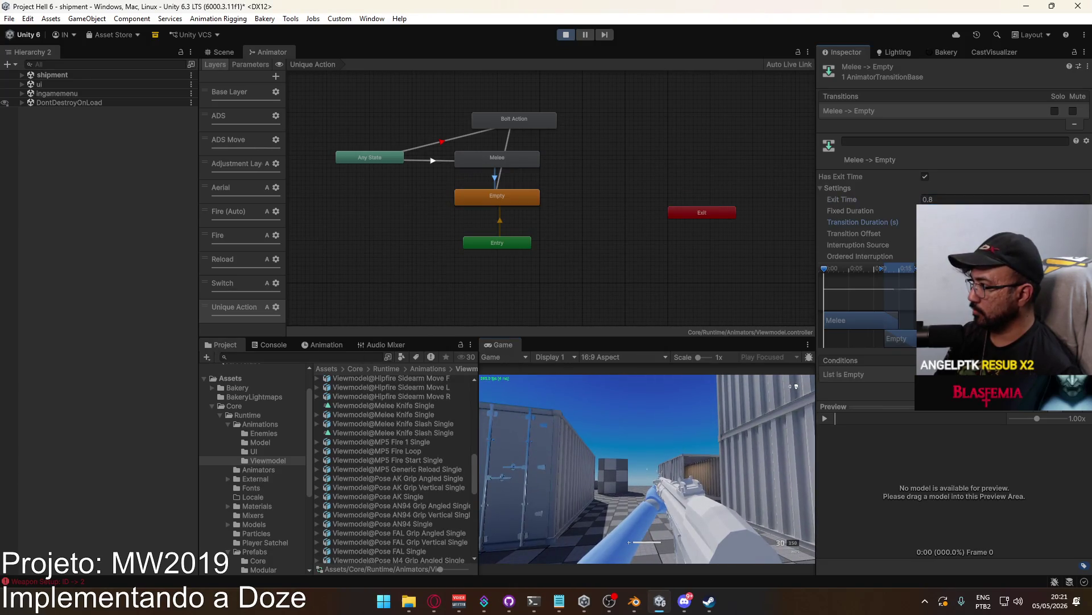
click(948, 200)
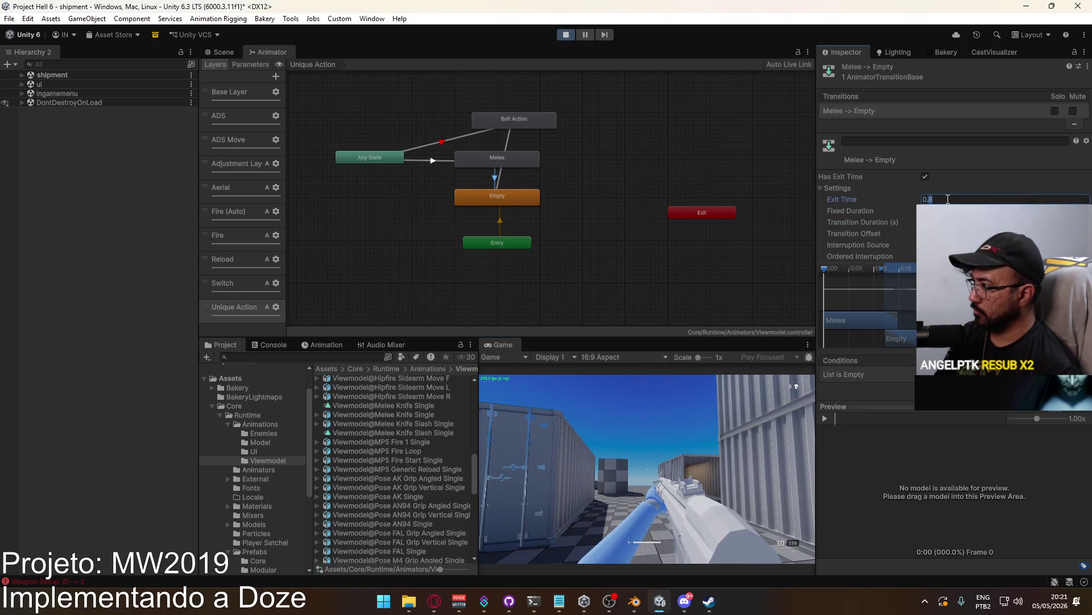
text(5)
key(Return)
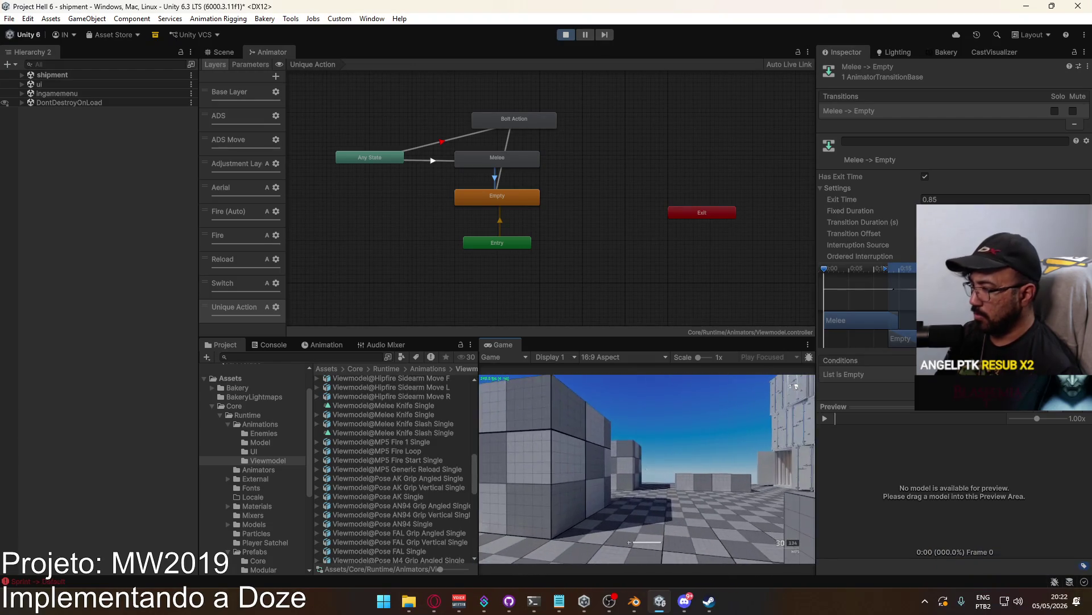
- Set the Unique Action layer's blending from Additive to Override and resume playing
key(super)
key(super)
click(276, 306)
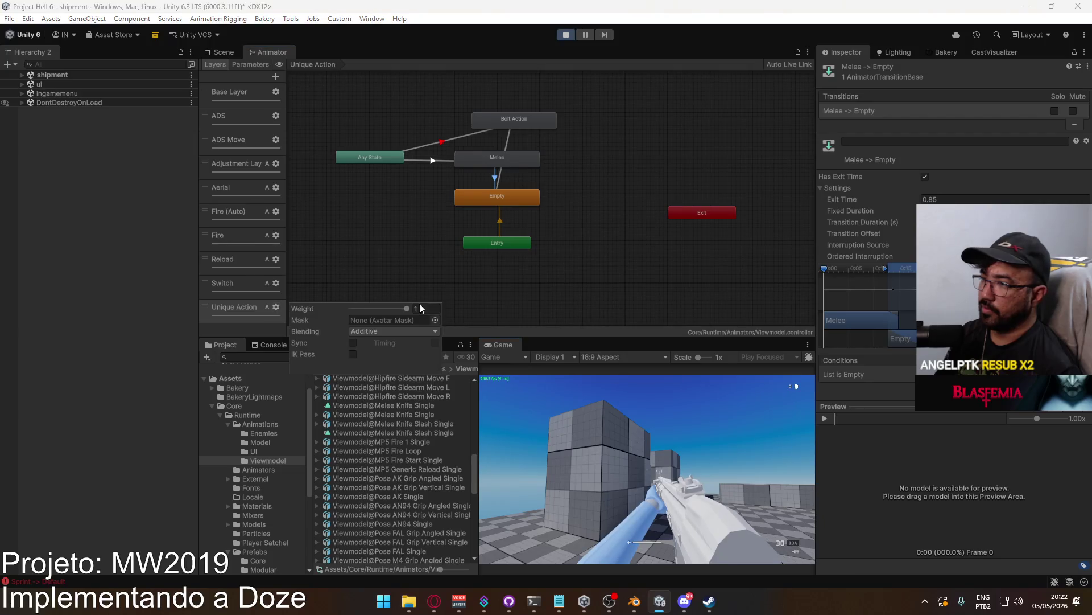
click(413, 329)
click(364, 342)
click(489, 385)
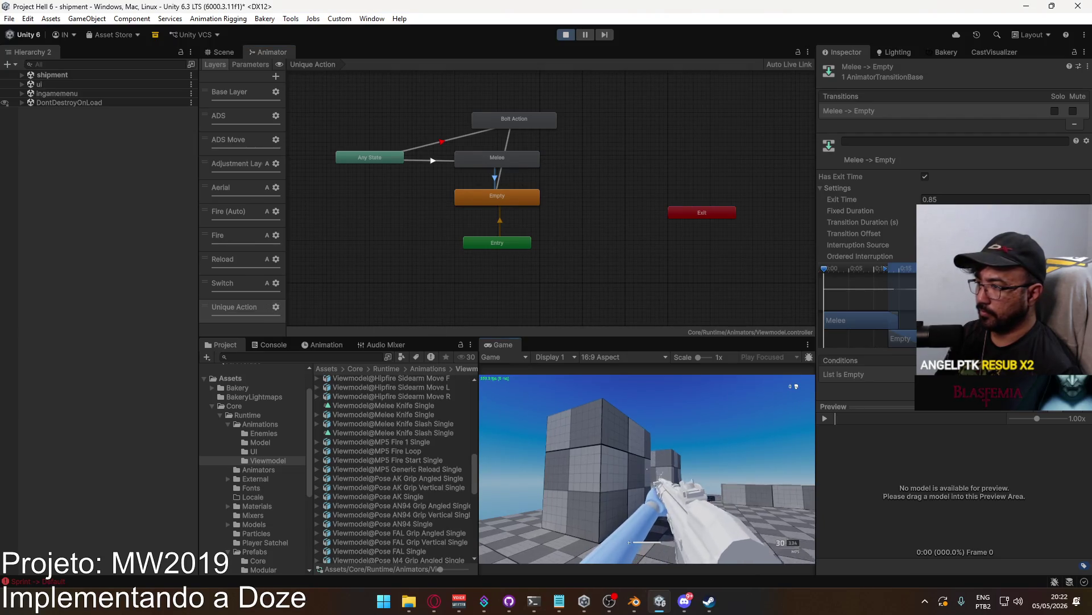
- Sprint through the container corridor and test a knife melee attack in the shipment match
key(shift+w)
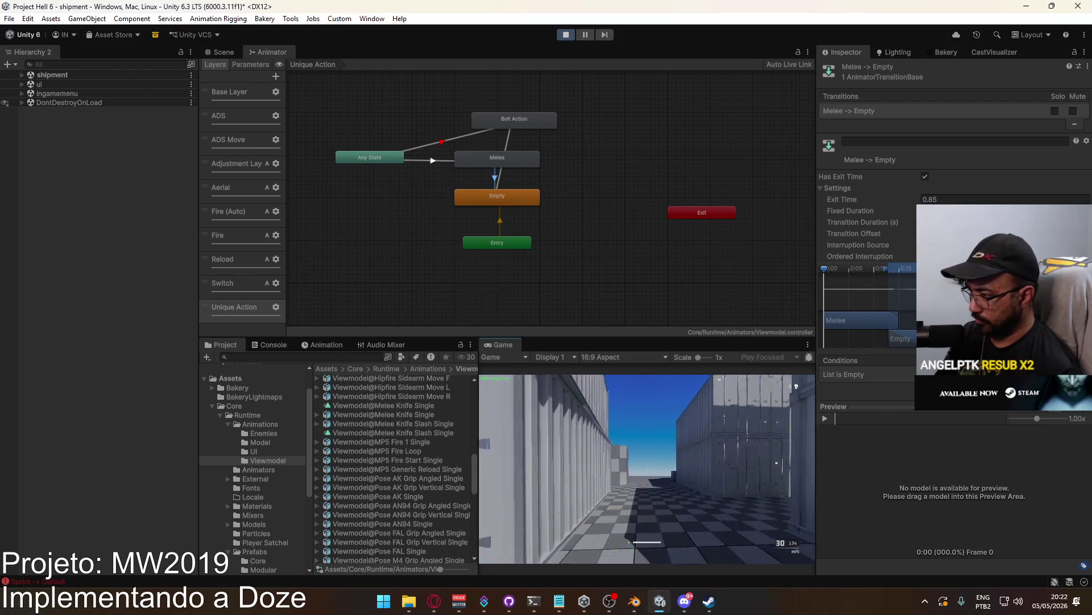
key(v)
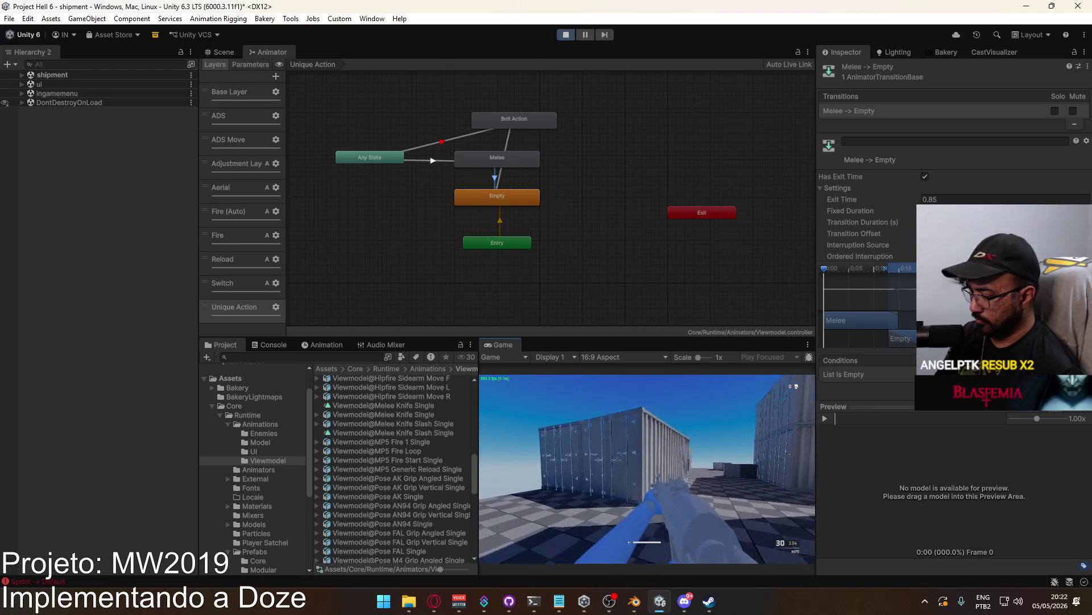
key(super)
key(Escape)
key(shift+w)
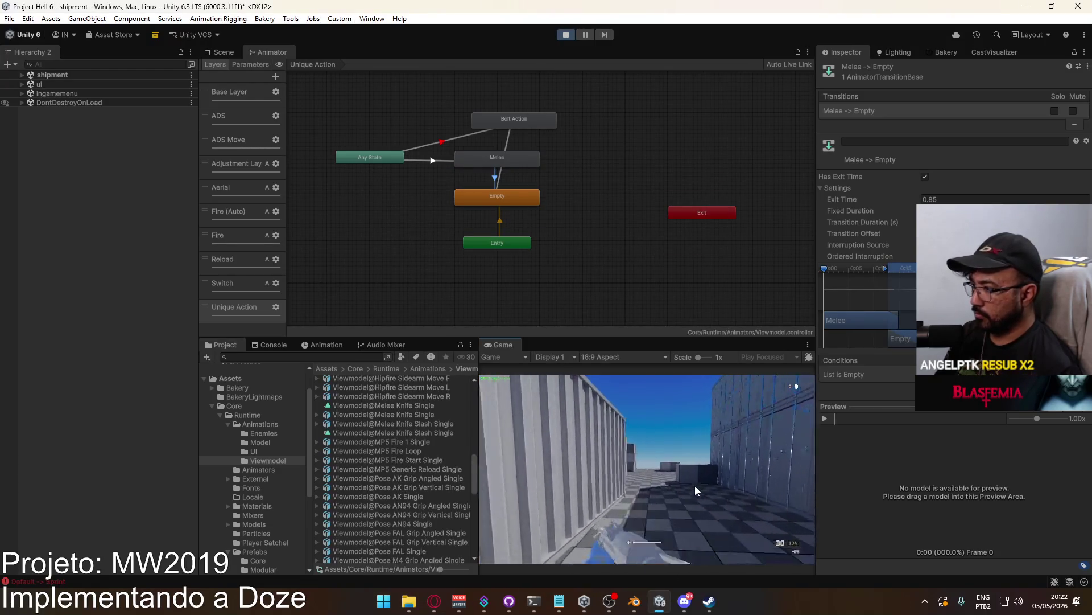
key(w)
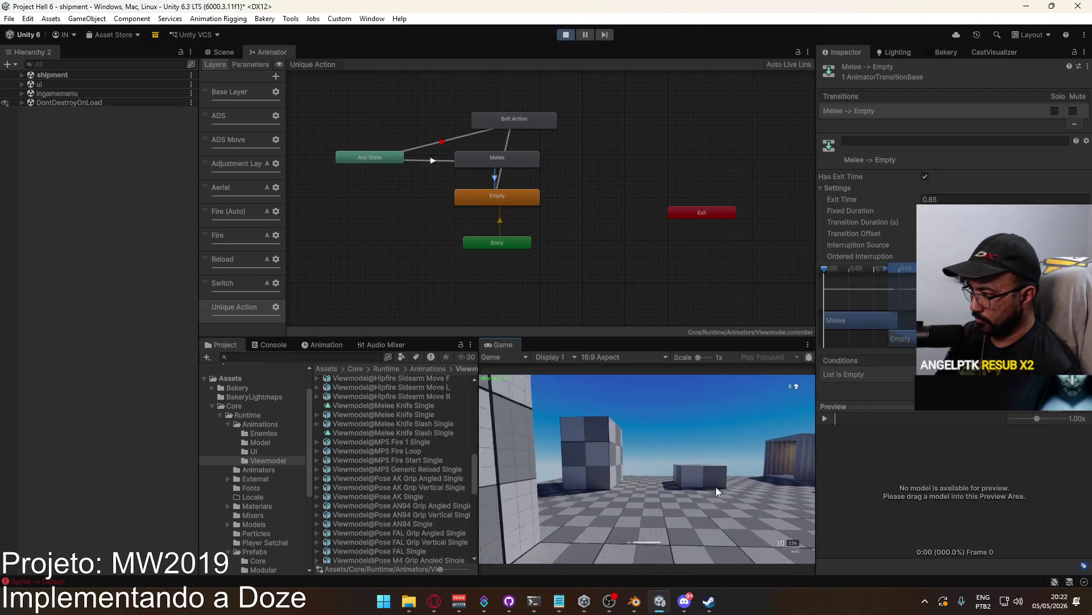
key(super)
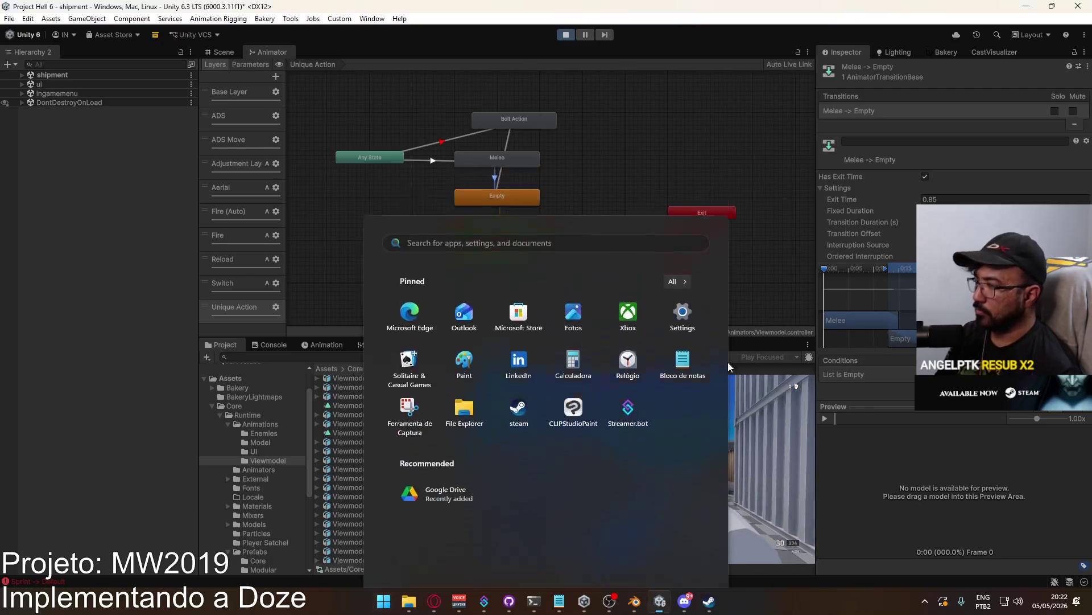
key(Escape)
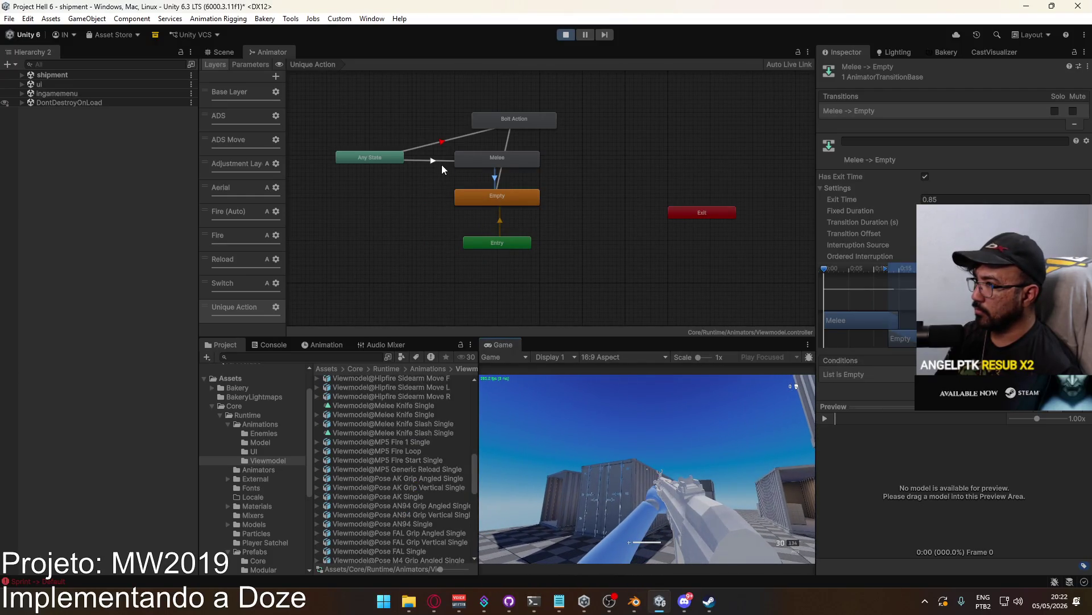
- Set the Melee-to-Empty transition's exit time to 0.9
click(441, 160)
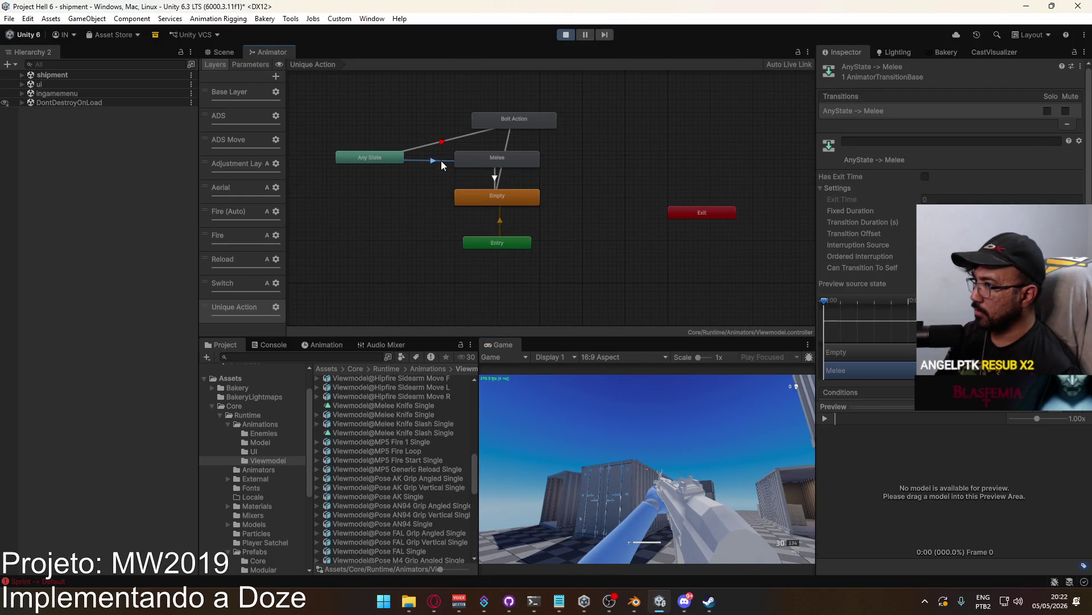
click(493, 178)
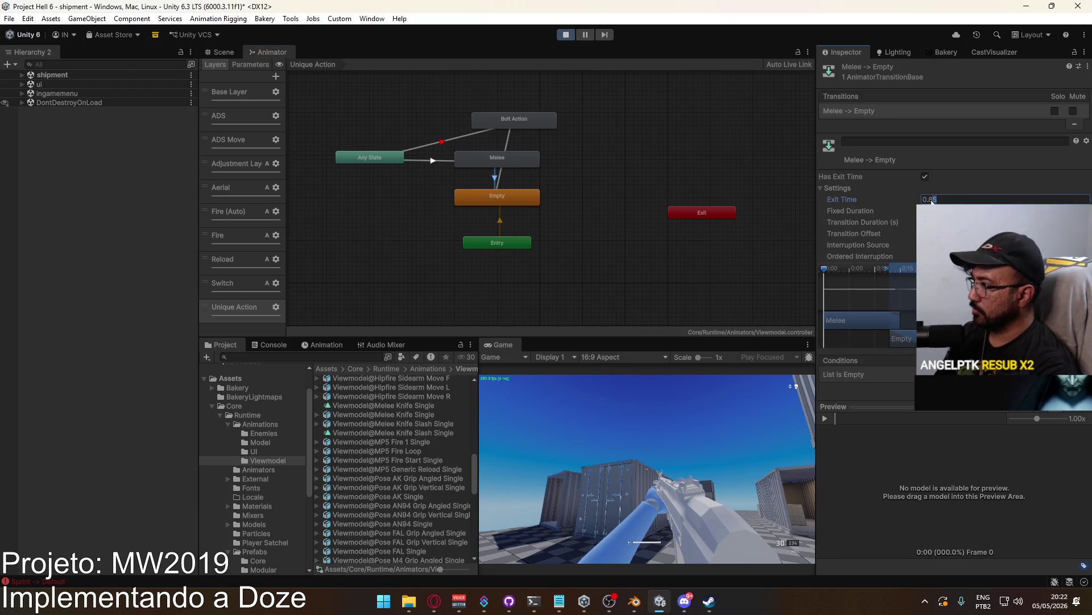
text(0.9)
key(Return)
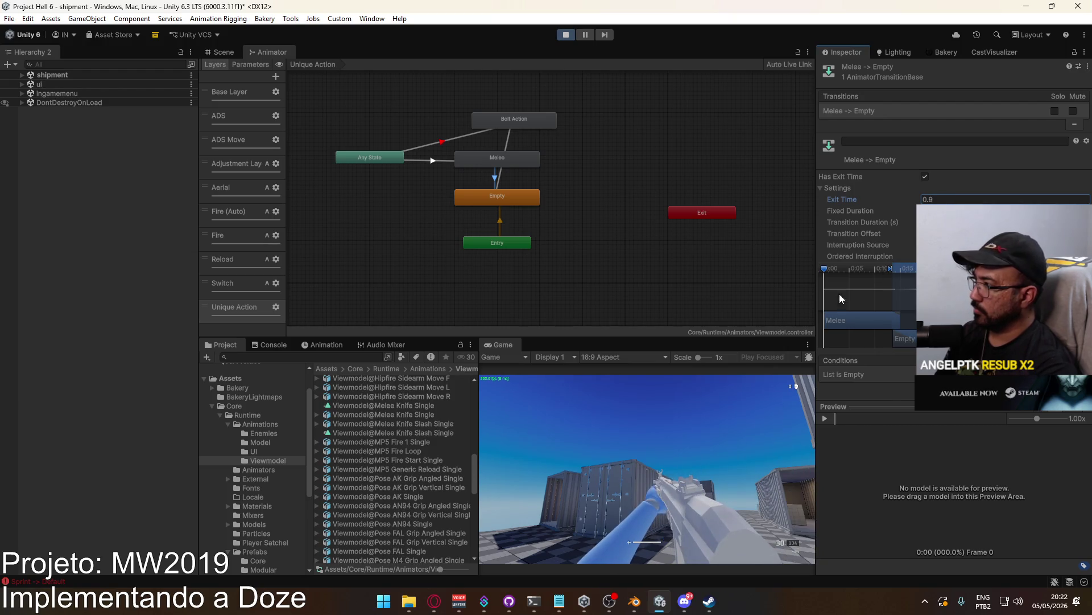
- Switch to the rifle and try the knife melee in game, then bring Blender forward
key(2)
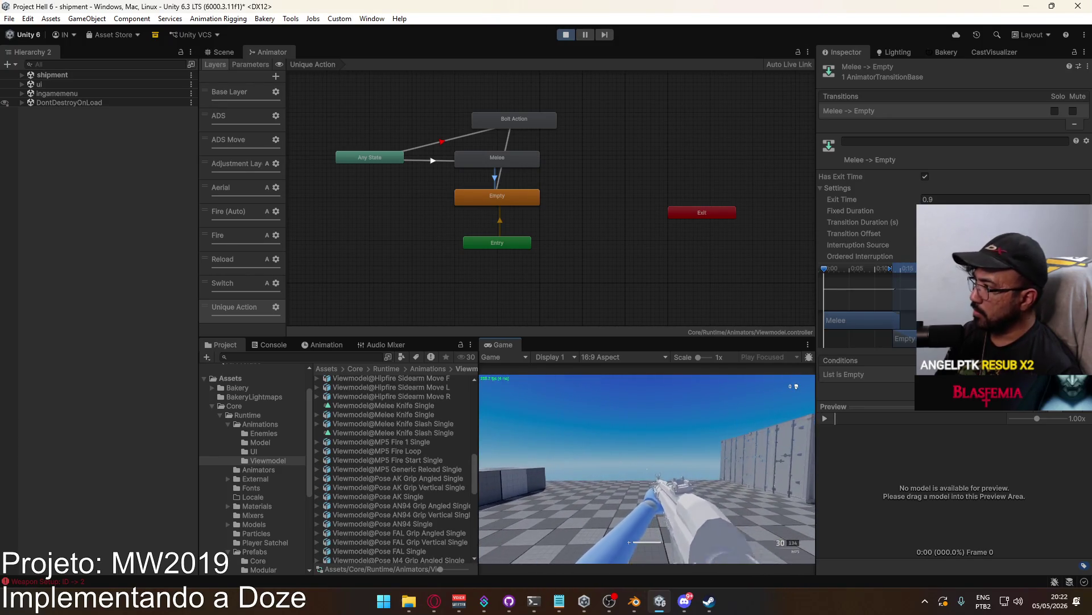
key(super)
click(646, 468)
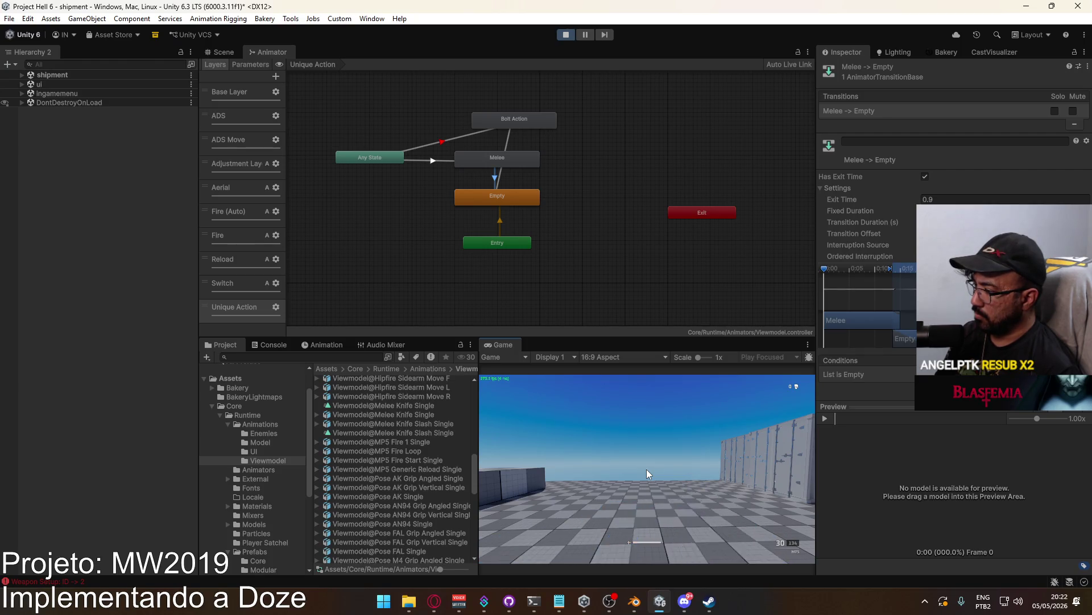
key(super)
key(super)
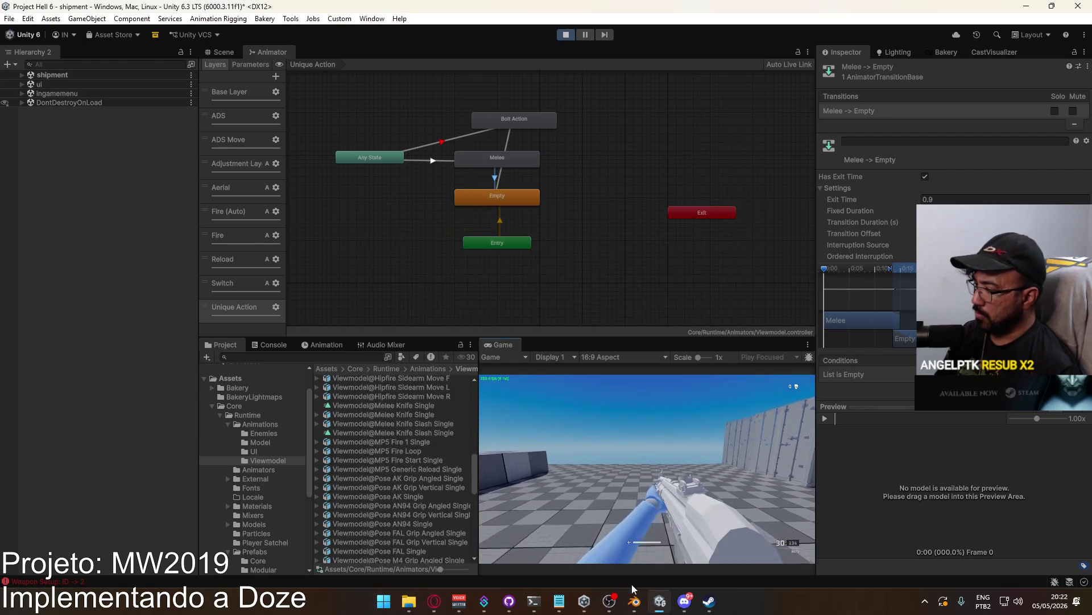
click(635, 601)
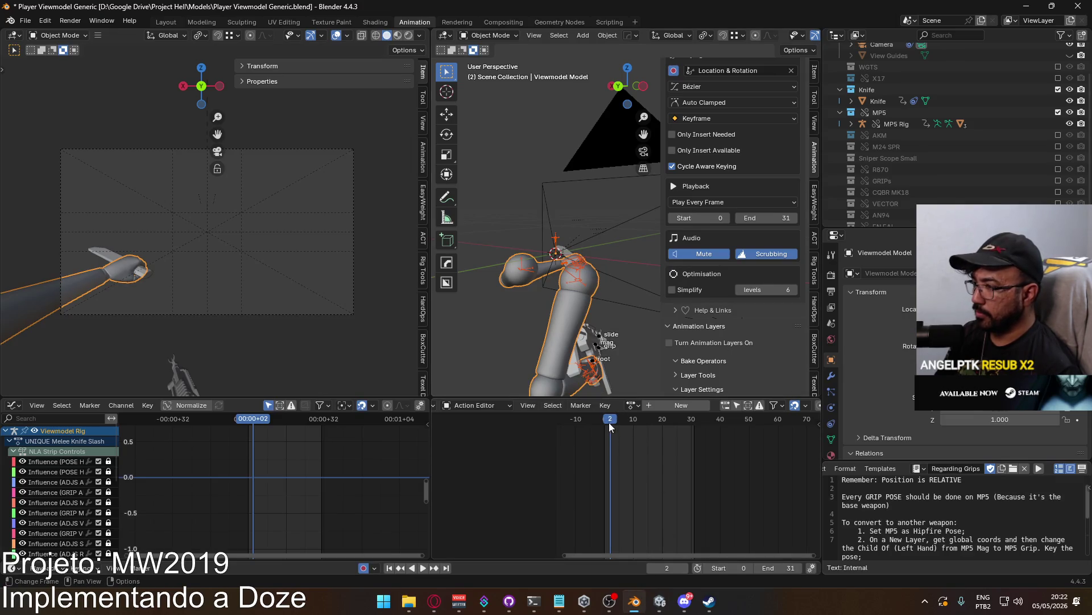
- Play the knife slash action in Blender, scrub its ending to frame 30, and switch back to Unity
key(space)
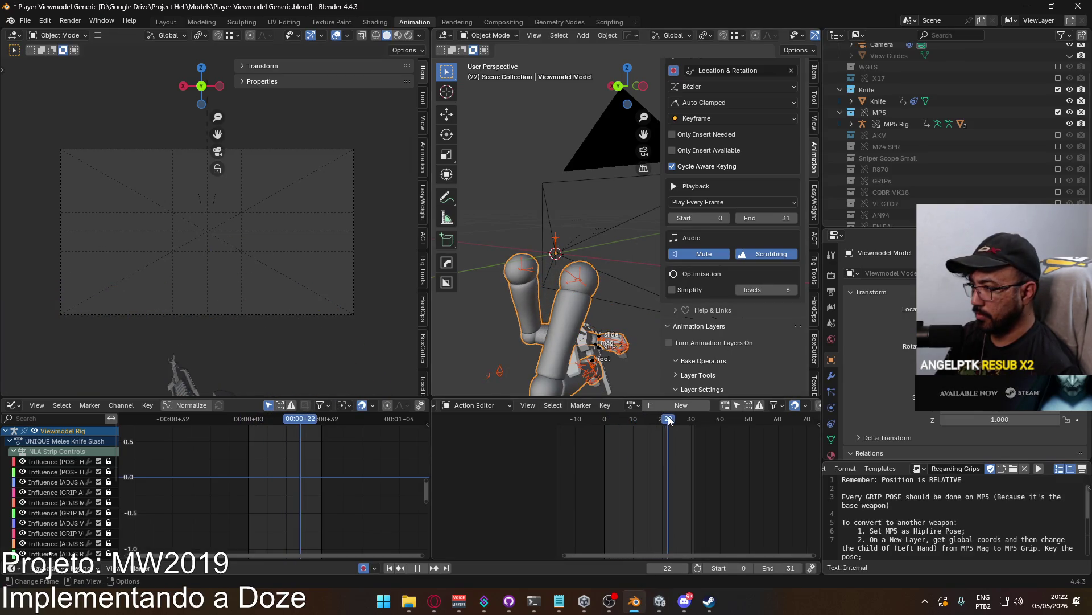
drag(669, 420, 695, 422)
key(alt+Tab)
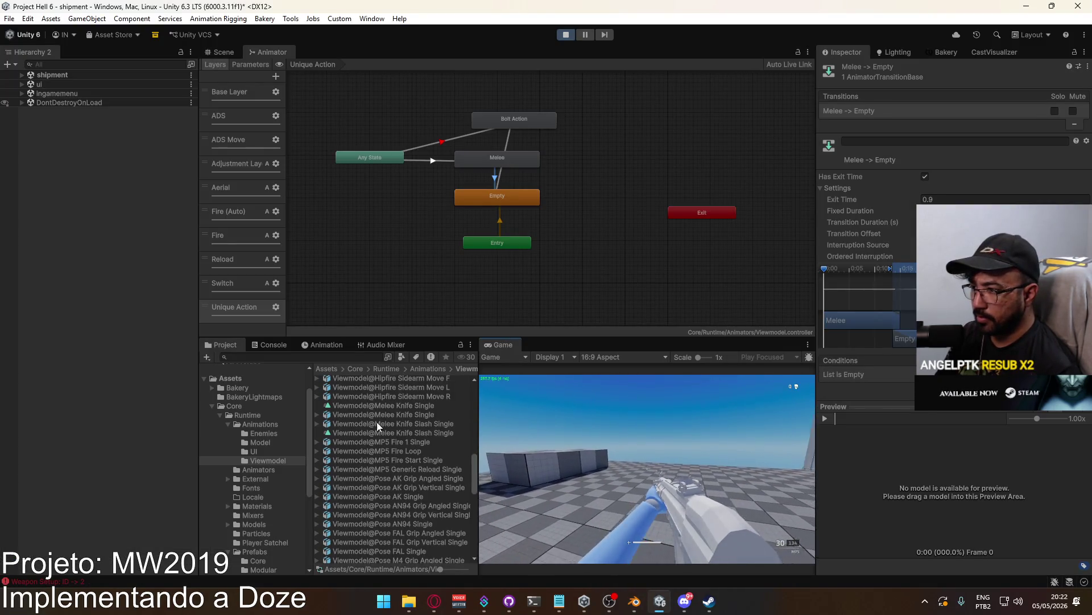
- Preview the Melee Knife Slash Single pose at frame 21, then select the Melee-to-Empty transition
click(411, 425)
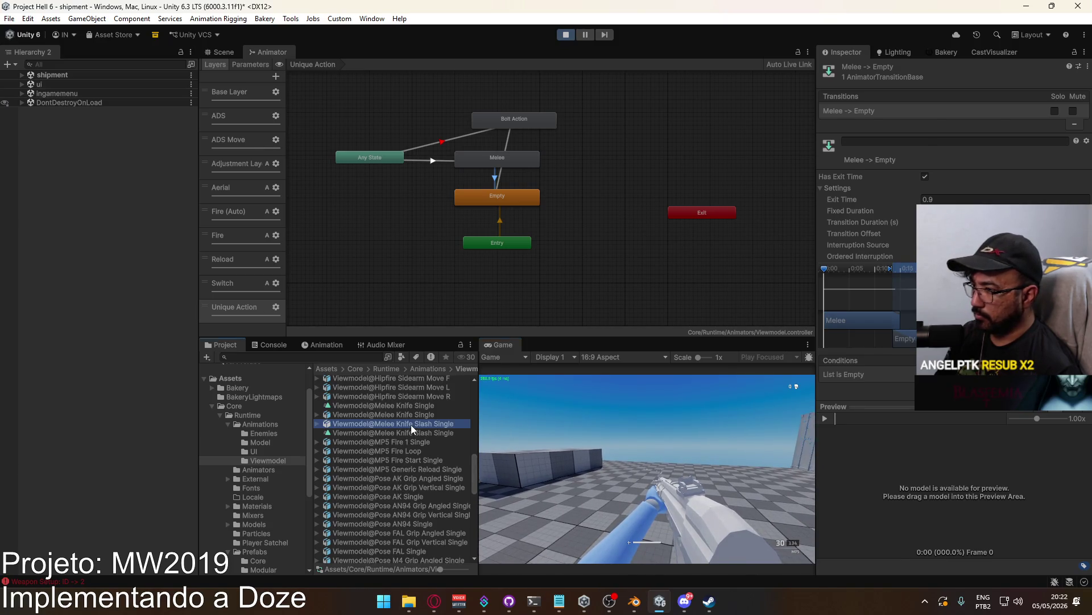
drag(893, 418, 1006, 427)
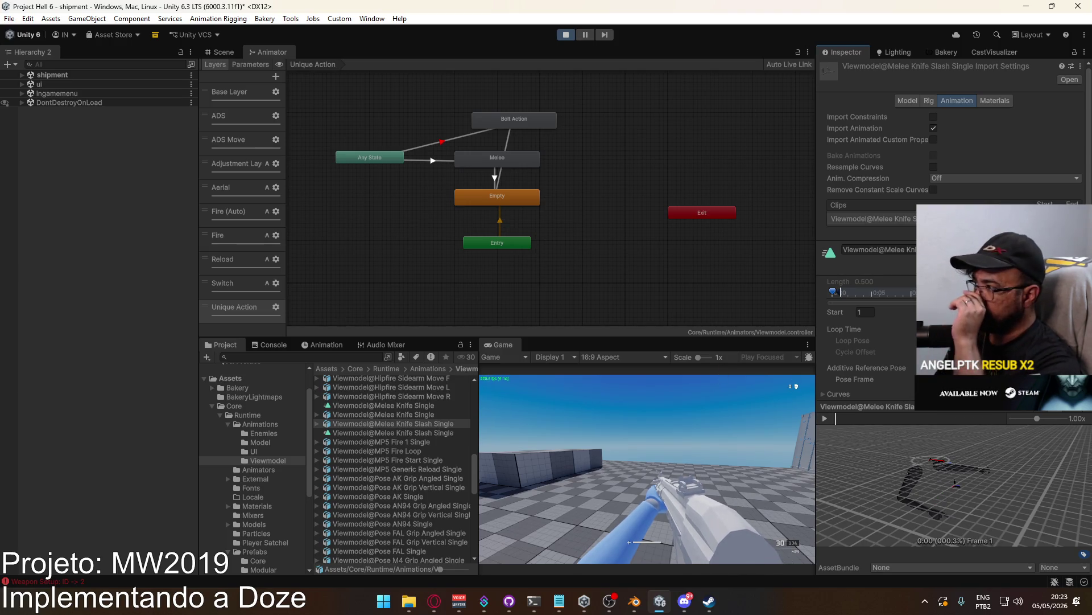
click(494, 173)
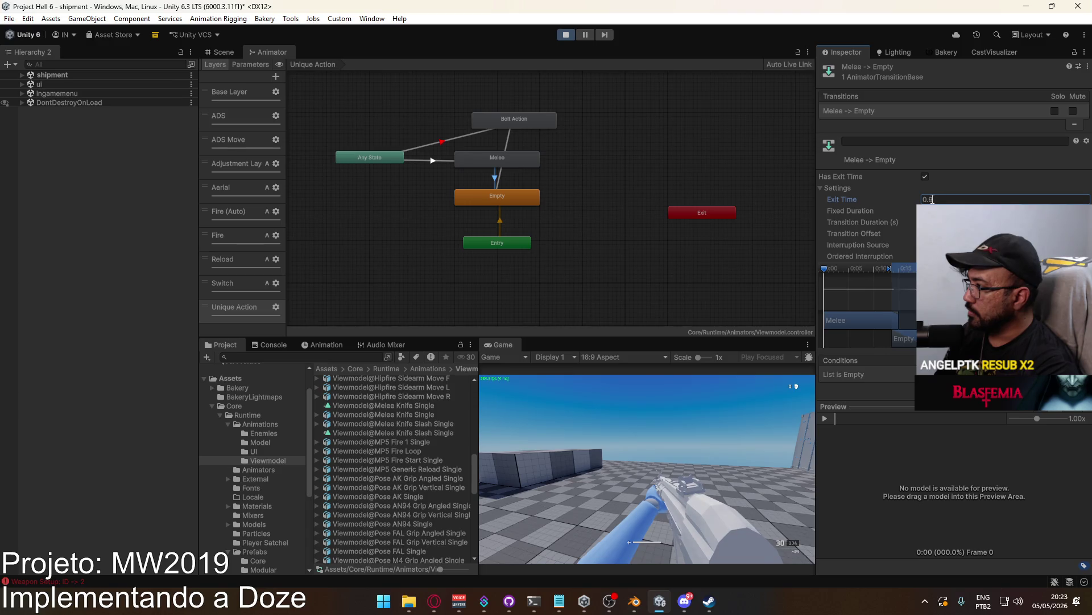
- Enter 0.7 as the Melee-to-Empty exit time and refocus the running game
text(0.7)
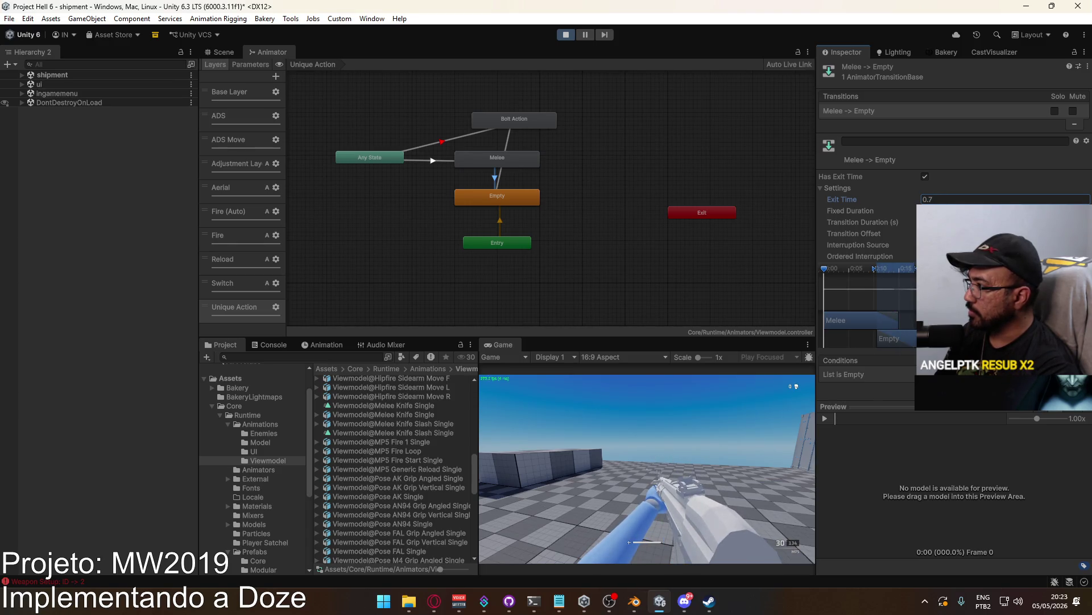
click(909, 222)
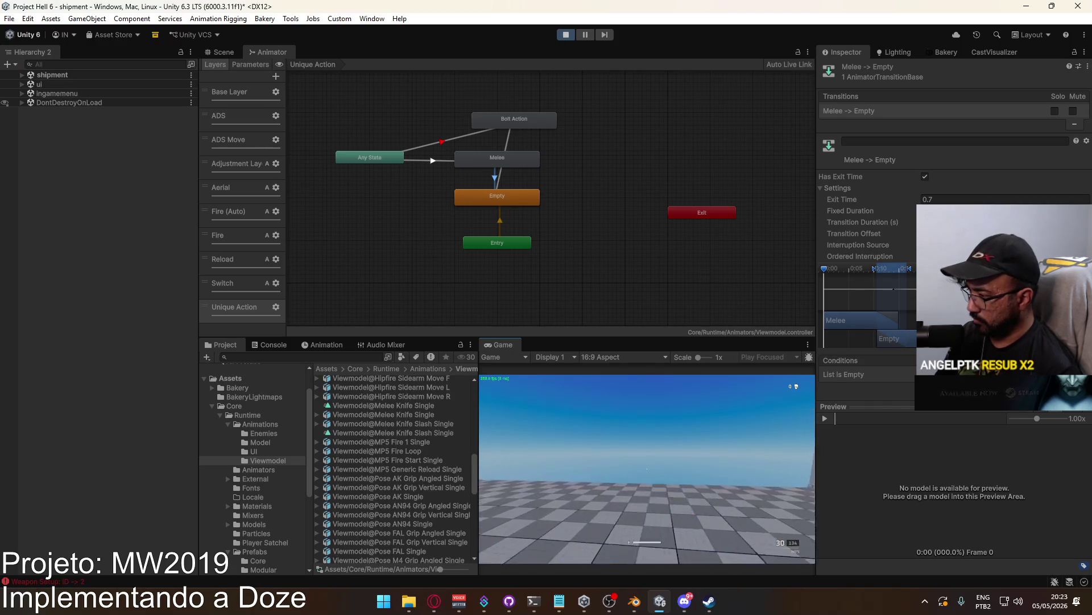
key(super)
key(super)
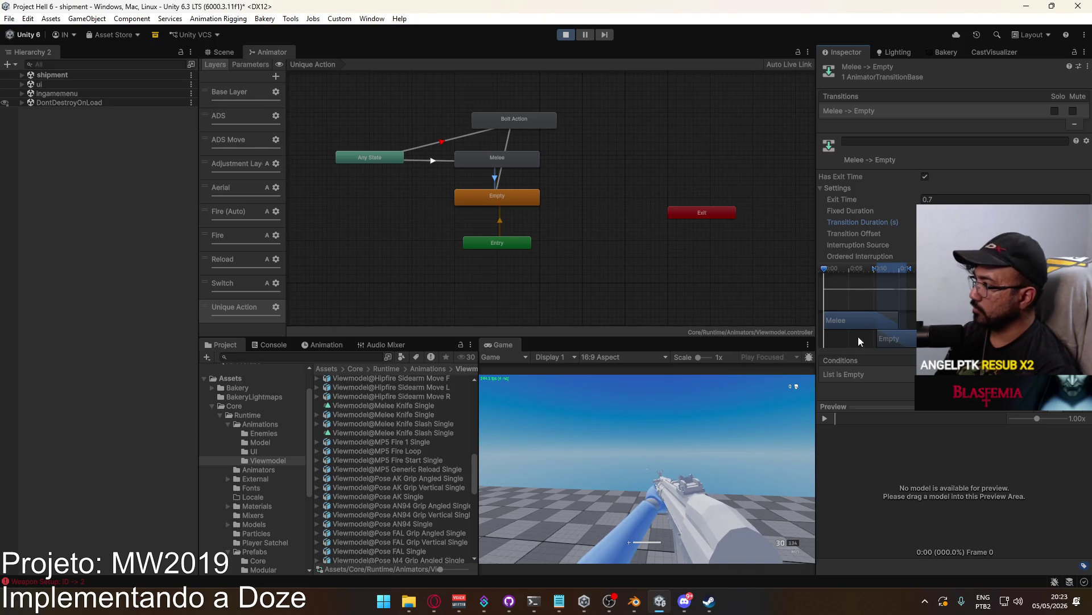
click(684, 445)
- Switch to the pistol and back to the rifle, then perform two knife melee attacks
key(1)
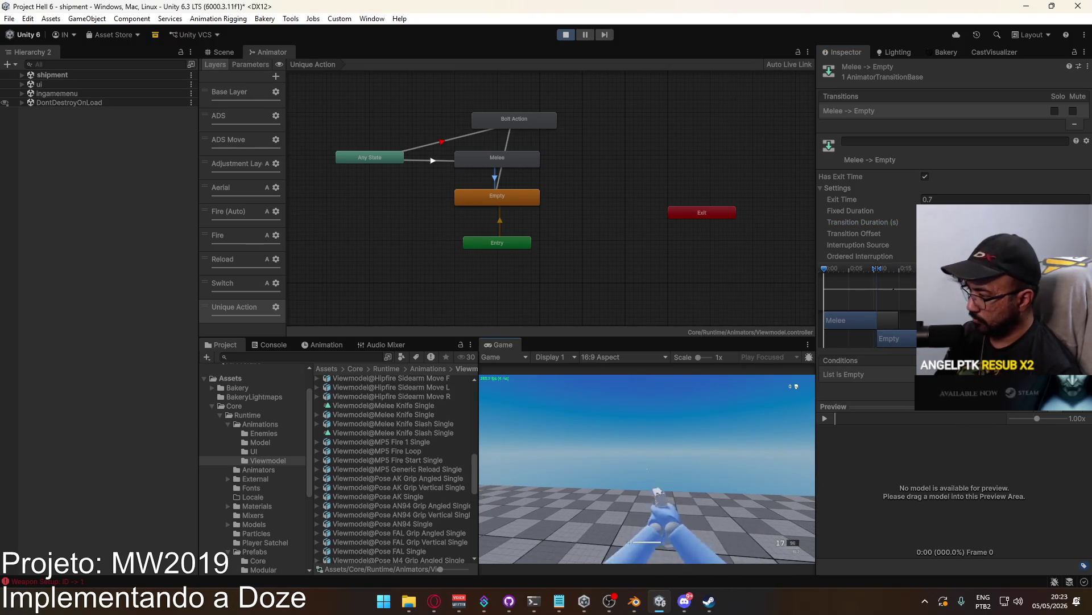
key(2)
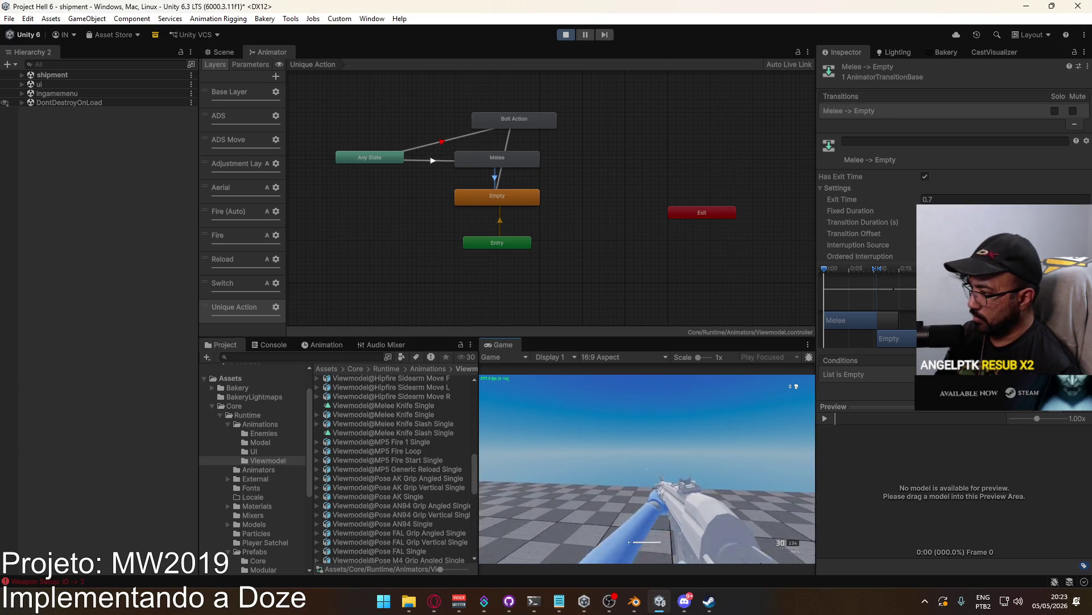
key(v)
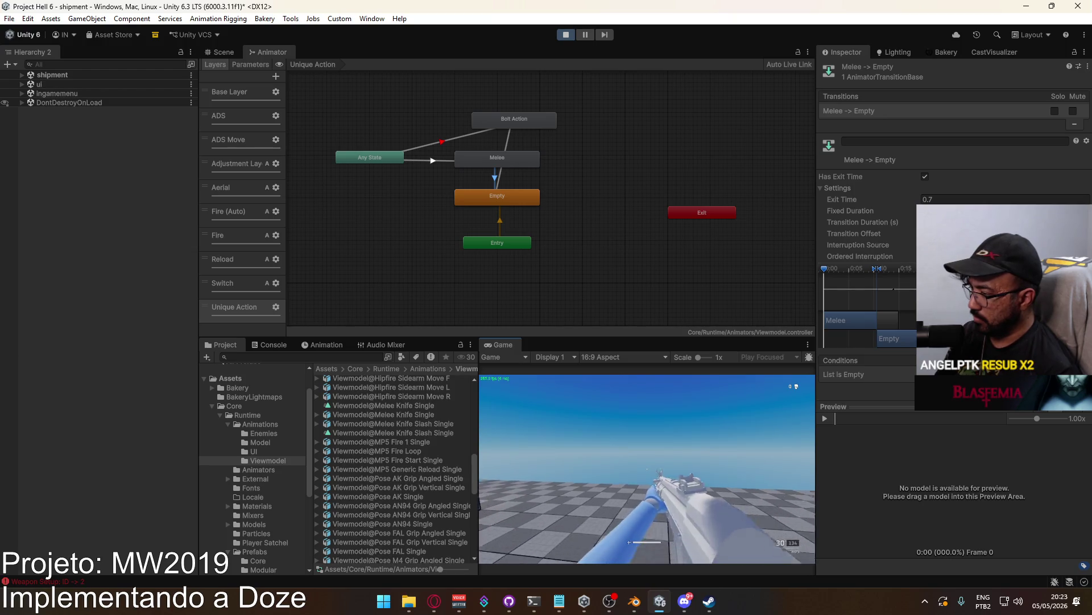
key(v)
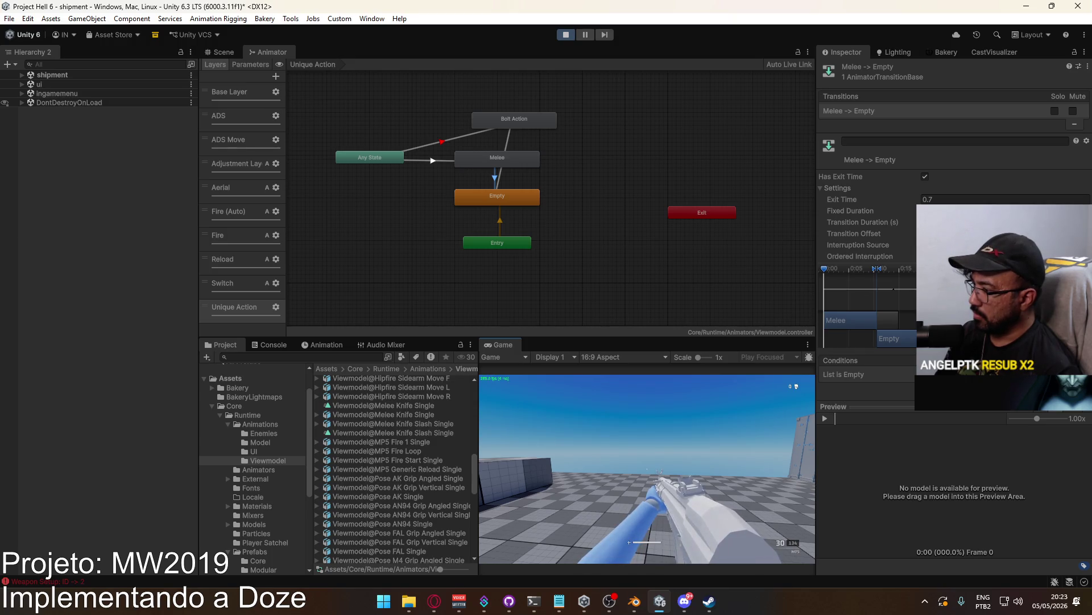
key(super)
key(super)
key(super)
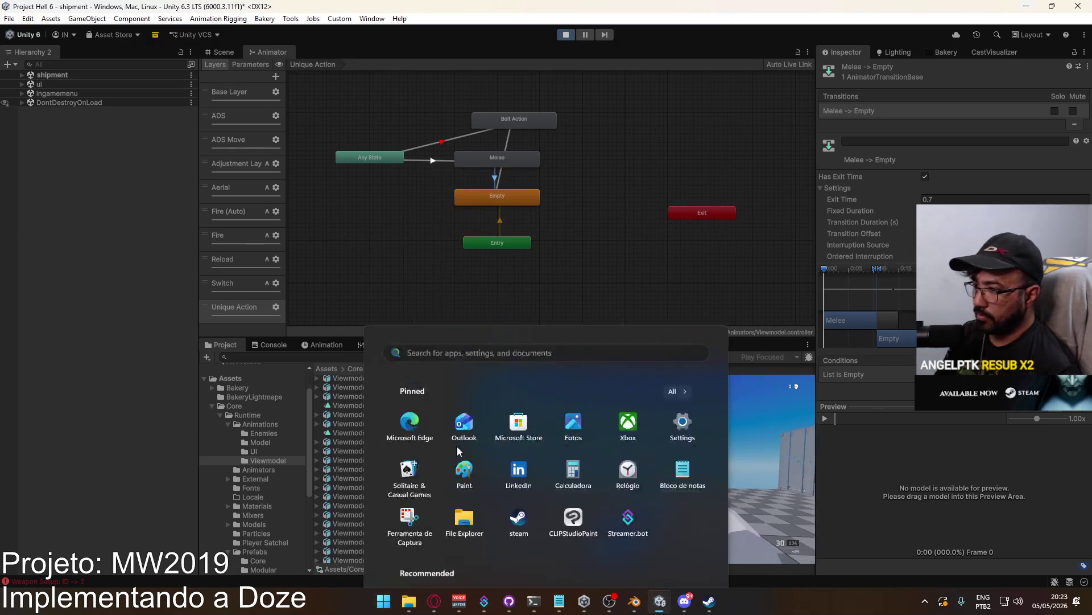
- Inspect the knife slash clip's MeleeEnd event by scrubbing to frame 15, then return to the asset list
double_click(416, 435)
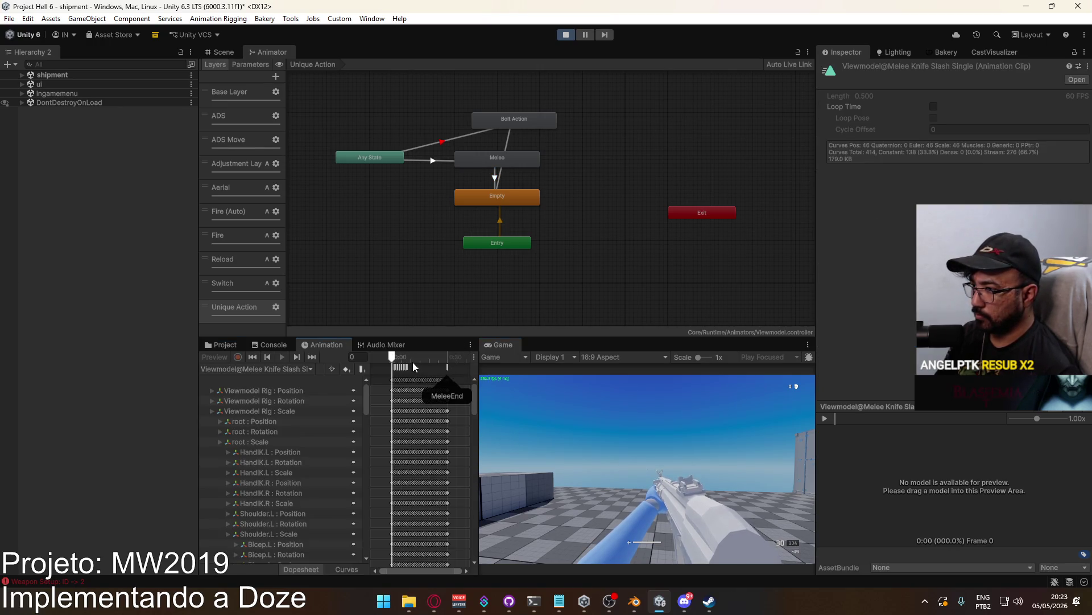
scroll(431, 390, up, 2)
mouse_move(415, 359)
mouse_down()
mouse_move(429, 358)
mouse_move(432, 373)
mouse_up()
click(234, 346)
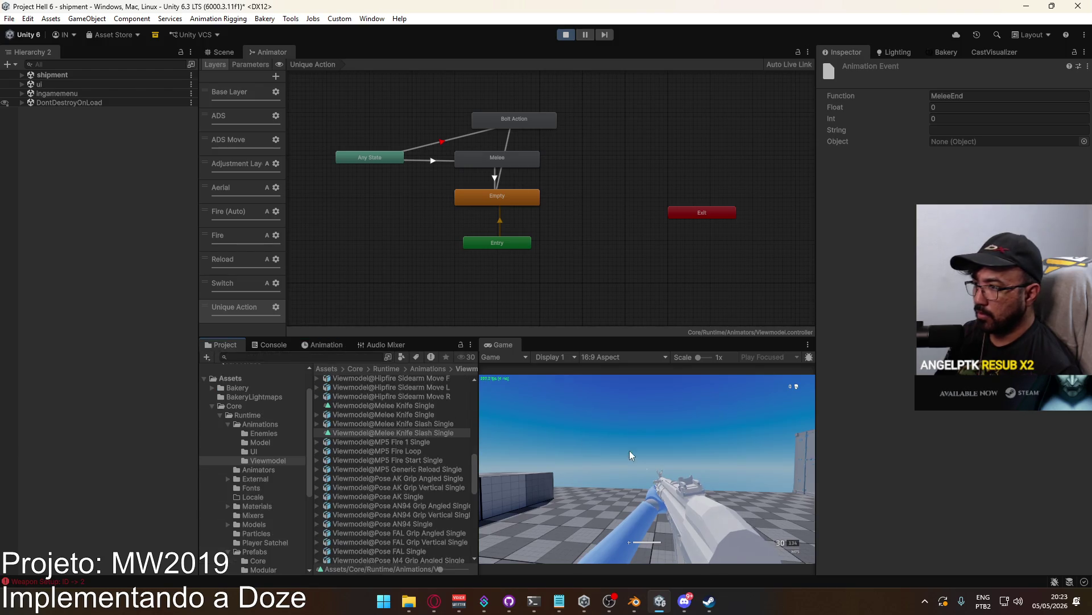
- Stop Play mode and start the game again
key(super)
key(super)
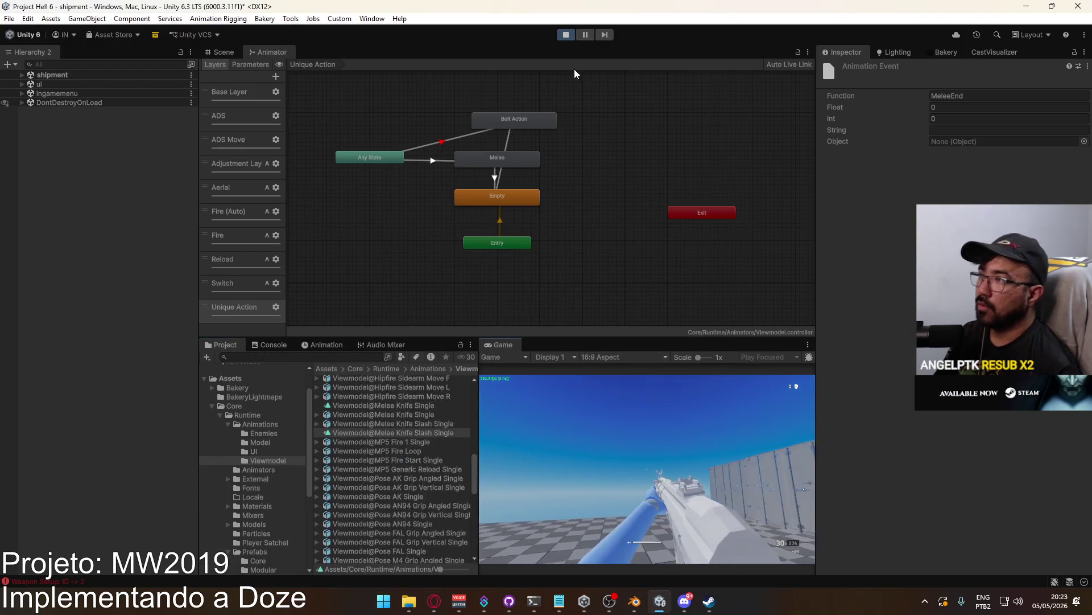
click(565, 35)
click(565, 34)
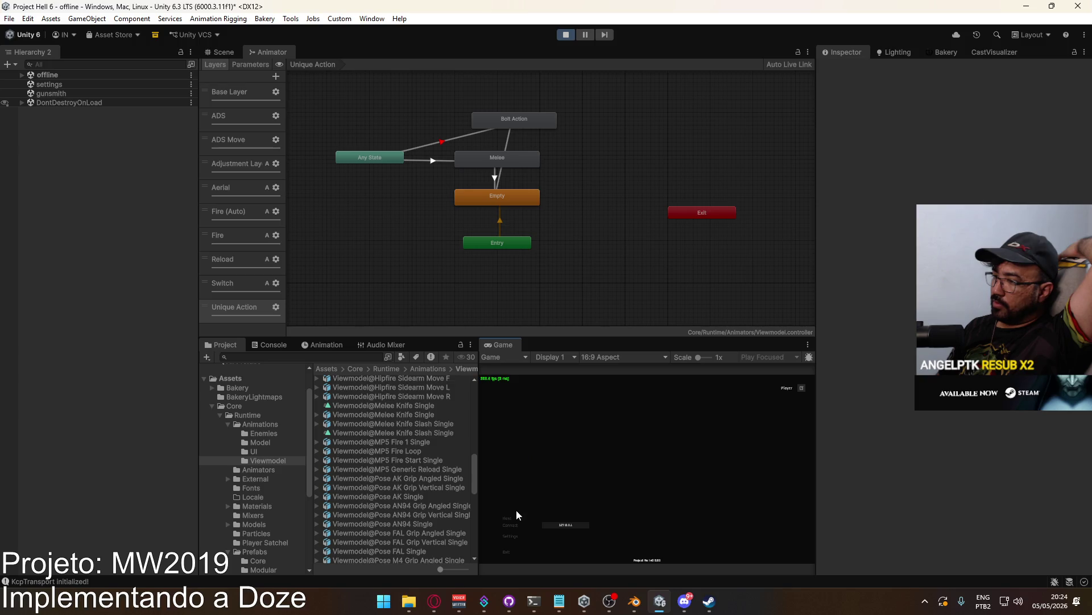
- Create a shipment match and show the Melee-to-Empty transition's timing settings
click(576, 555)
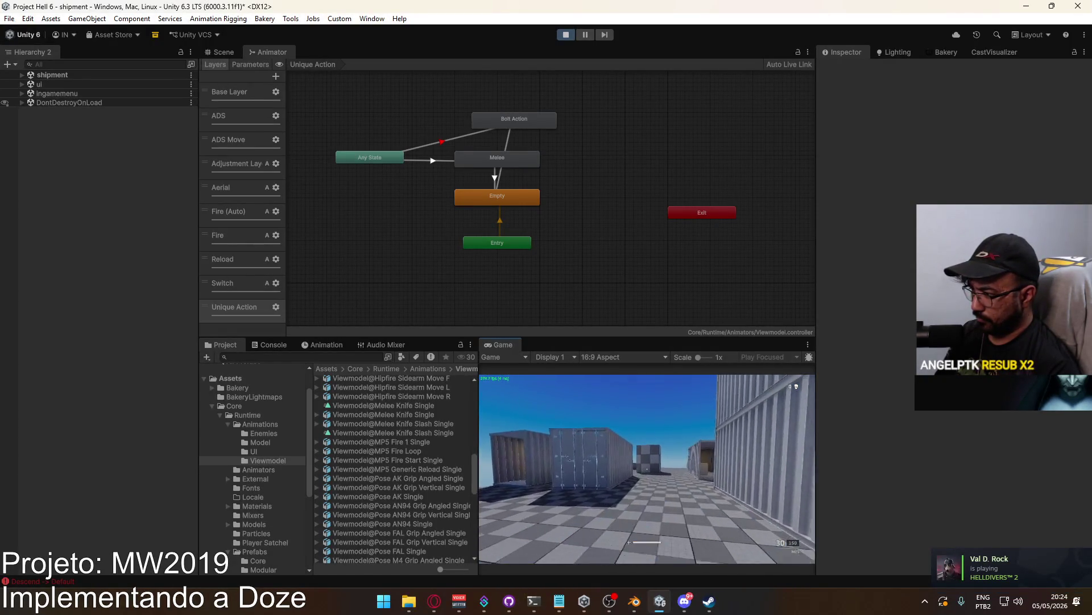
key(super)
key(super)
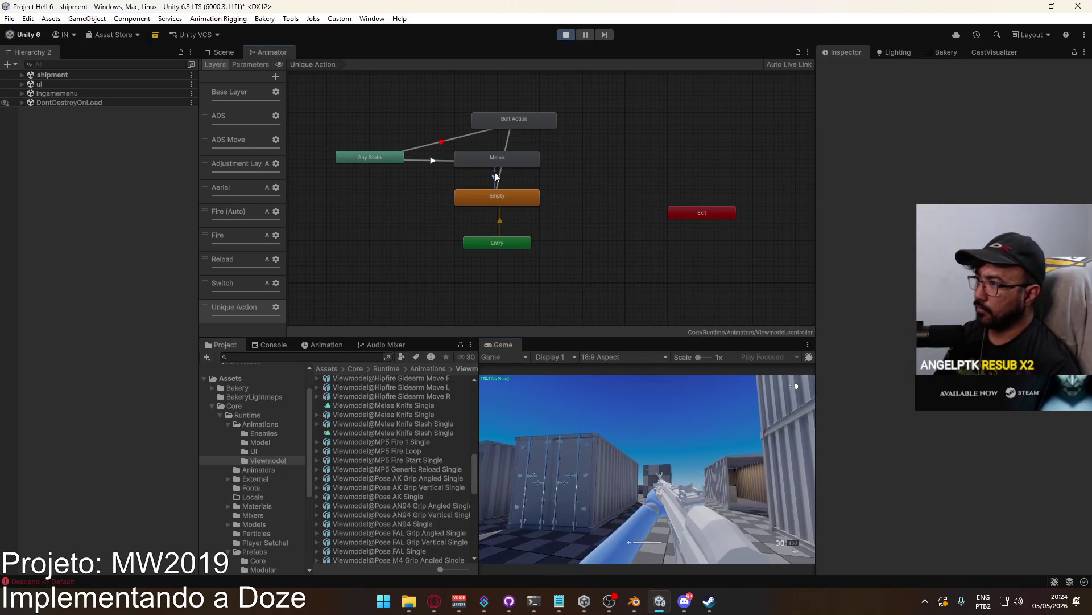
click(494, 172)
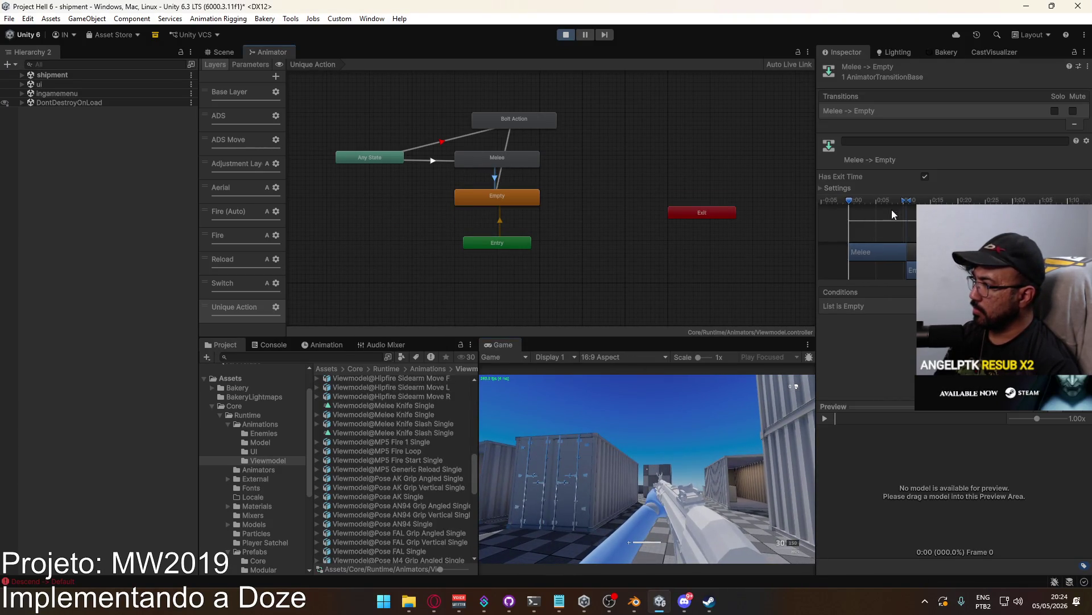
click(833, 190)
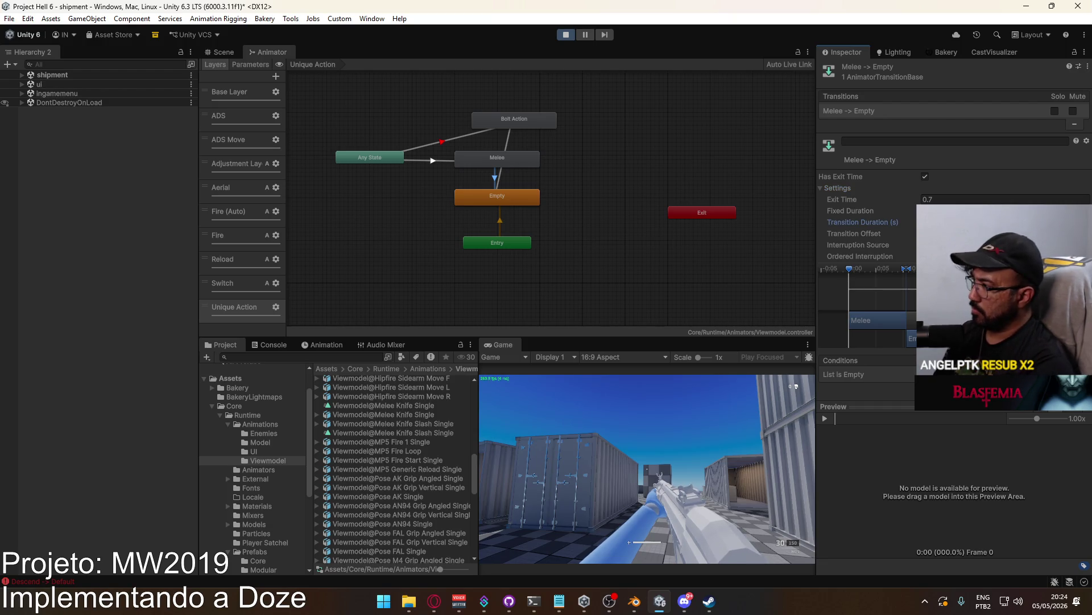
- Test weapon switching (1, 2) and a knife melee attack in game, then stop Play mode
key(1)
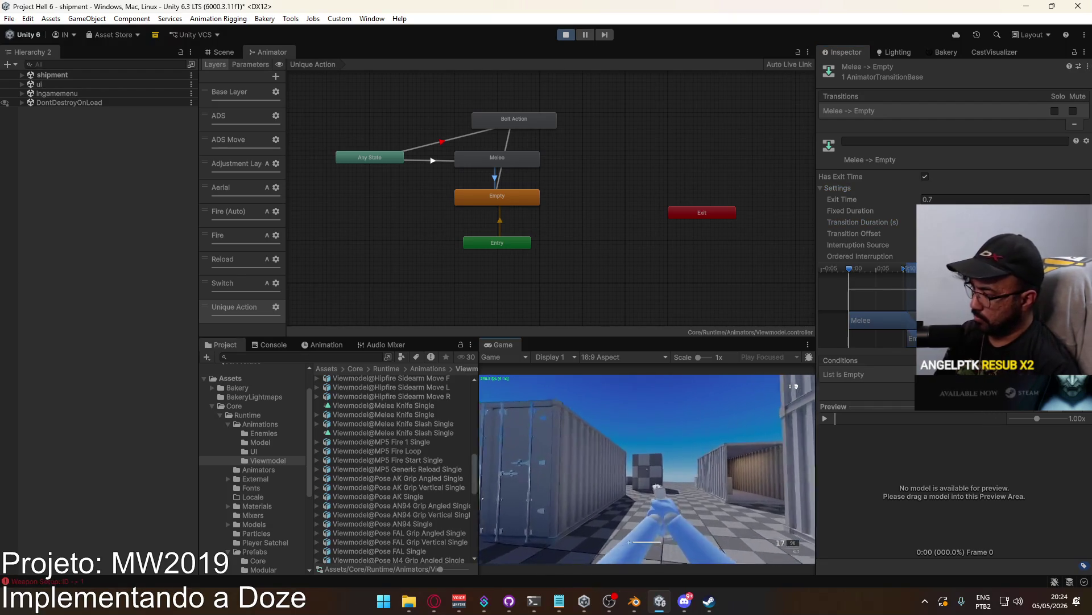
key(2)
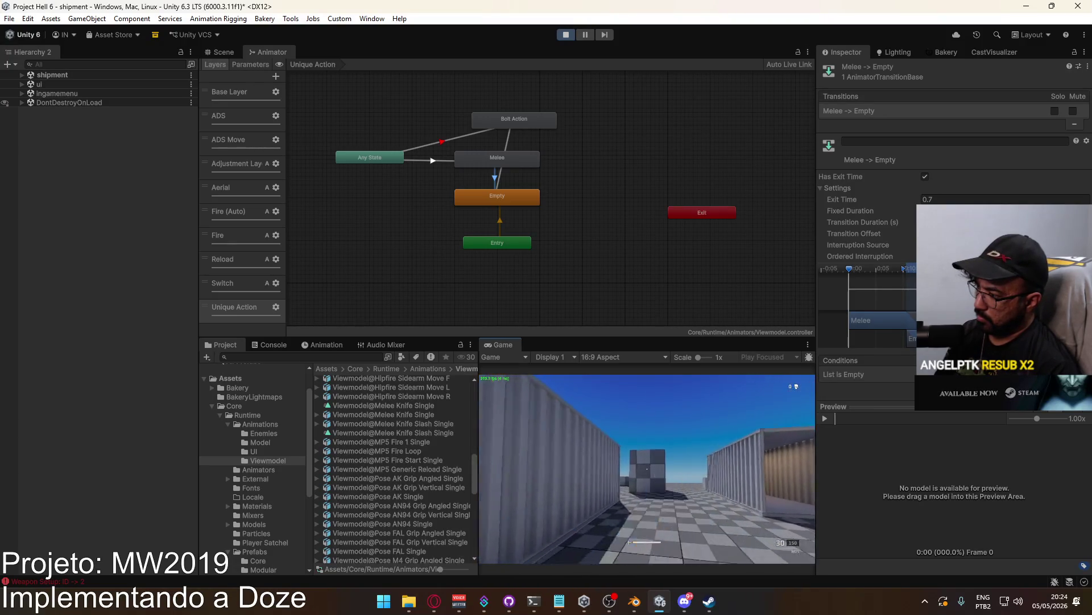
key(super)
key(super)
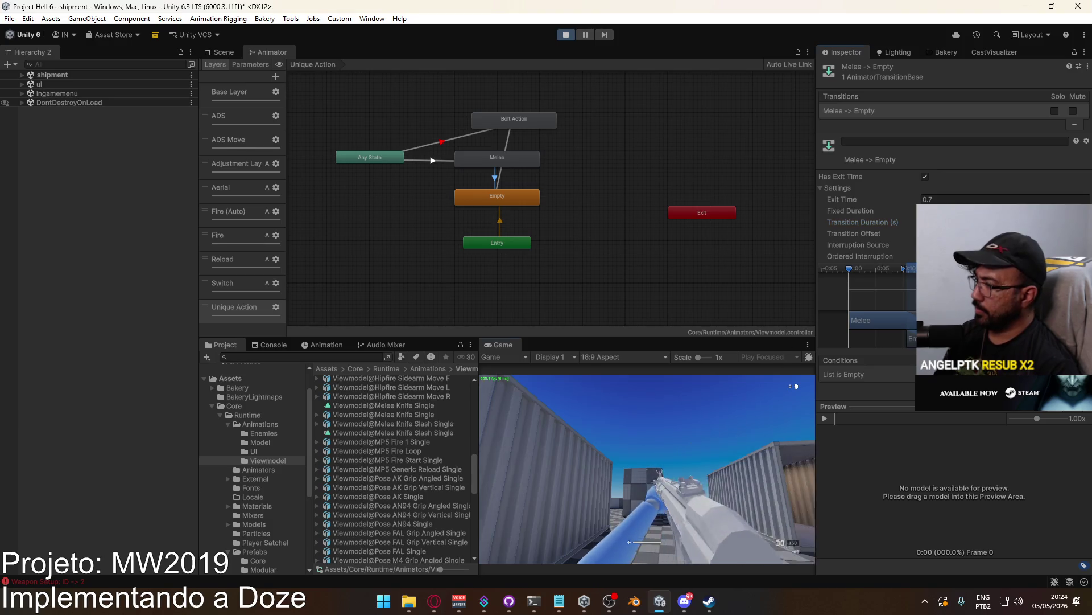
key(w)
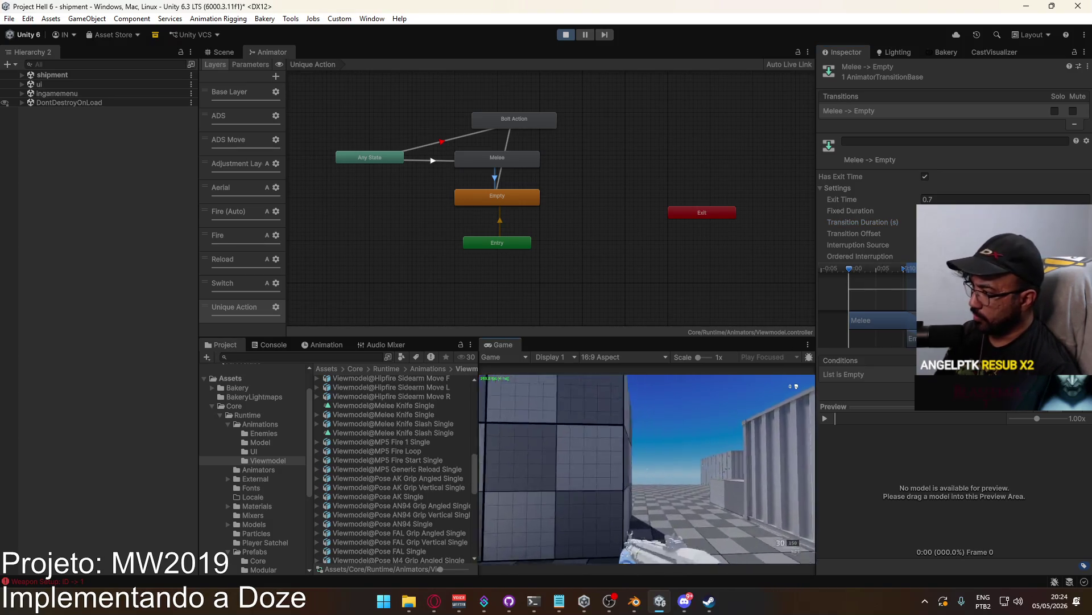
key(v)
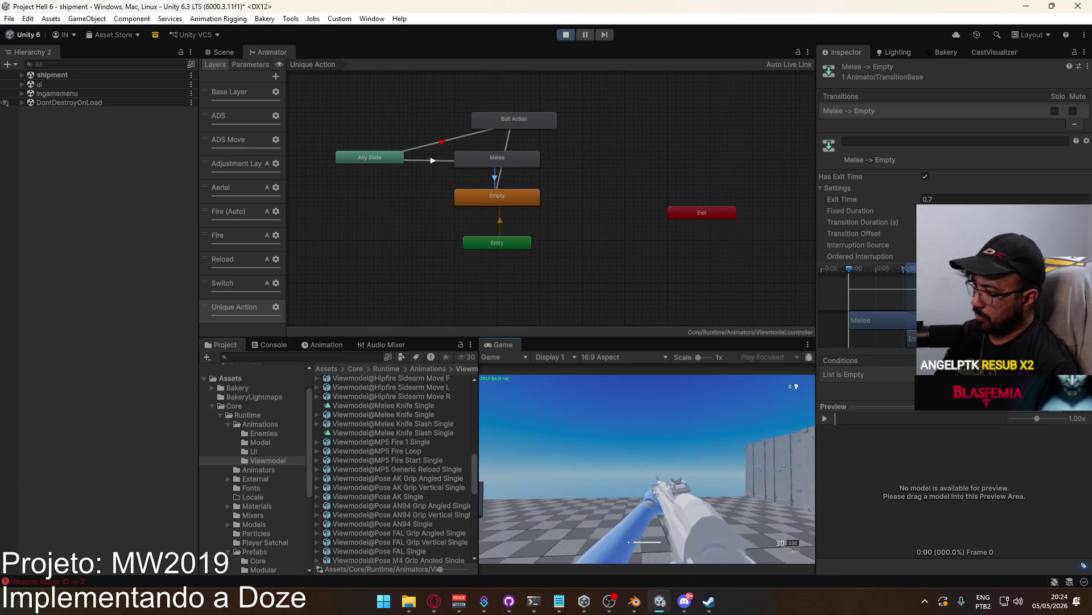
key(super)
key(Escape)
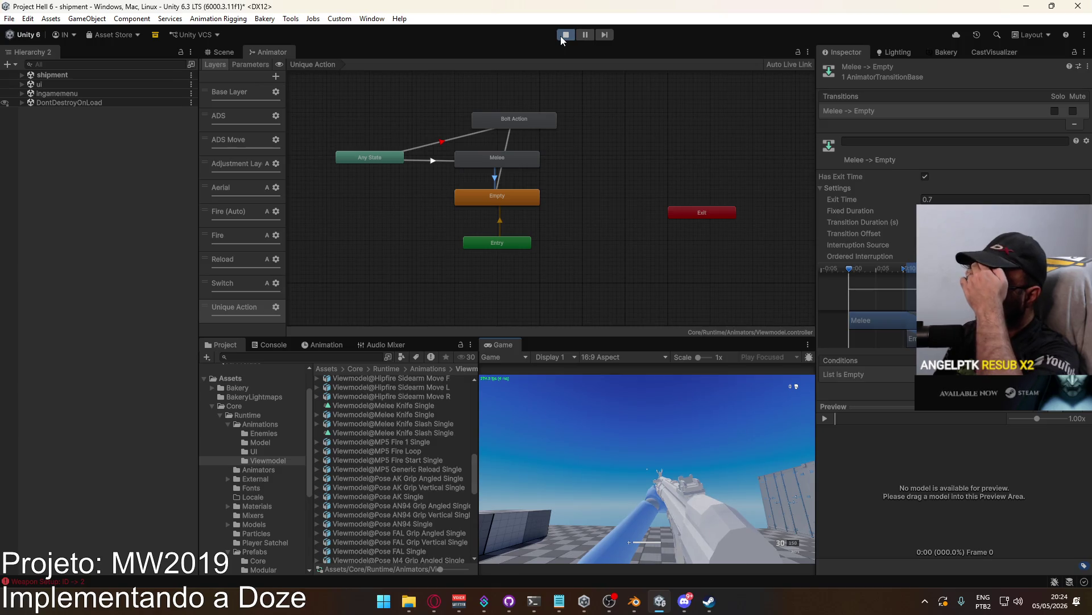
click(561, 36)
- In Blender, select the Viewmodel Rig in Object Mode after briefly posing the MP5 Rig
key(alt+Tab)
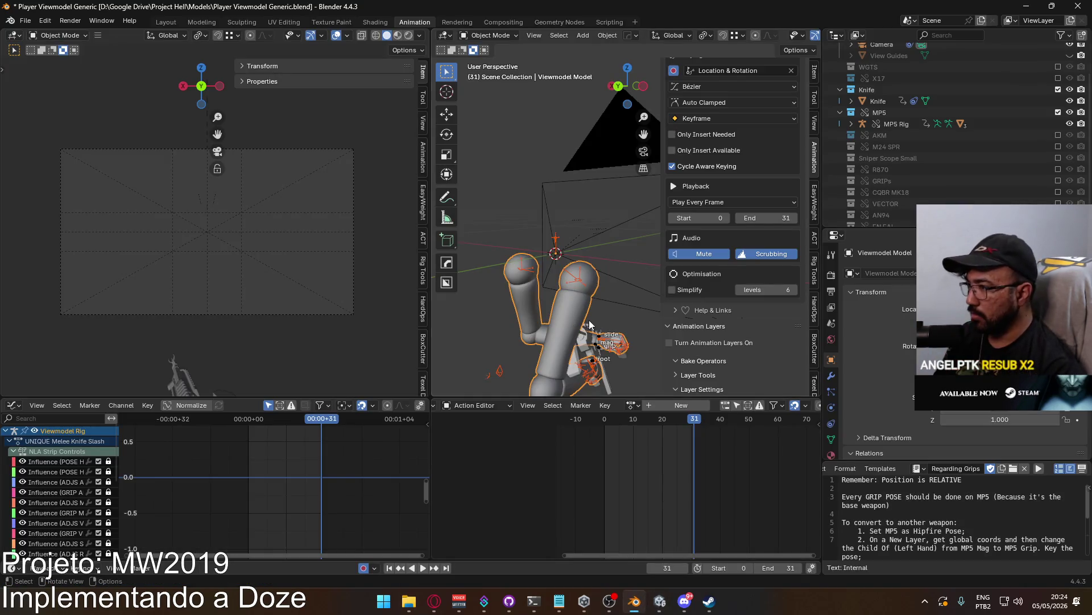
middle_drag(589, 324, 517, 333)
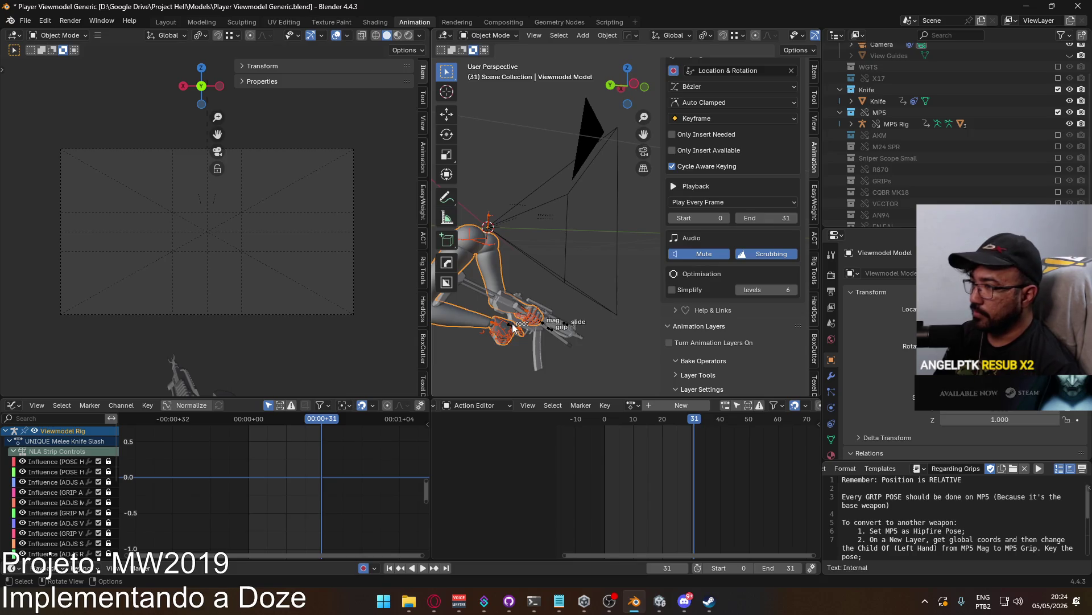
click(513, 327)
click(513, 327)
click(512, 331)
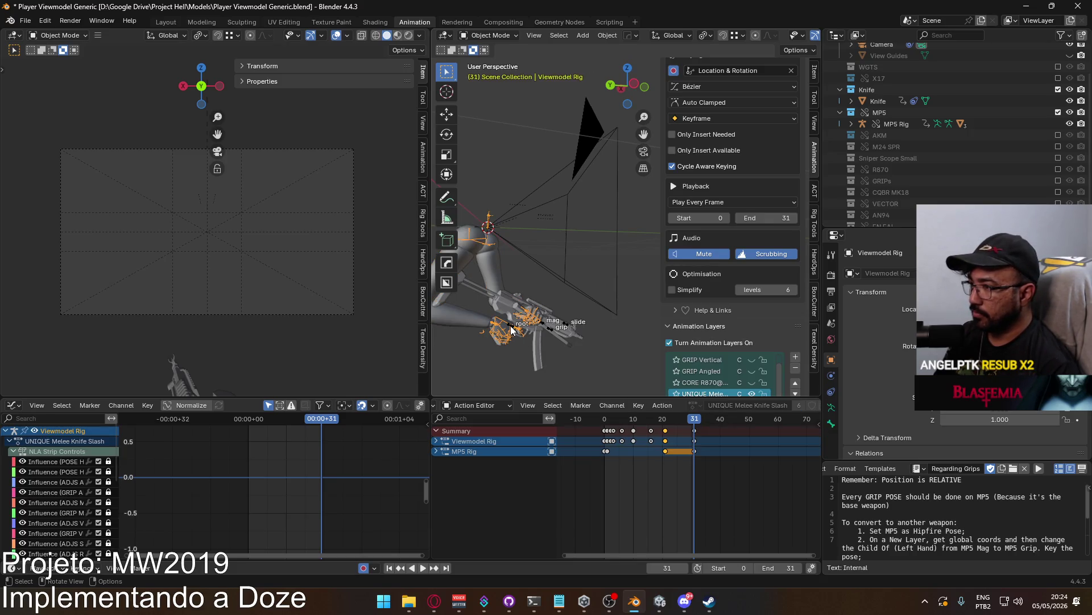
click(488, 35)
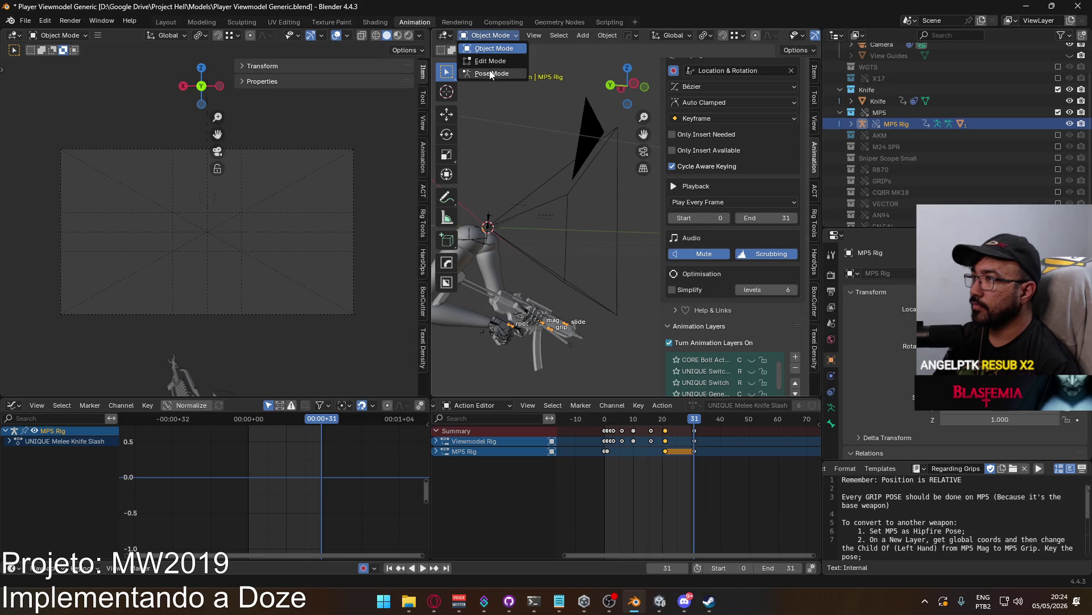
click(489, 72)
click(488, 35)
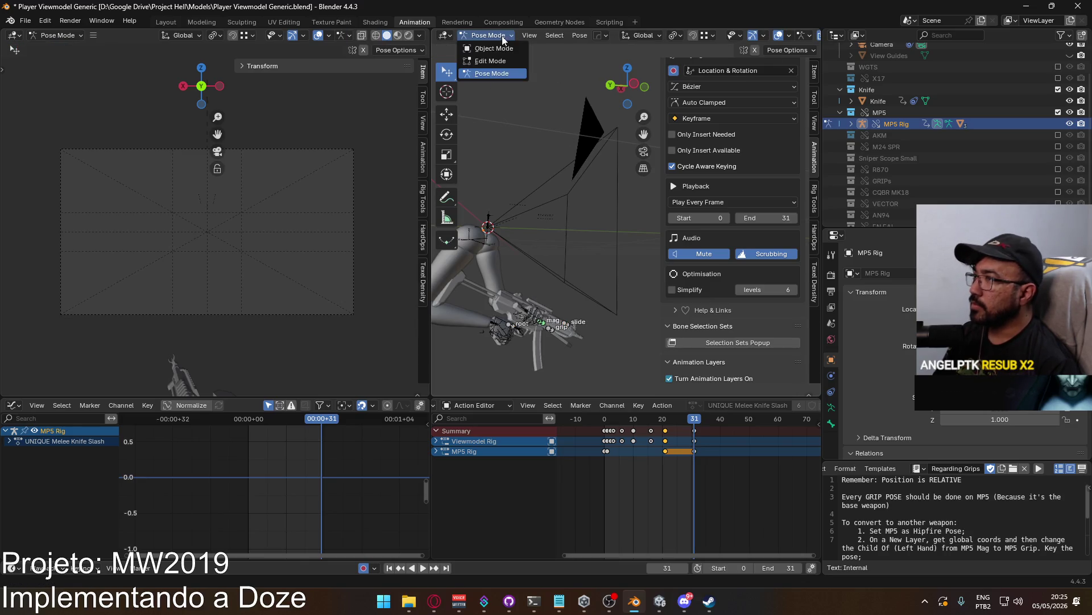
click(490, 49)
click(500, 329)
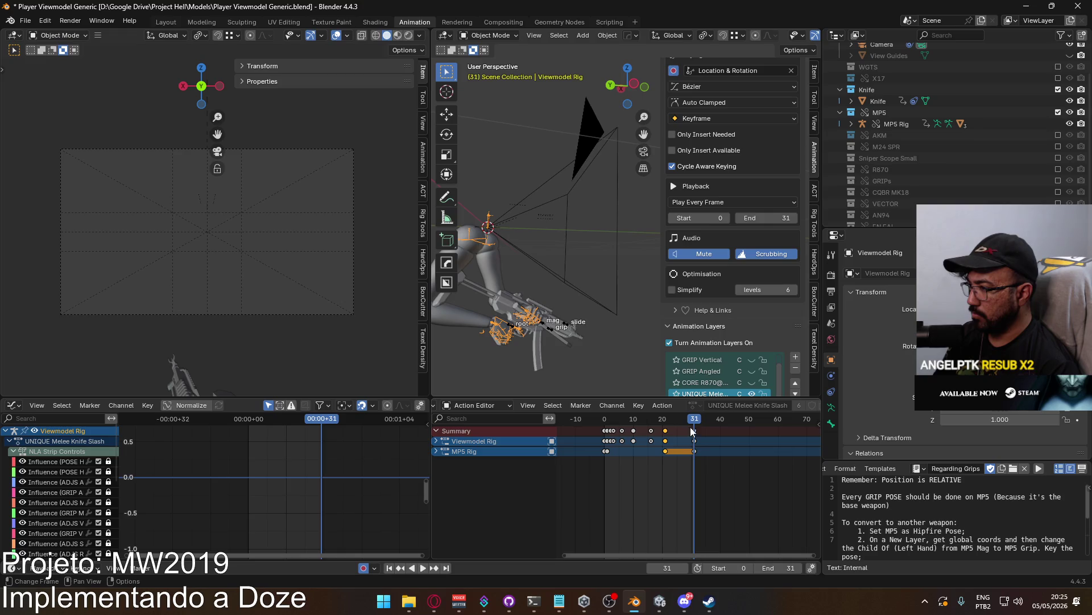
- Rewind the knife slash to frame 0, enter Pose Mode, and list the Viewmodel Rig's bone channels
drag(692, 430, 606, 426)
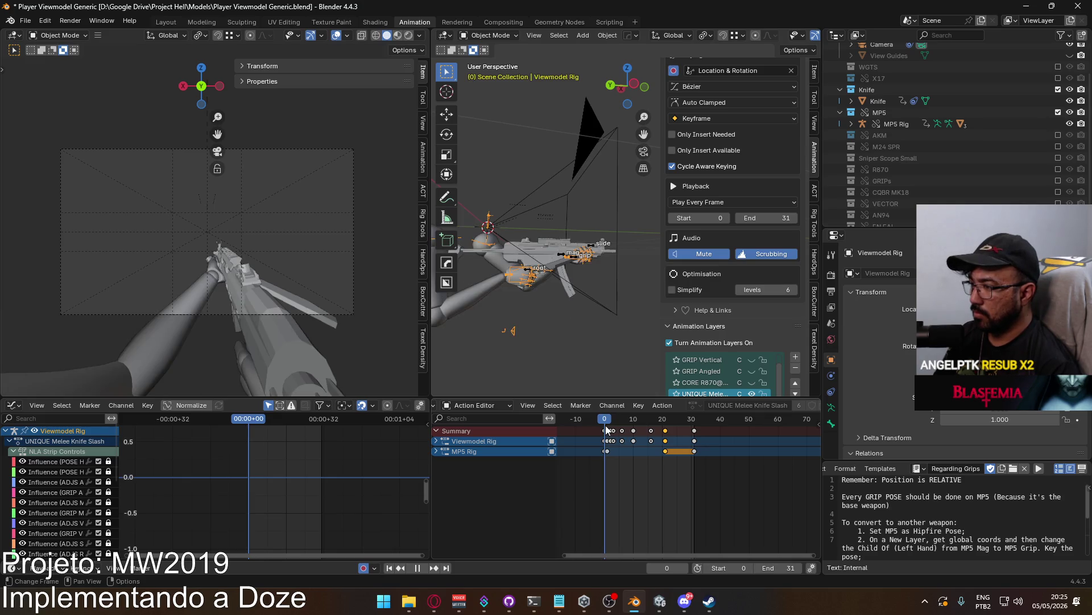
click(489, 37)
click(491, 74)
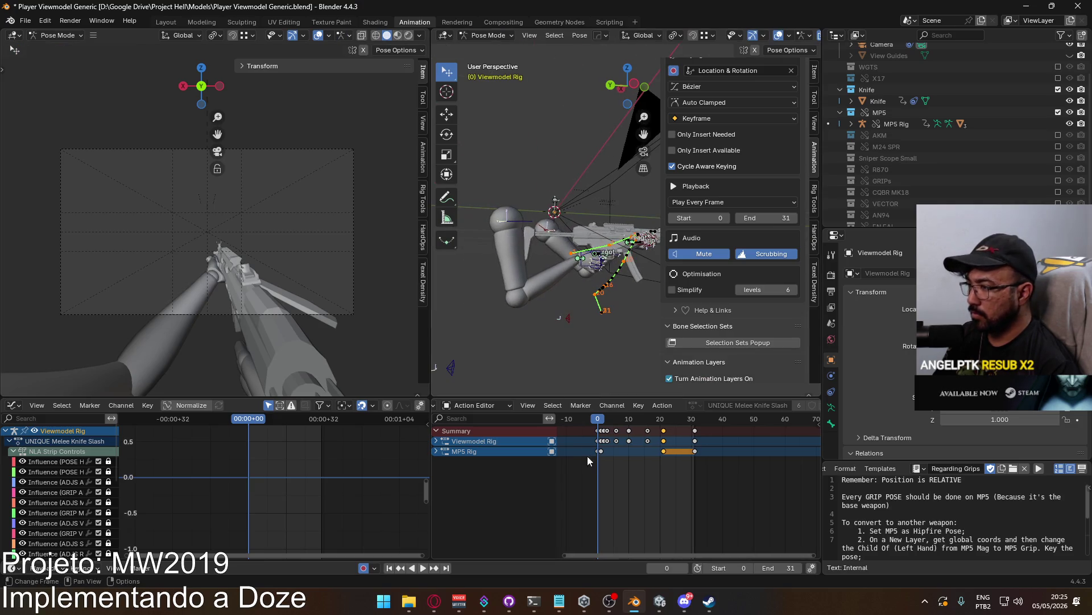
click(446, 443)
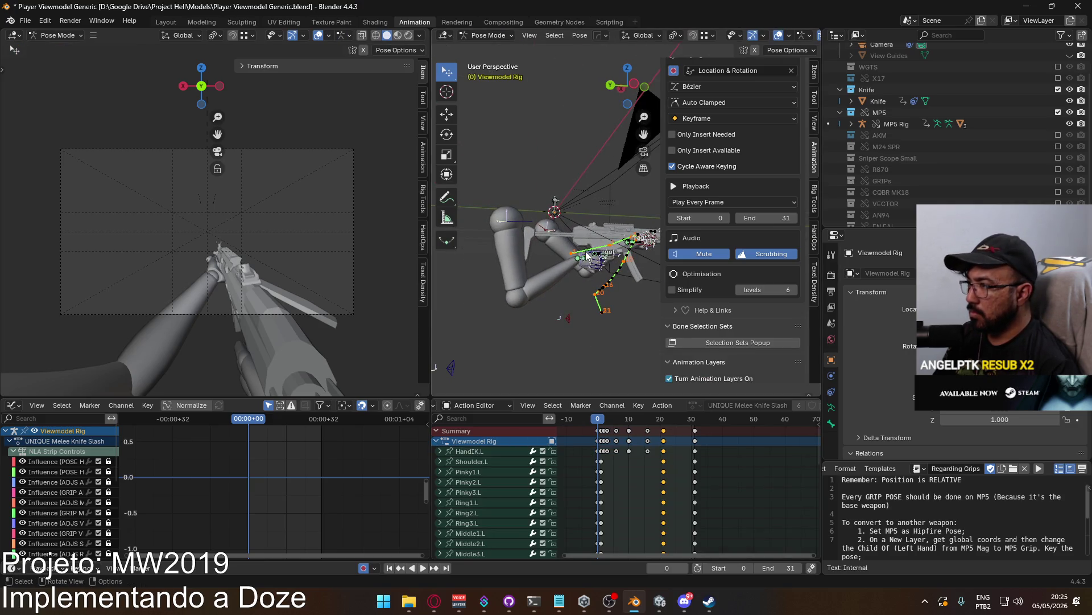
scroll(586, 256, up, 5)
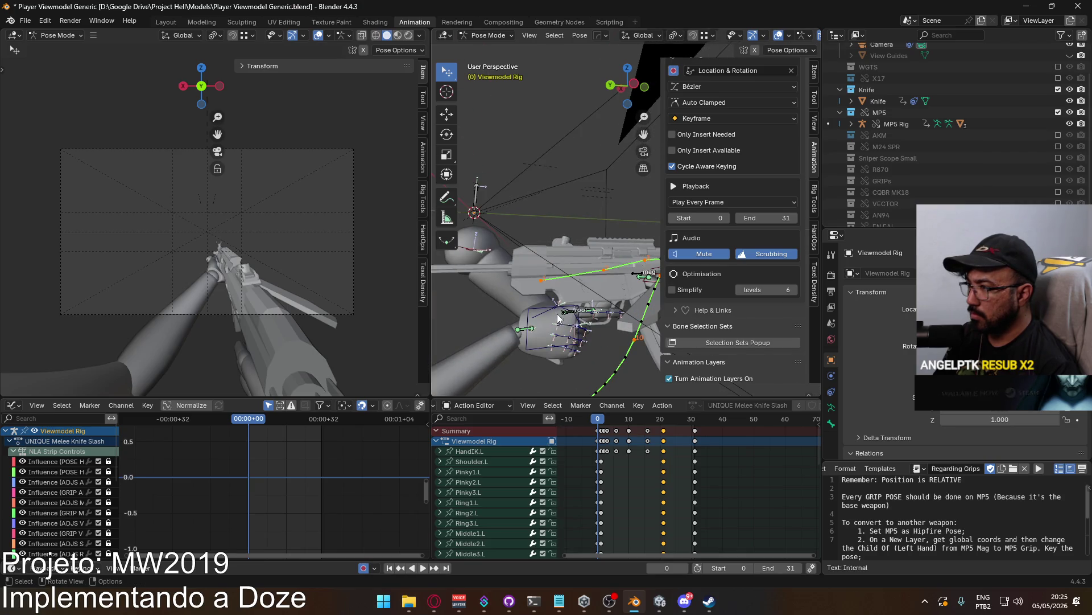
- Copy the pose of all bones at frame 0 and paste keyframes at frame 22
key(a)
scroll(592, 256, down, 3)
right_click(593, 253)
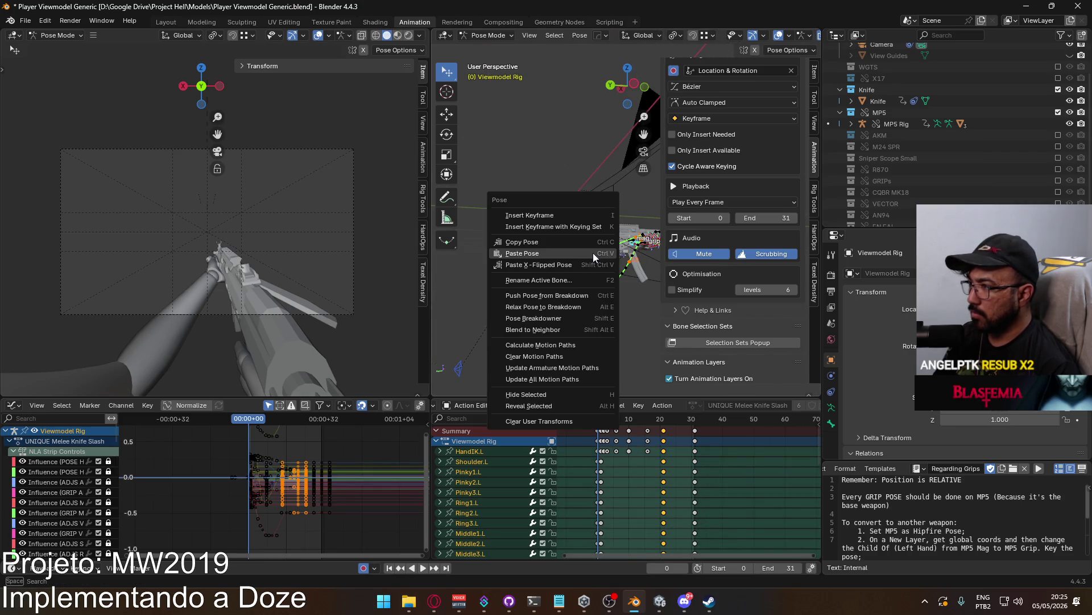
click(583, 244)
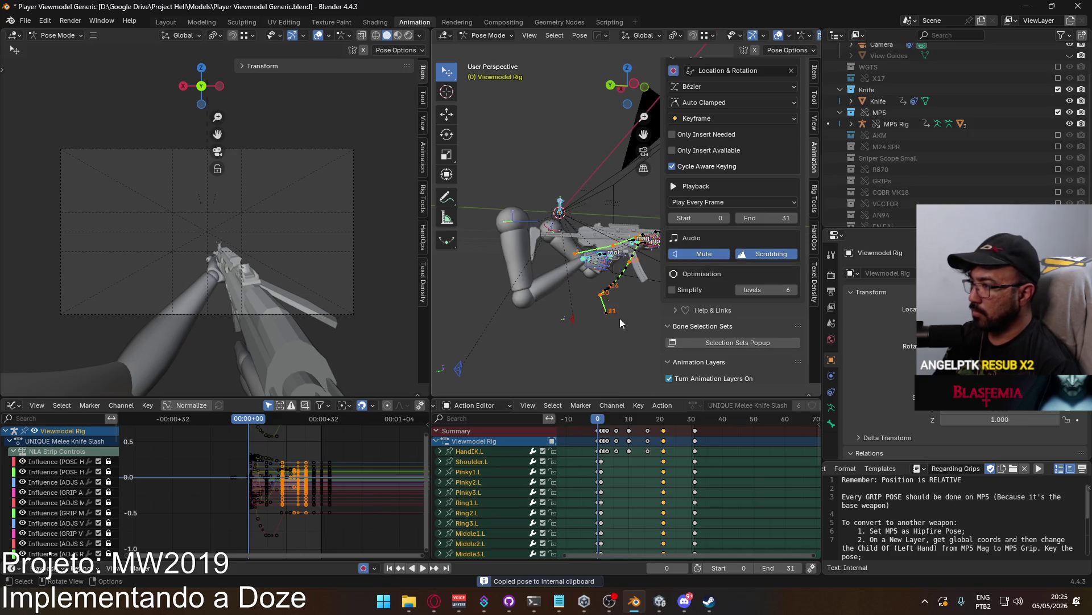
drag(599, 421, 663, 424)
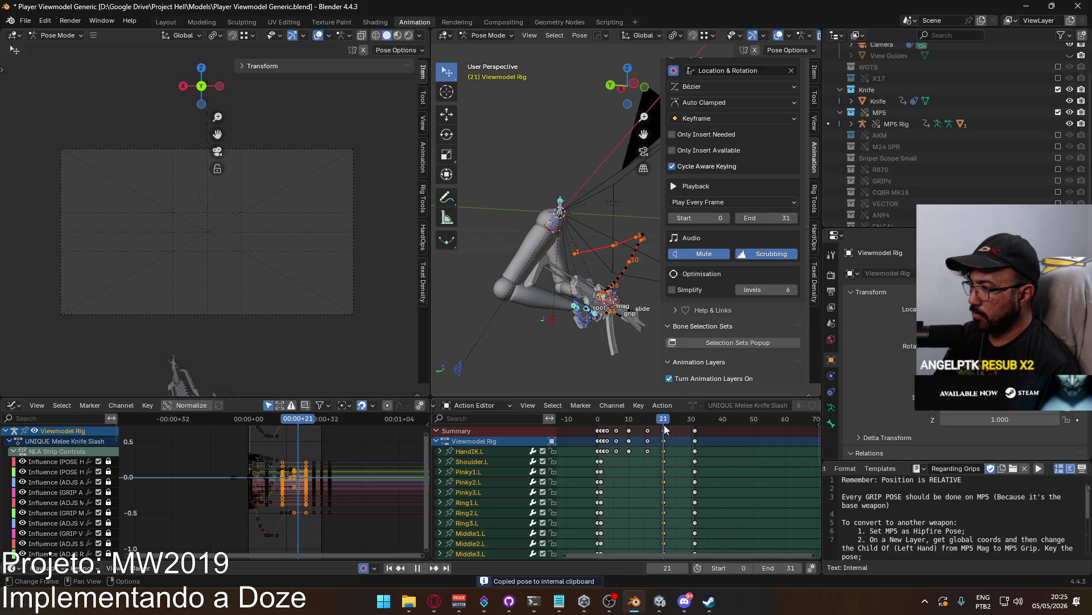
key(space)
right_click(657, 443)
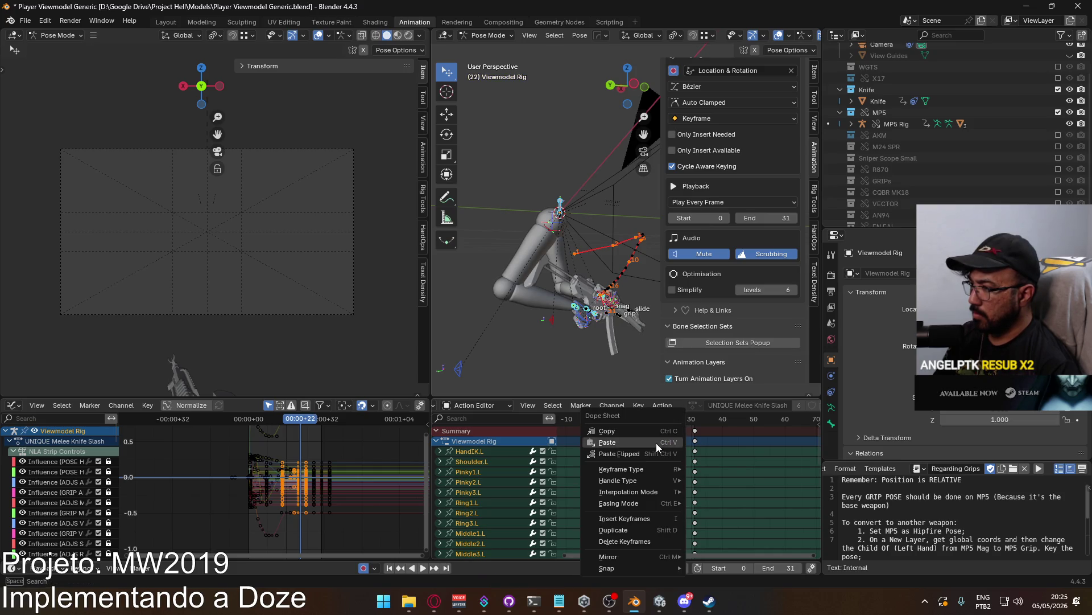
click(655, 442)
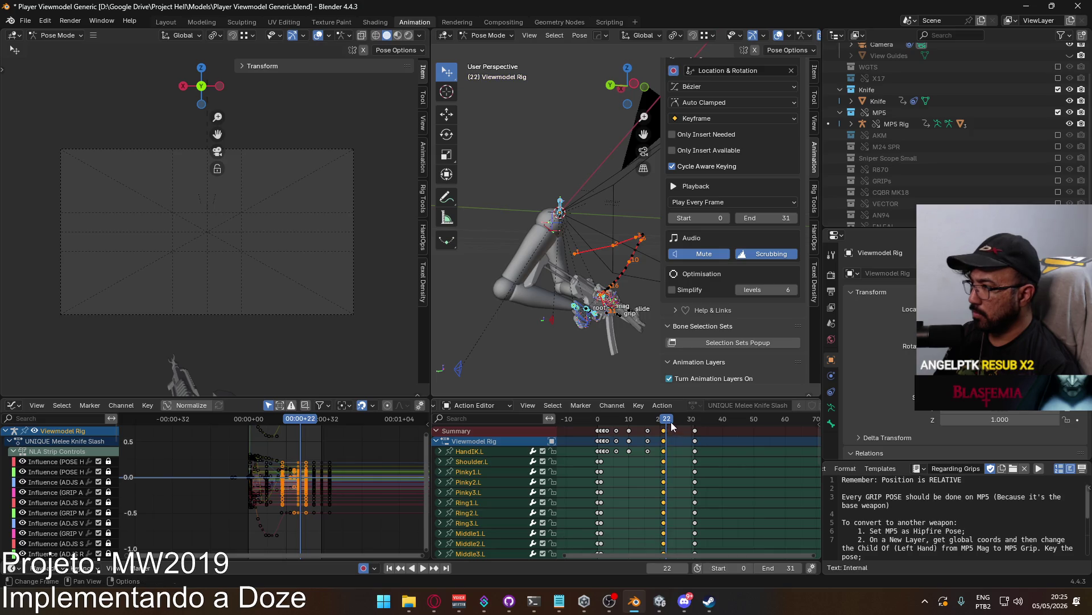
- Play back the slash, then paste the starting pose at frame 22 in the viewport
mouse_move(592, 359)
middle_down()
mouse_move(498, 310)
mouse_move(573, 353)
middle_up()
key(space)
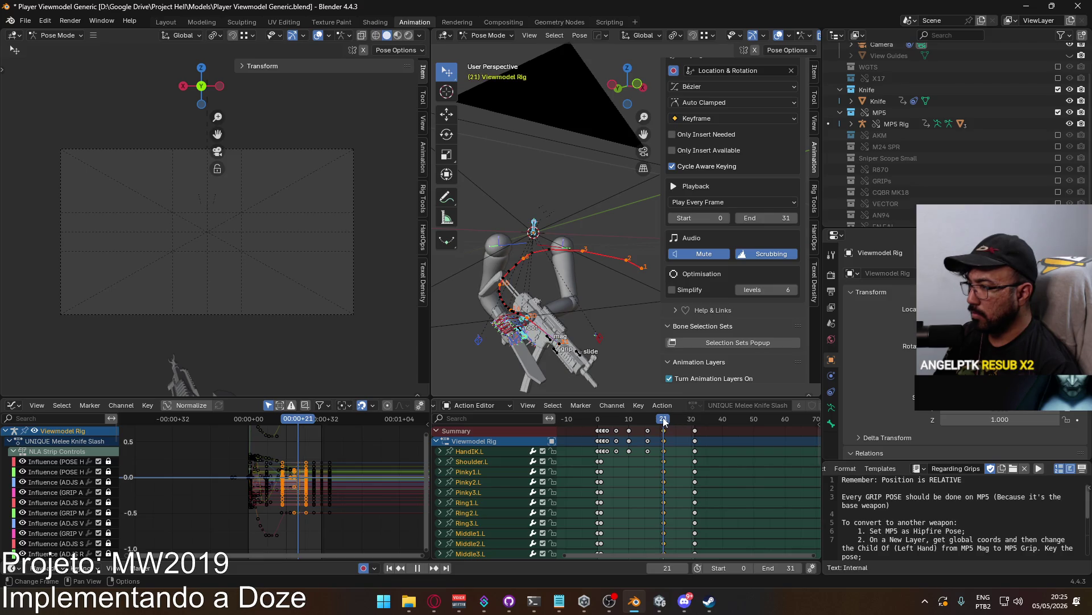
key(space)
click(600, 420)
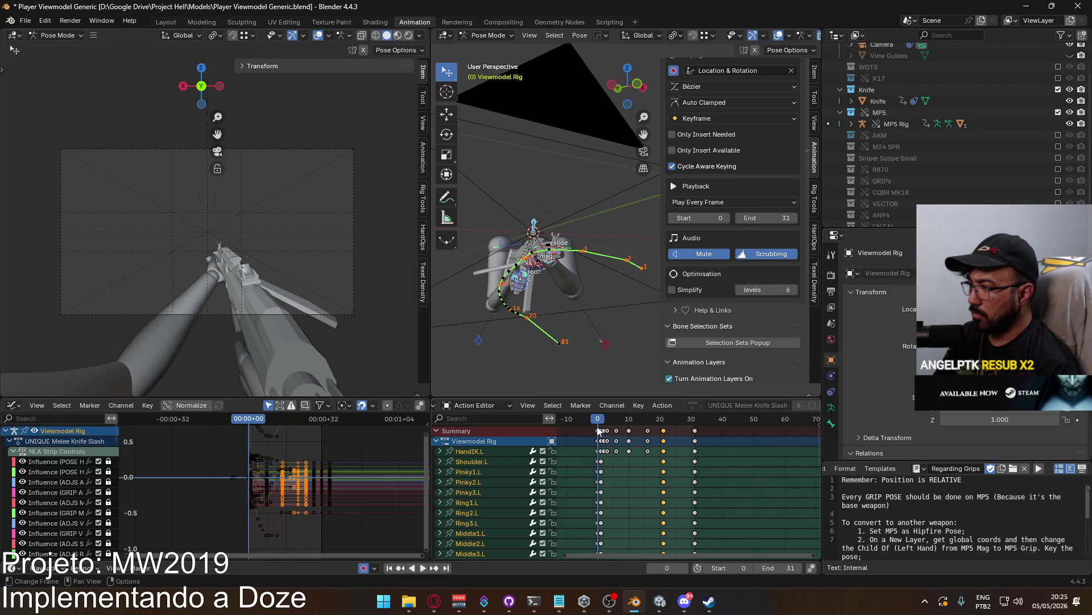
click(571, 456)
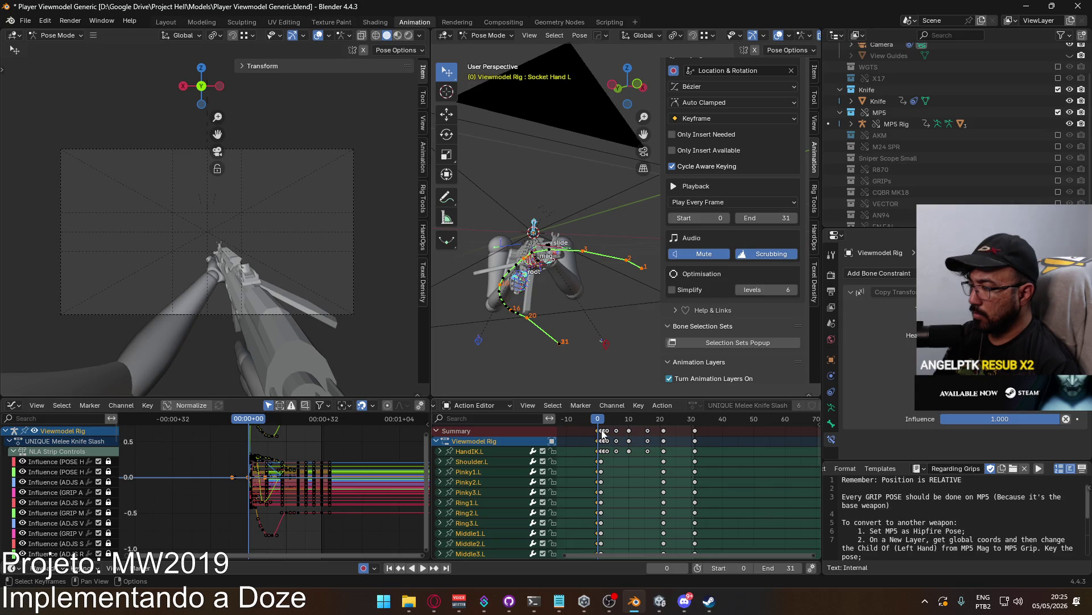
drag(599, 421, 667, 421)
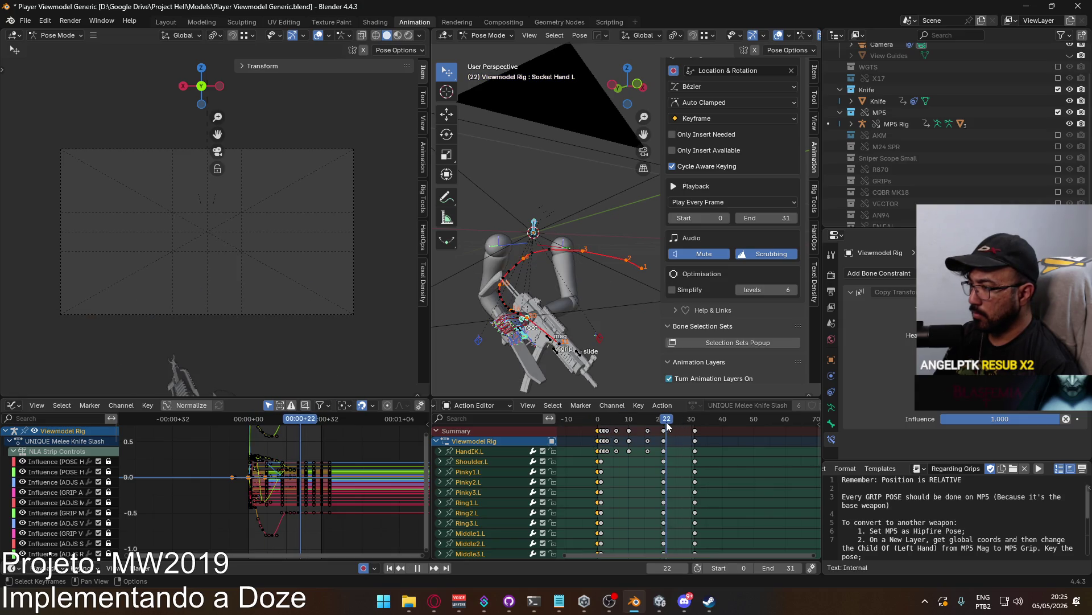
right_click(547, 317)
click(520, 323)
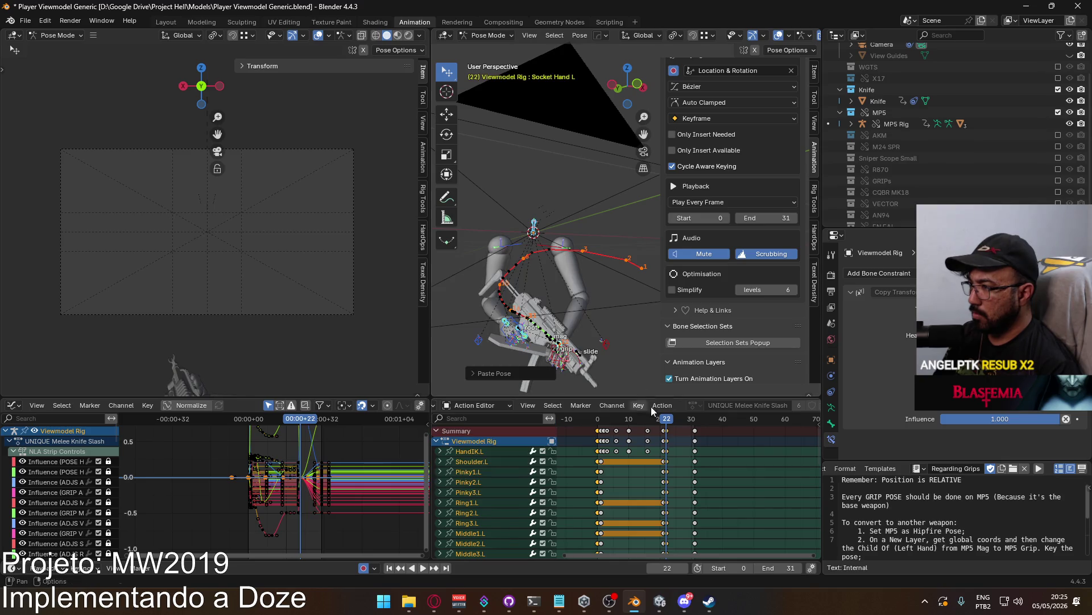
- Paste the starting pose at frame 31, return to frame 22, and collapse the Viewmodel Rig channels
key(space)
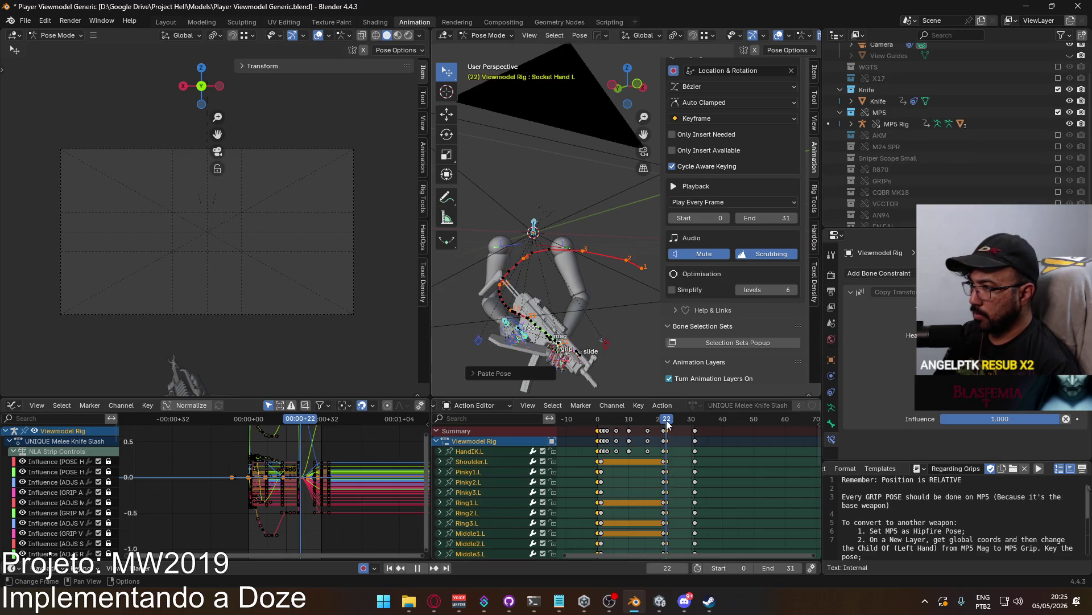
key(space)
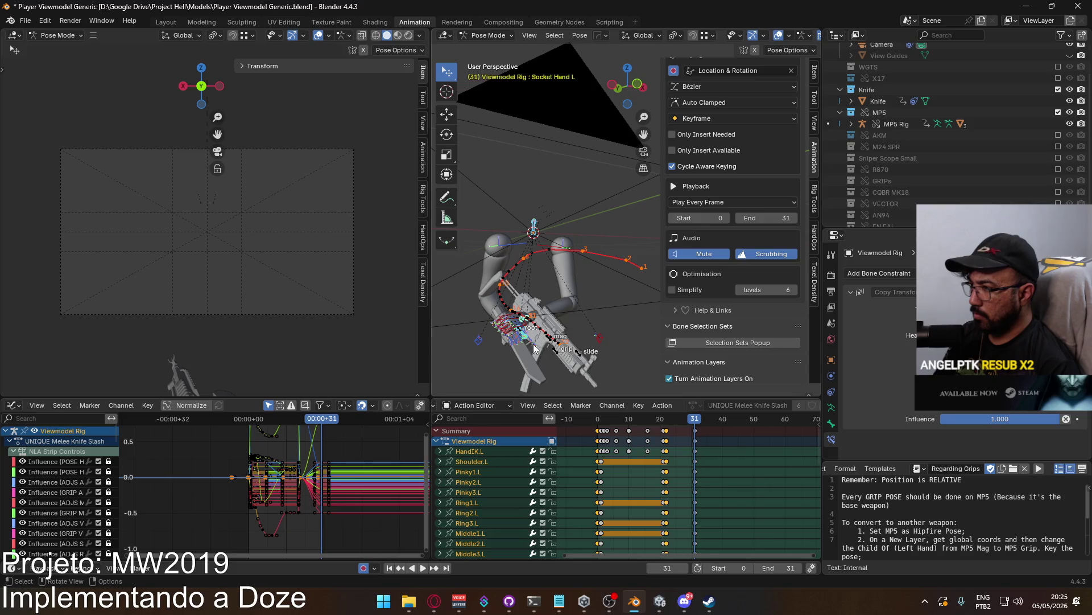
right_click(520, 324)
click(520, 324)
drag(694, 420, 588, 423)
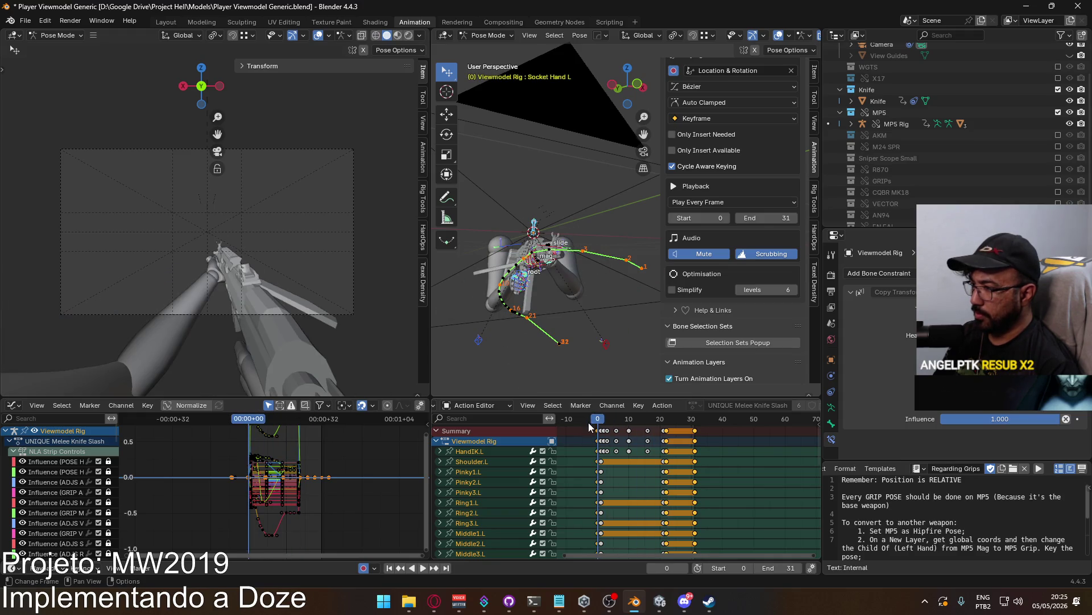
click(436, 442)
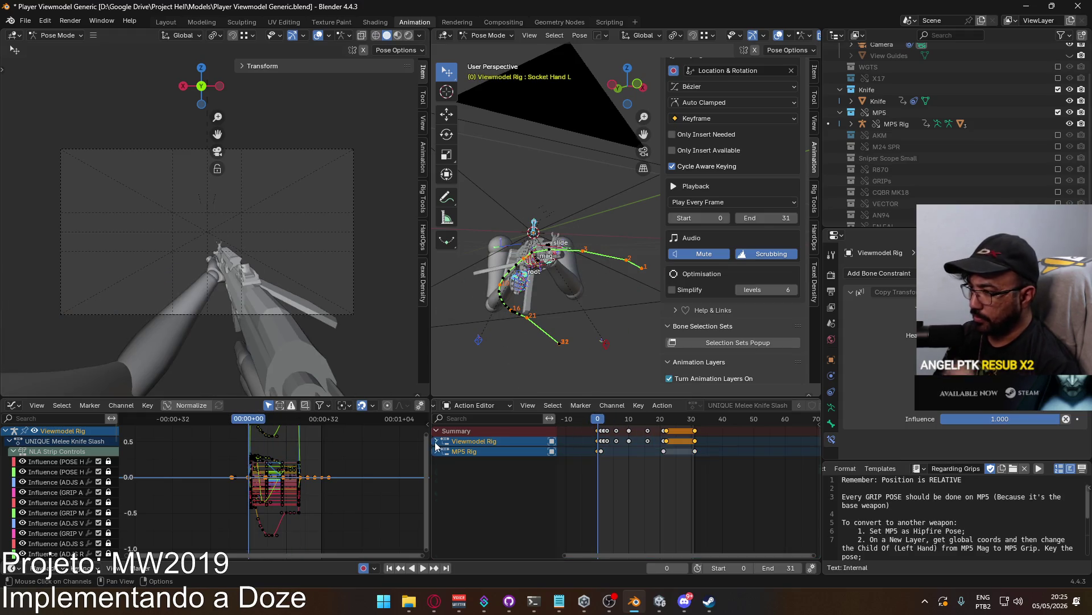
- Deselect all keys and paste the copied keyframes at frame 31
click(596, 453)
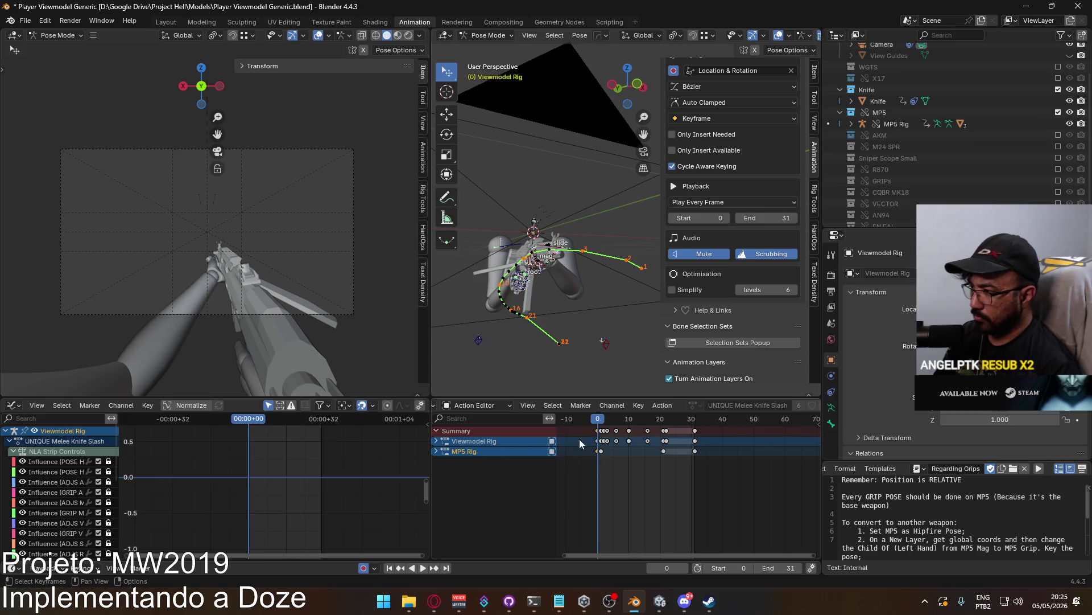
drag(598, 423, 695, 421)
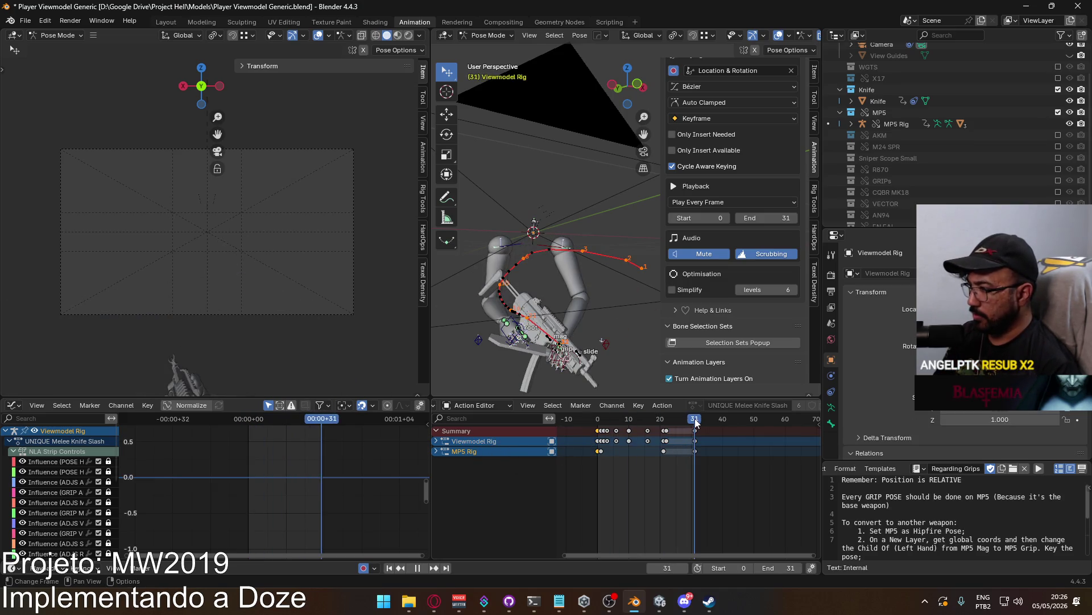
key(ctrl+v)
- Review the slash timing, return to frame 0, and save Player Viewmodel Generic.blend
key(space)
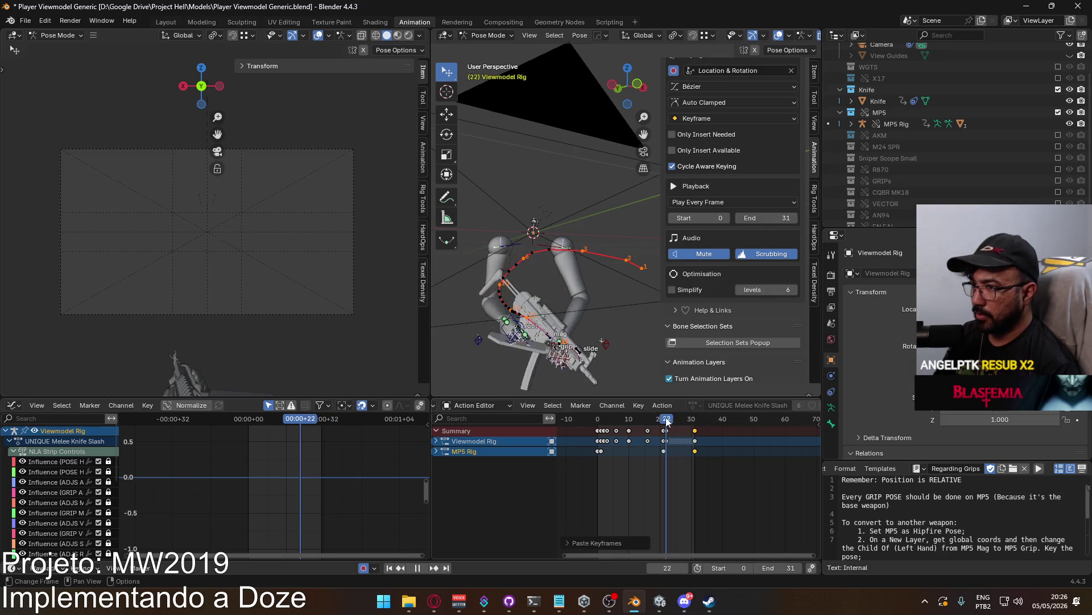
mouse_move(610, 423)
mouse_down()
mouse_move(672, 421)
mouse_move(602, 421)
mouse_up()
ctrl+middle_drag(637, 473, 658, 473)
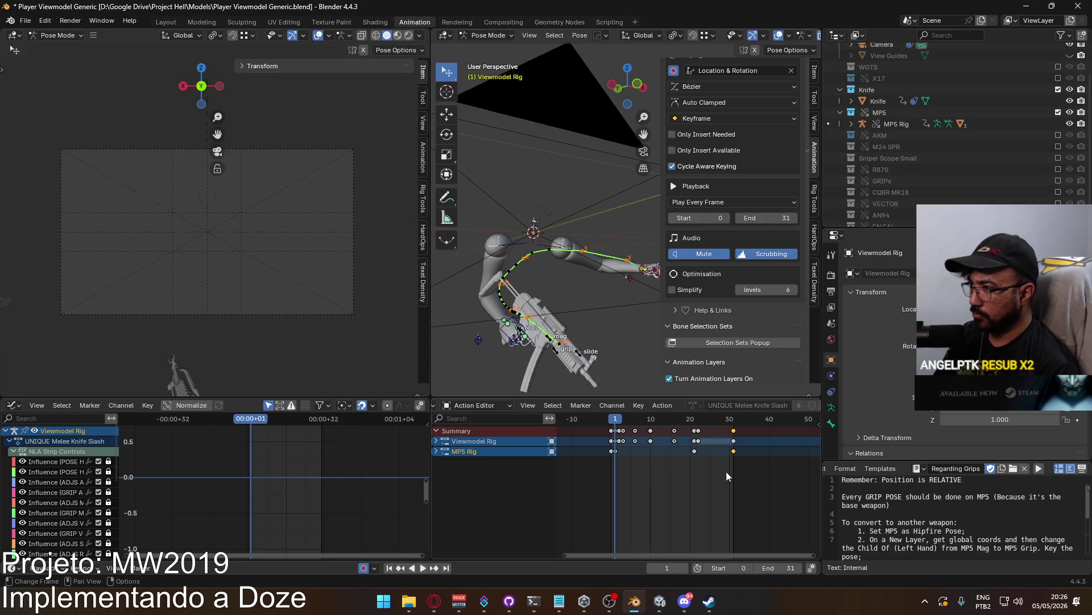
click(611, 421)
key(ctrl+s)
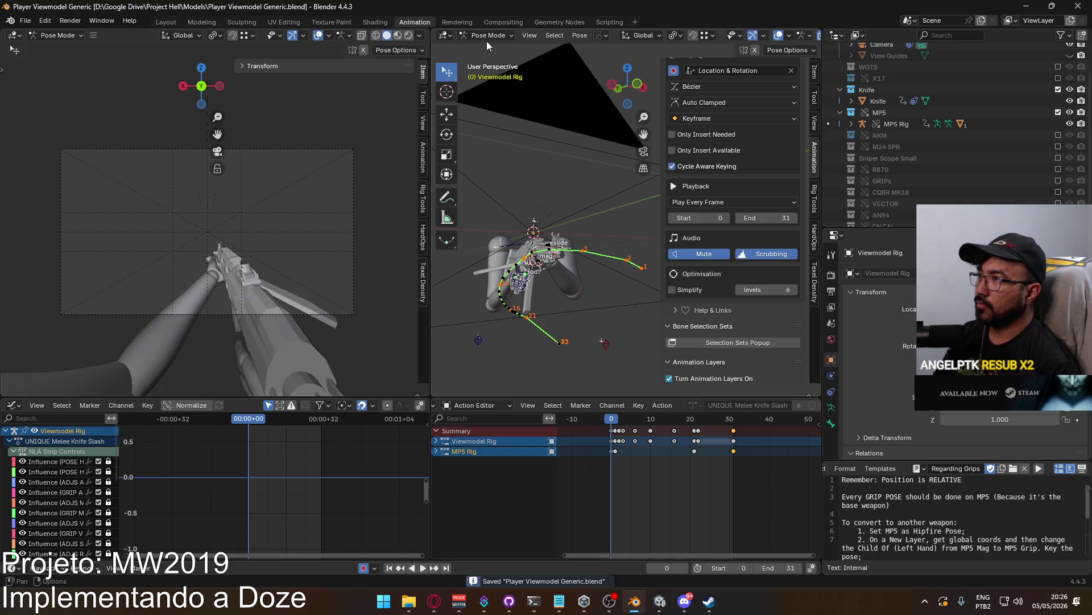
- In Object Mode, select the rig together with the arm mesh
click(486, 38)
click(487, 49)
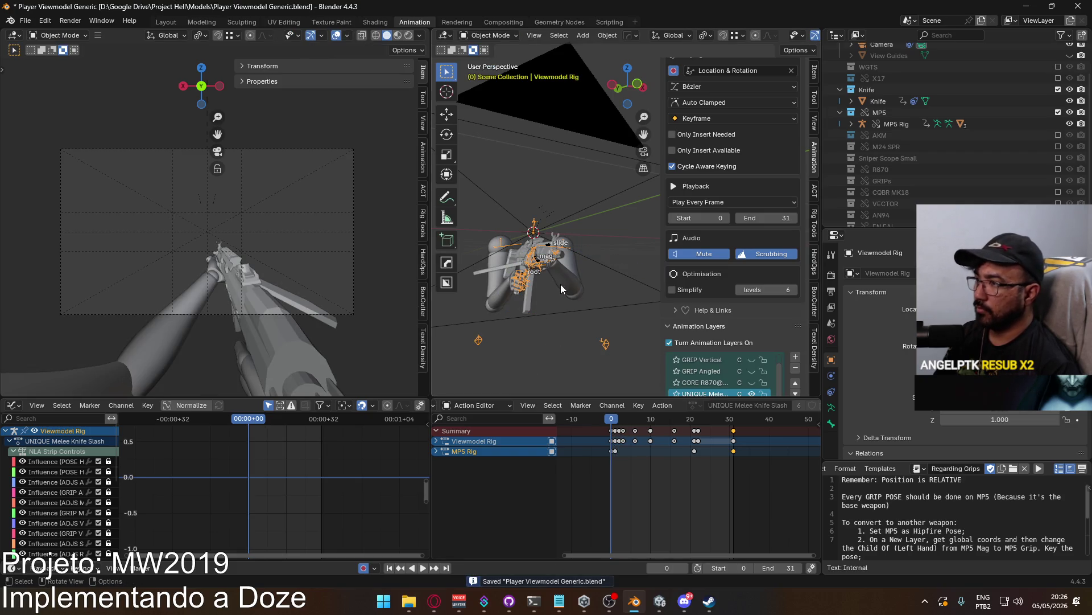
click(507, 293)
middle_drag(507, 293, 593, 286)
shift+click(593, 286)
- Export the selection as Viewmodel@Melee Knife Slash Single.fbx, overwriting the existing file
click(25, 20)
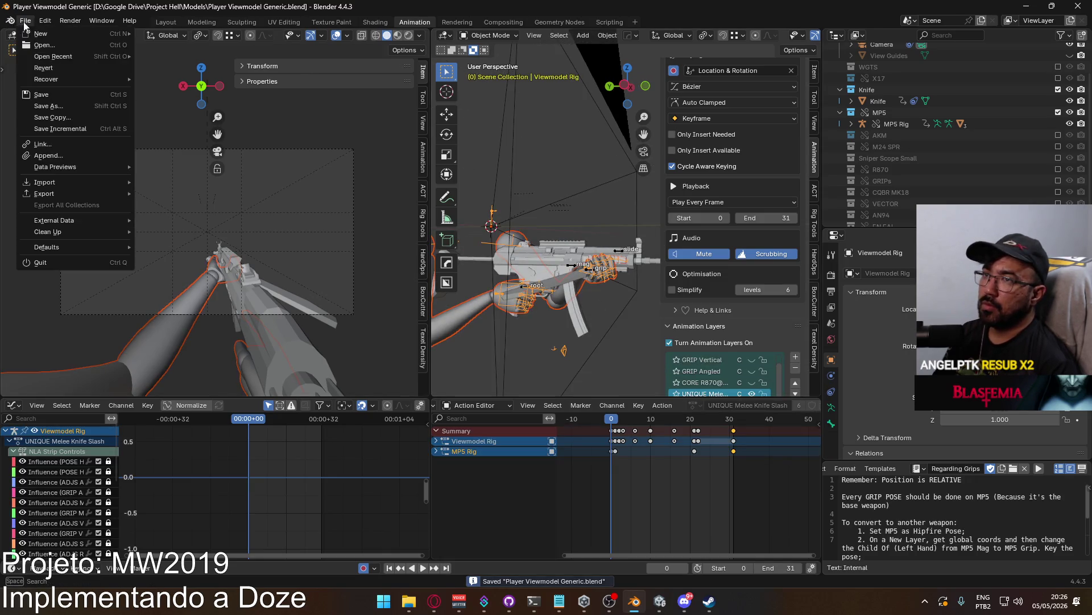
mouse_move(51, 197)
click(194, 288)
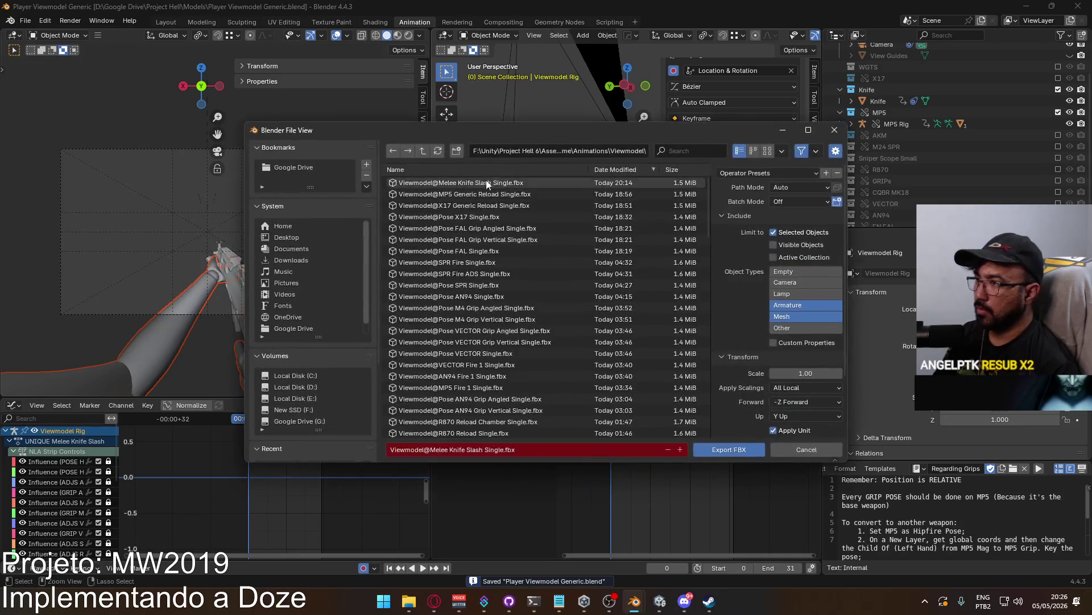
key(Return)
click(668, 602)
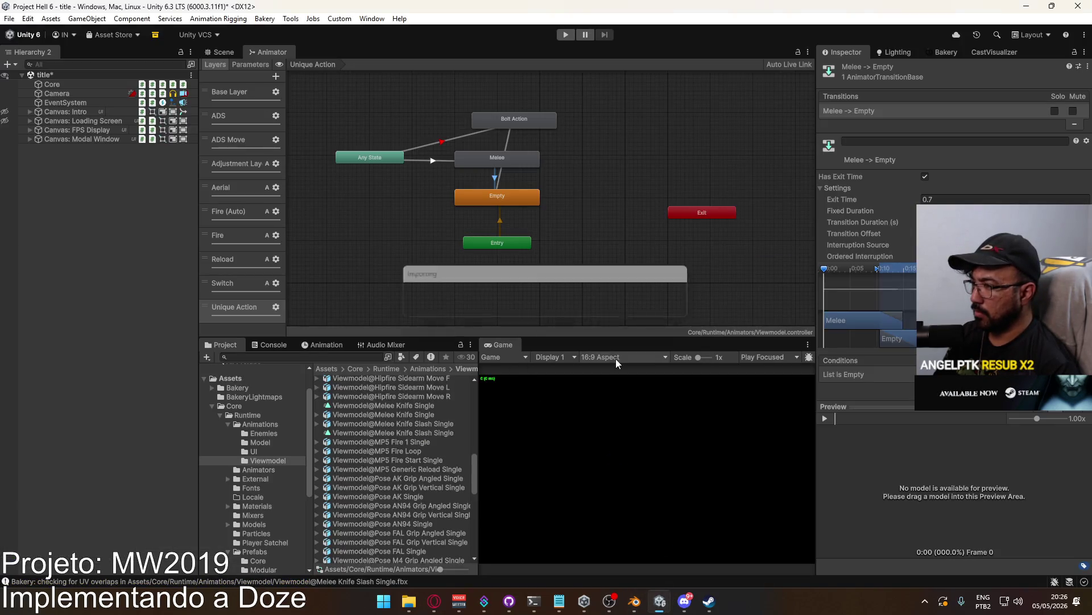
- Assign the Knife Slash Single FBX's clip as the Melee state's Motion
click(390, 434)
click(497, 160)
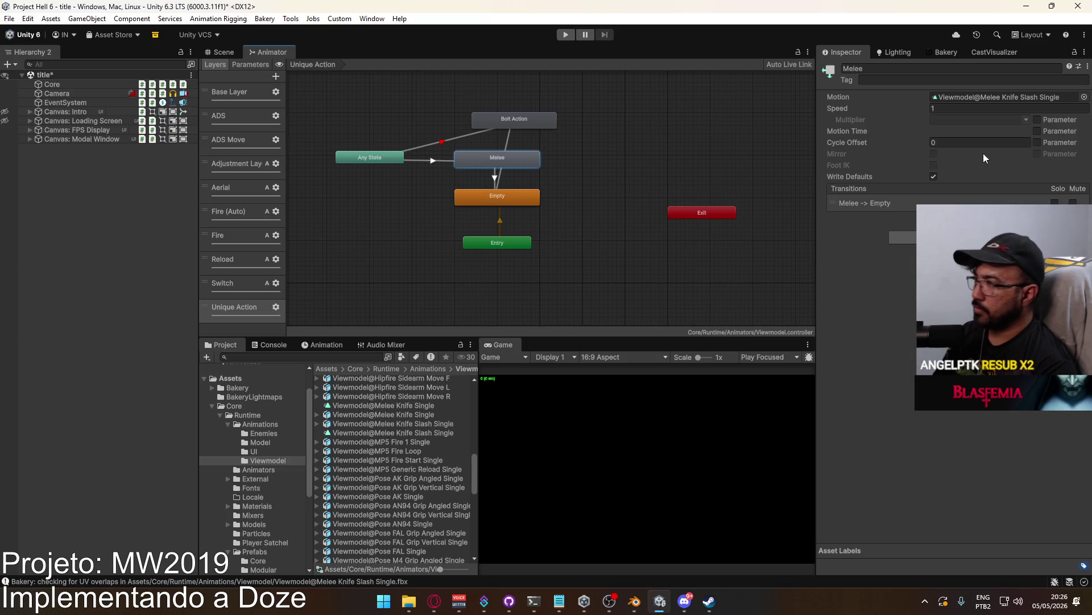
click(317, 423)
mouse_move(398, 460)
mouse_down()
mouse_move(522, 421)
mouse_move(1019, 98)
mouse_move(1001, 98)
mouse_up()
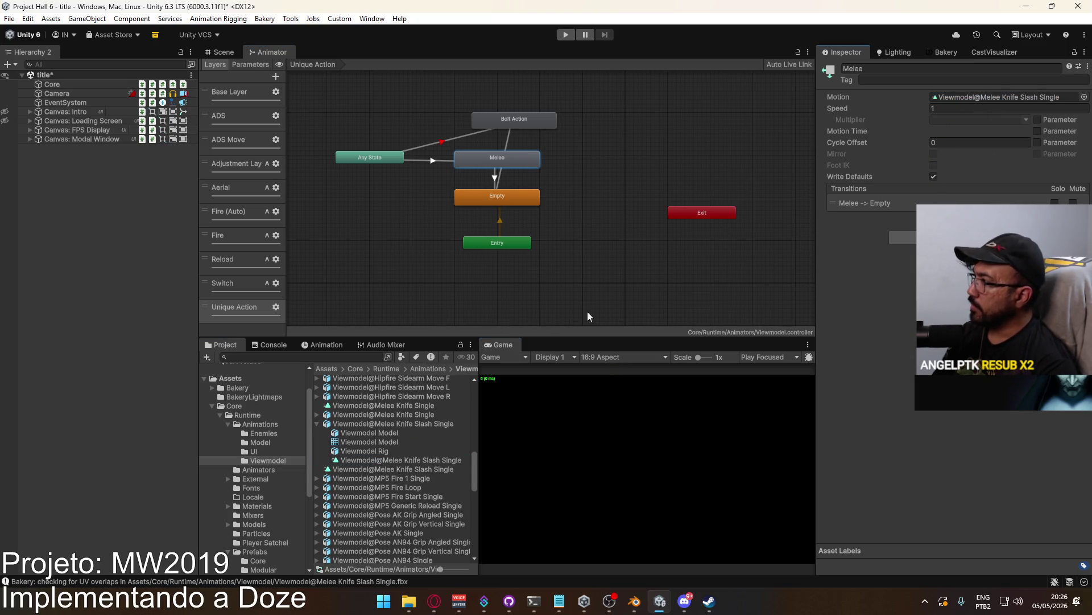
- Select the old loose Knife Slash clip, verify Melee's motion, and enter Play mode
click(409, 469)
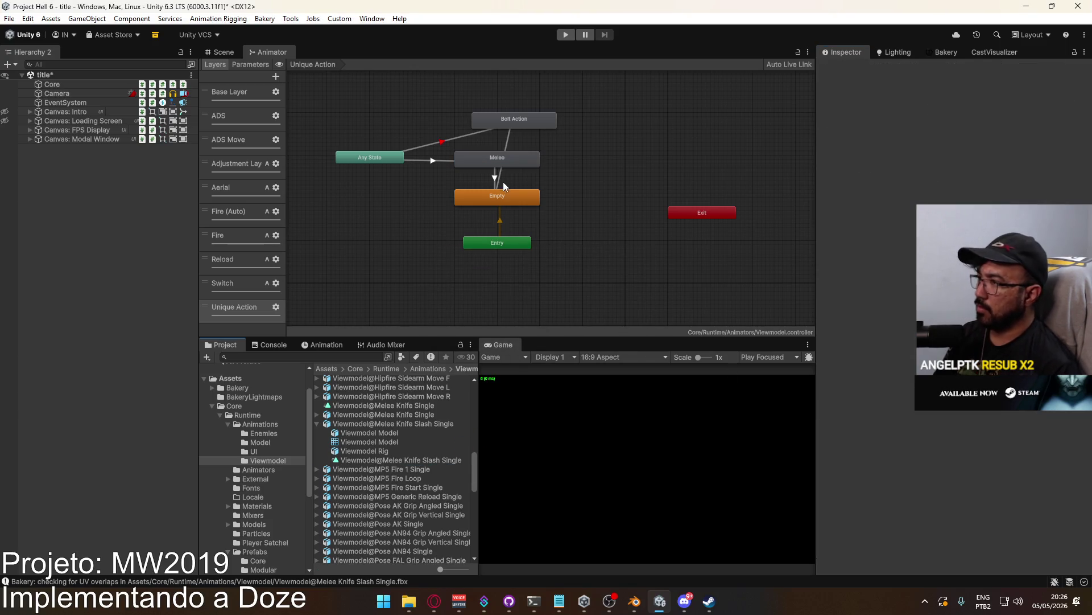
click(513, 157)
click(522, 117)
click(224, 52)
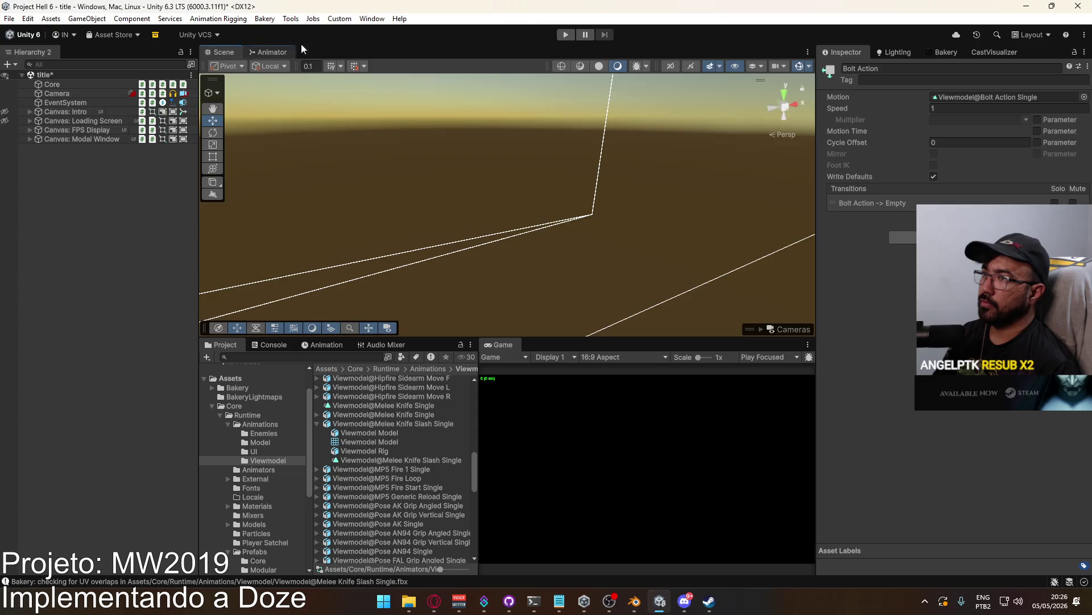
click(565, 35)
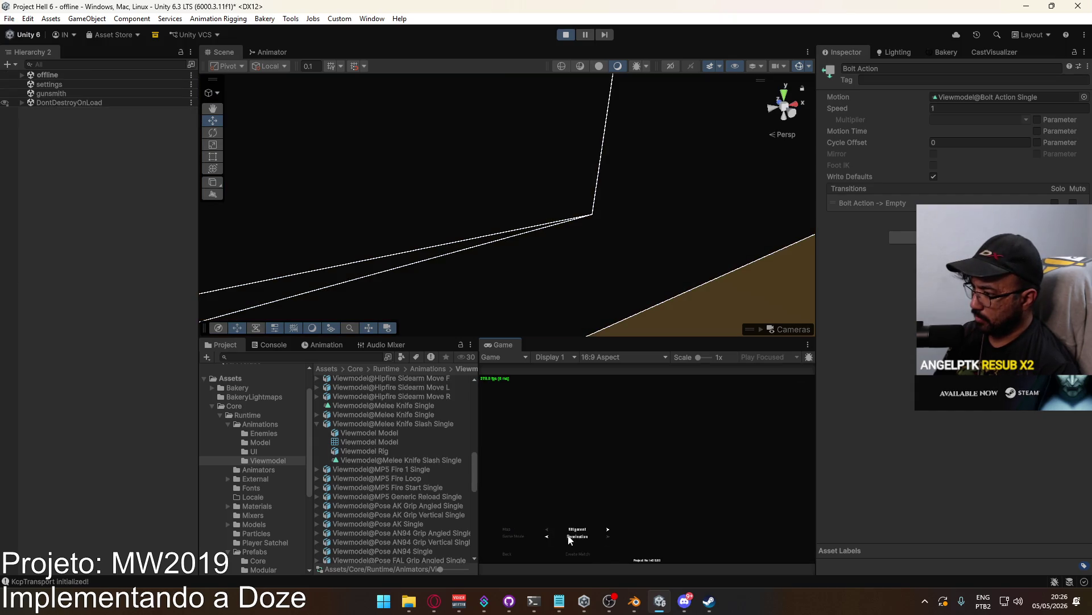
- Start a shipment match, then expand shipment > Player > Viewmodel in the Hierarchy
click(587, 555)
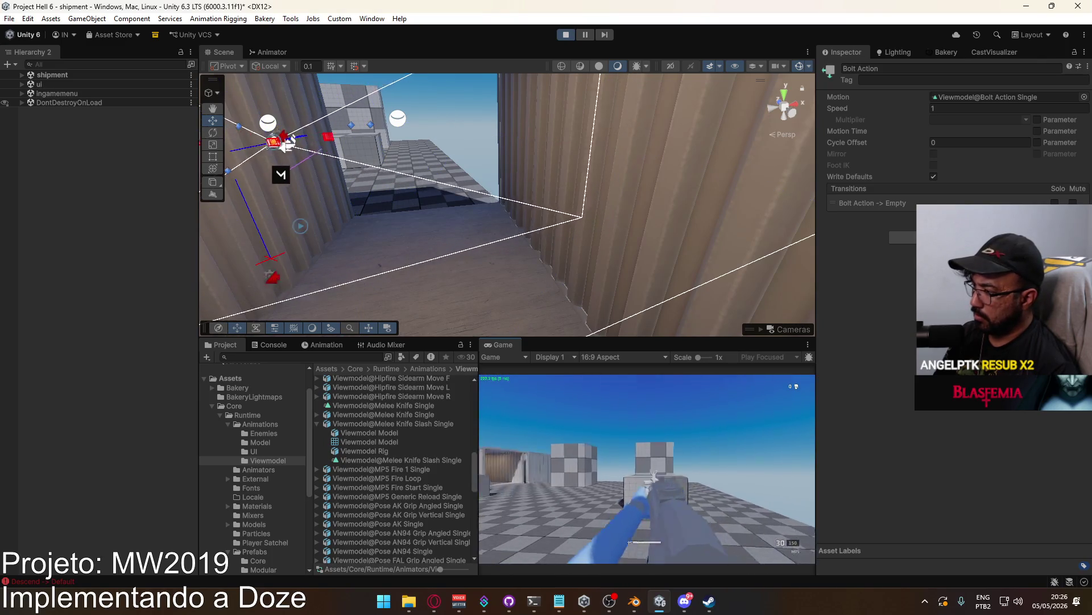
key(super)
key(super)
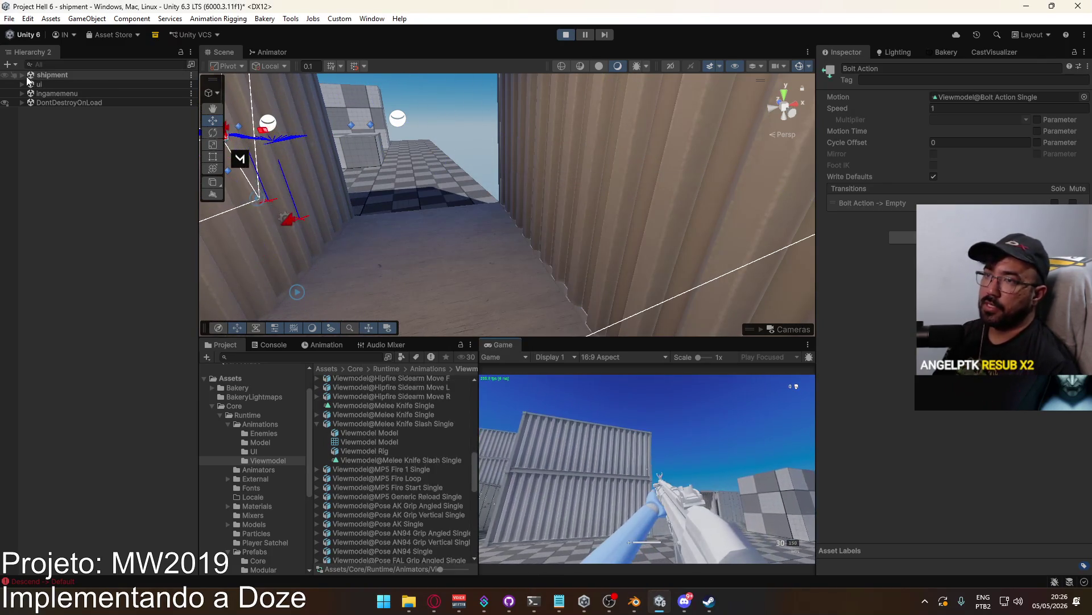
click(22, 75)
click(29, 184)
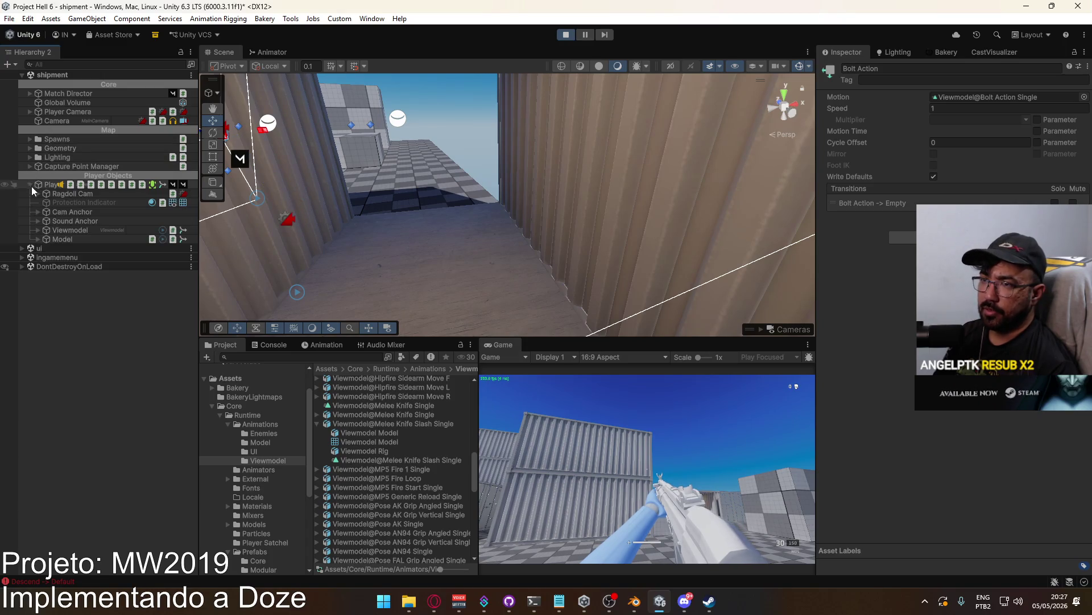
click(51, 230)
click(39, 231)
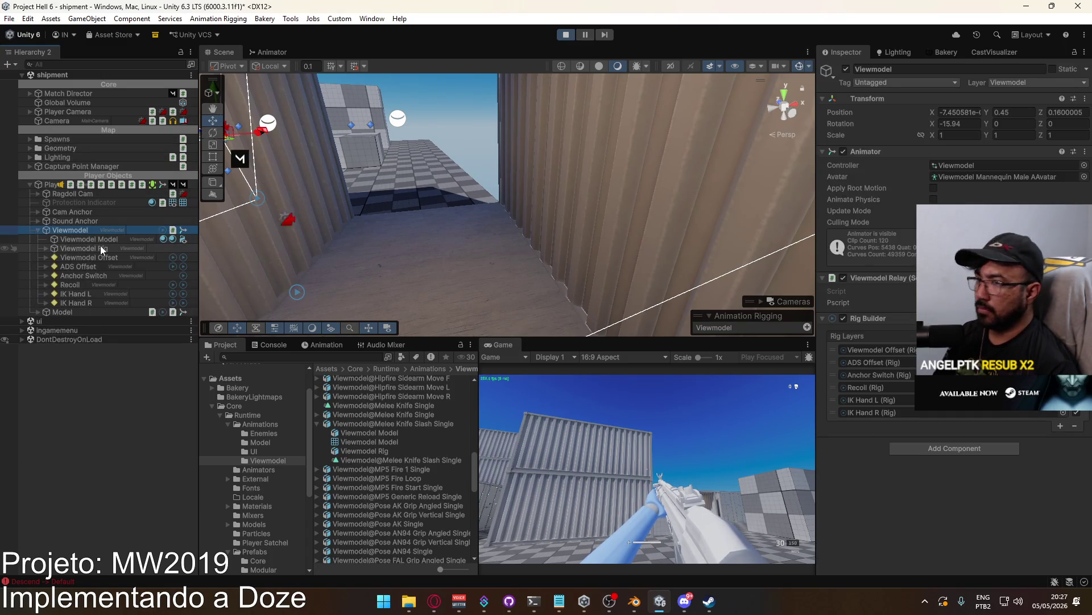
- Set the Offset Pivot's Transform Position Y to 0.00012
click(90, 259)
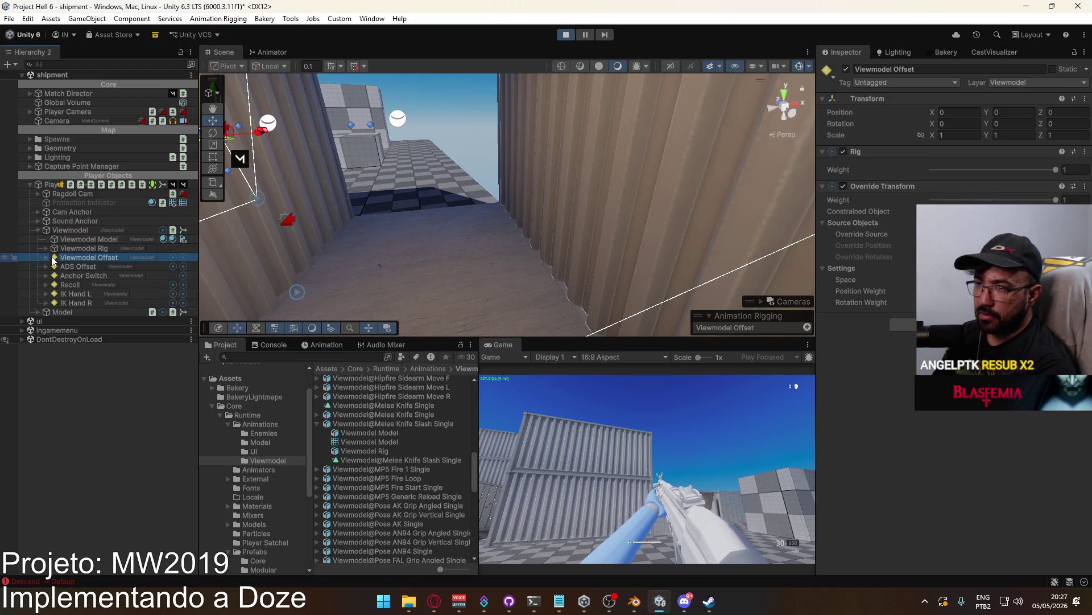
click(46, 257)
click(78, 275)
click(87, 266)
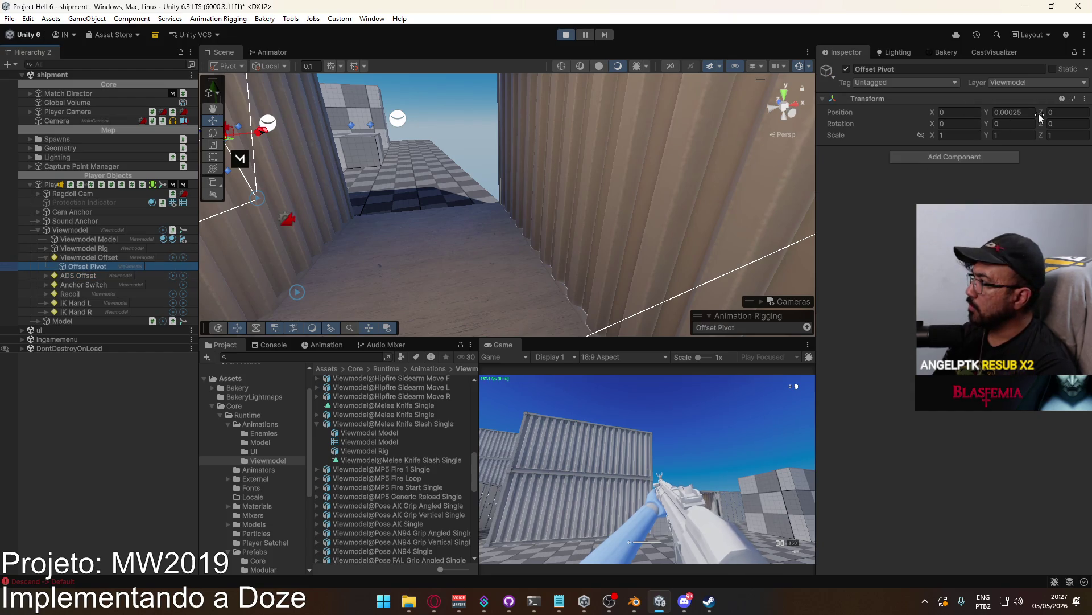
click(1016, 114)
text(0.00025)
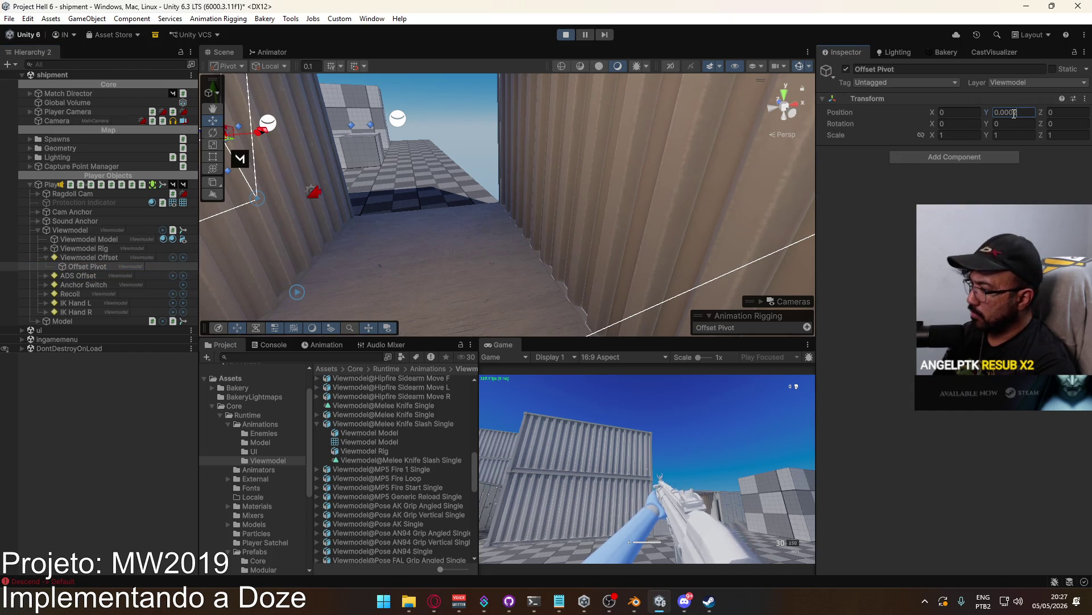
key(BackSpace)
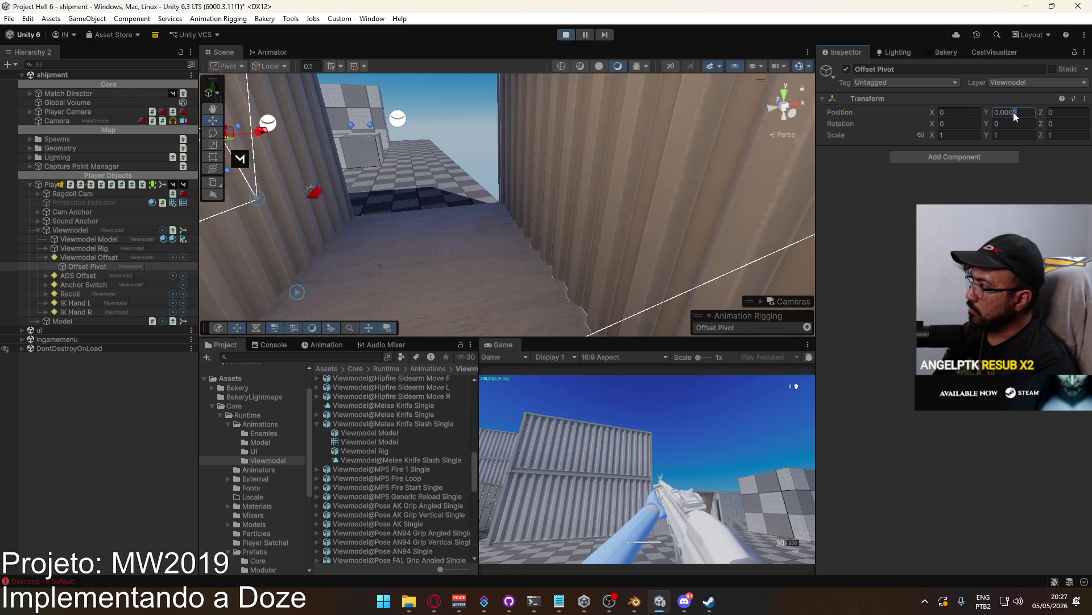
text(16)
key(BackSpace)
text(2)
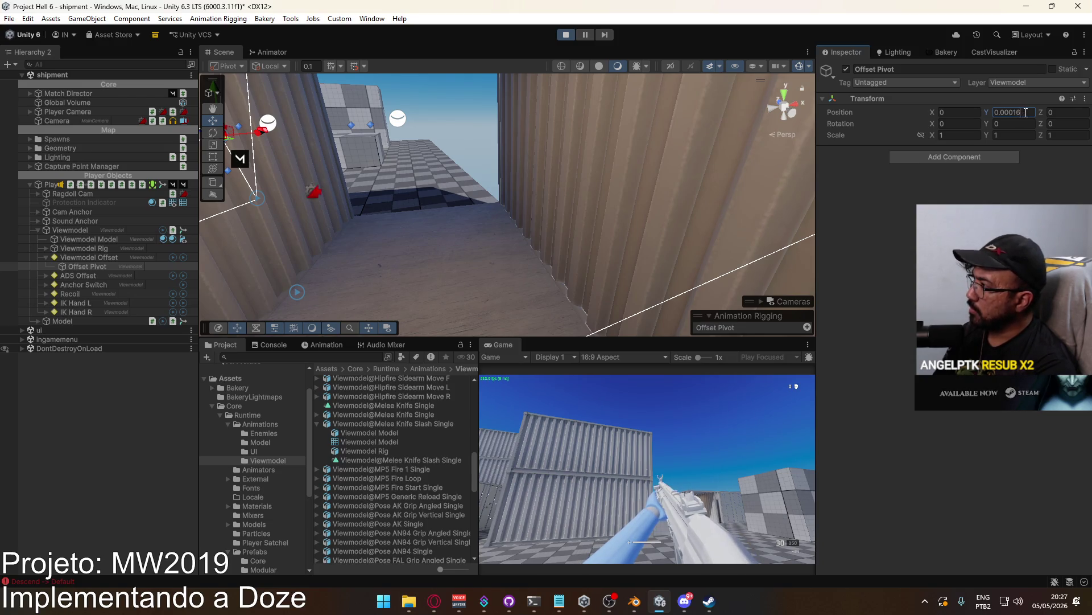
key(Return)
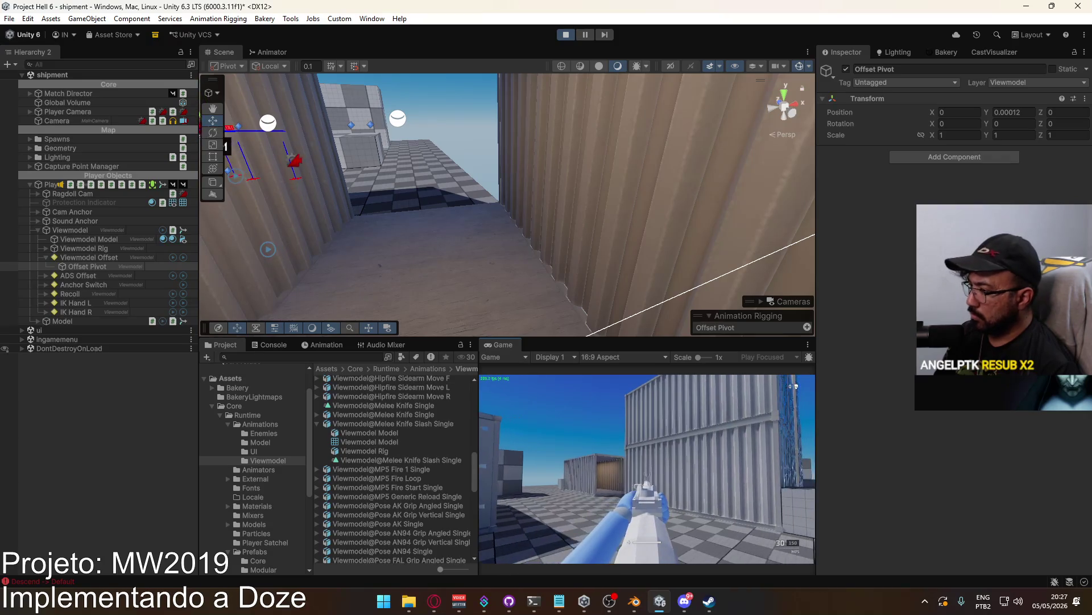
- Copy Offset Pivot's position and paste it into Weapon MP5's Rig Offset
key(super)
key(super)
key(super)
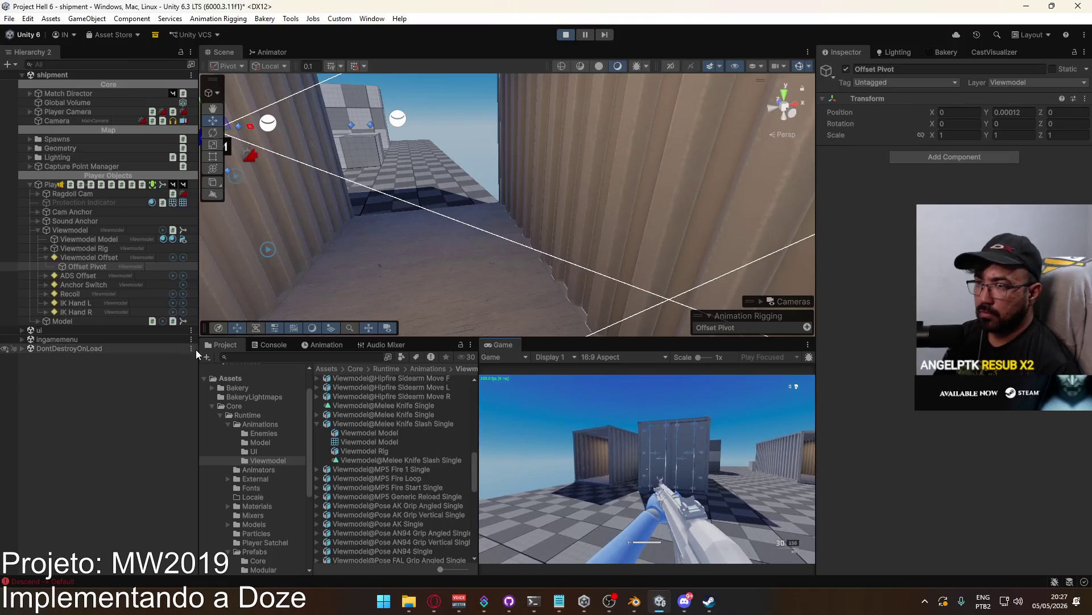
key(super)
key(super)
right_click(846, 113)
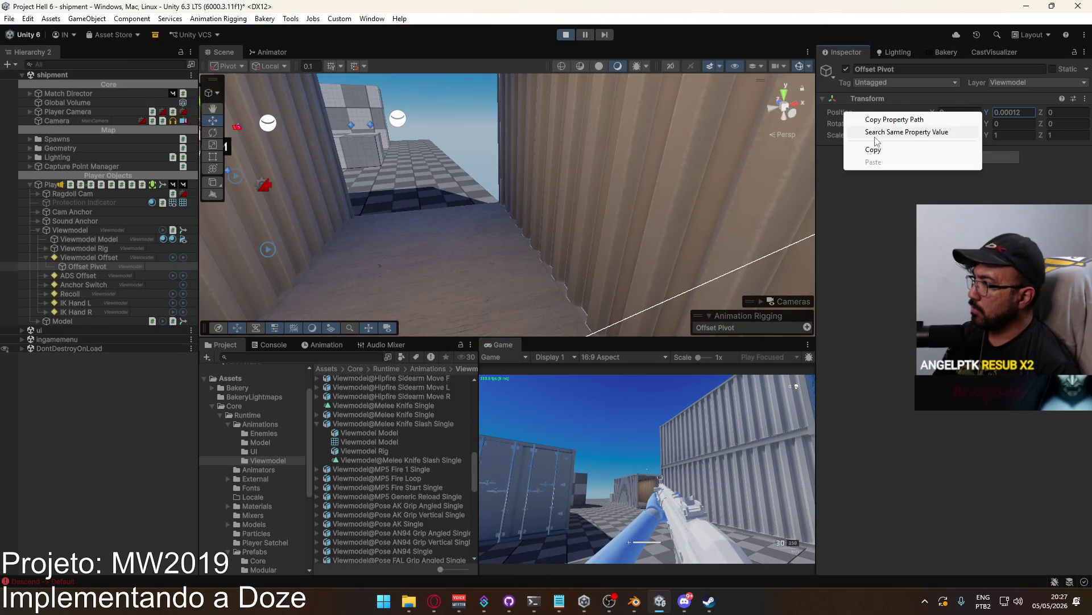
click(860, 149)
scroll(261, 527, down, 3)
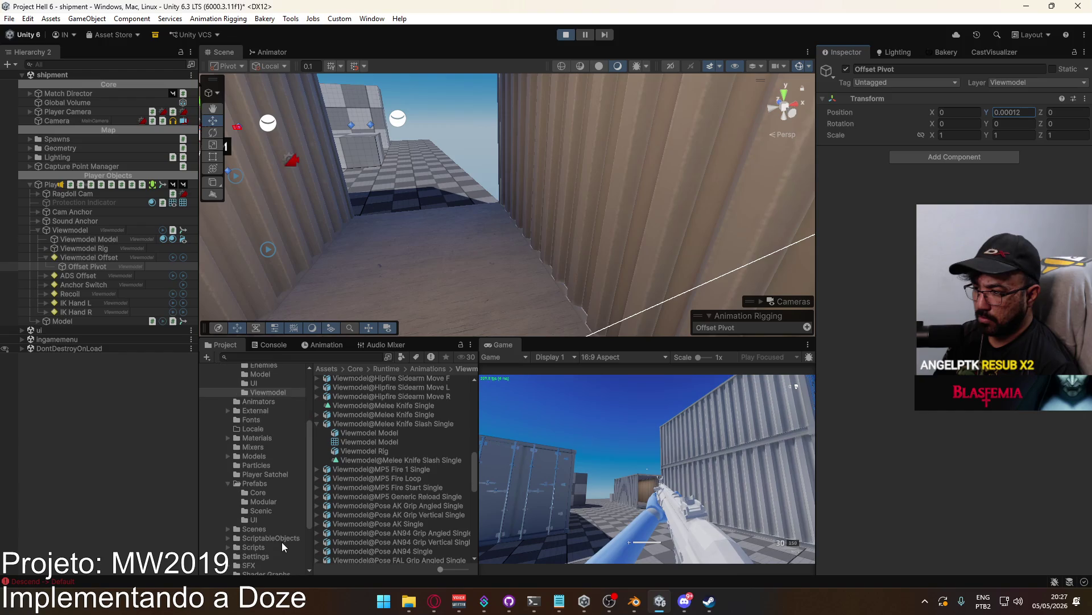
click(268, 539)
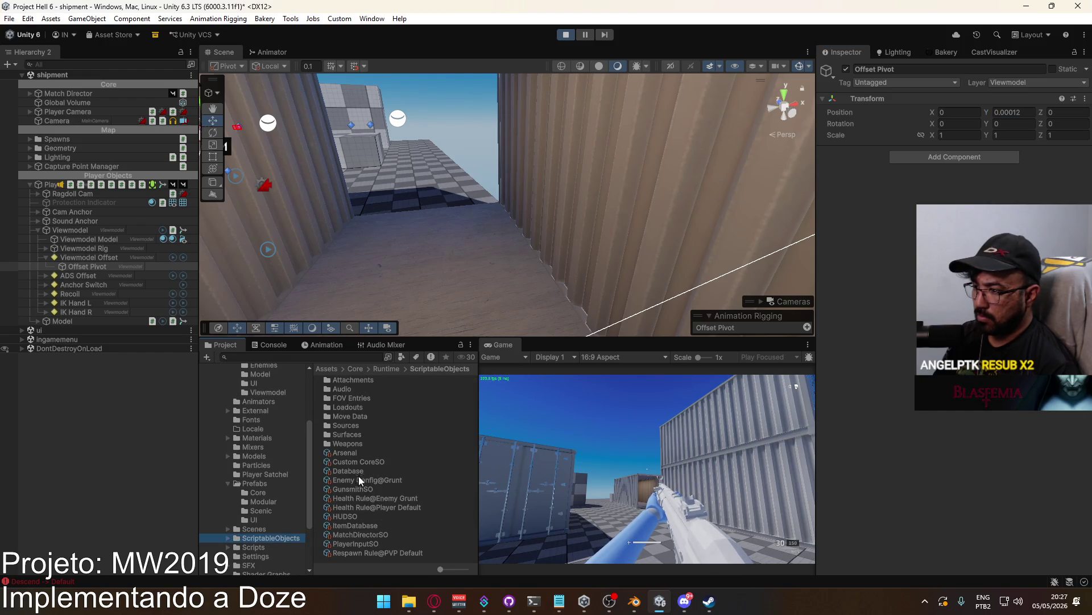
double_click(347, 443)
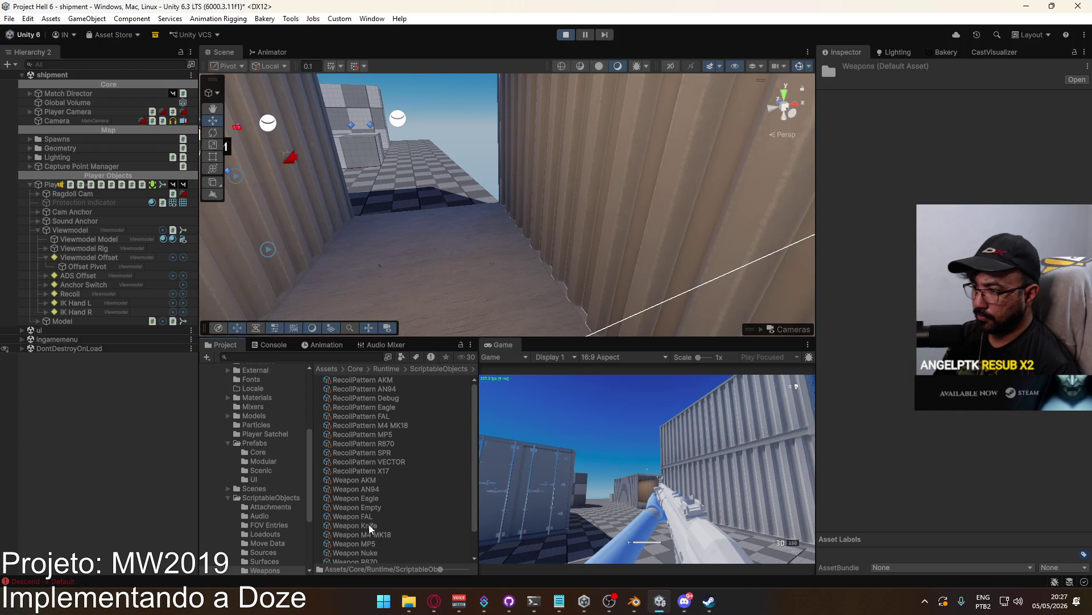
click(353, 544)
right_click(848, 340)
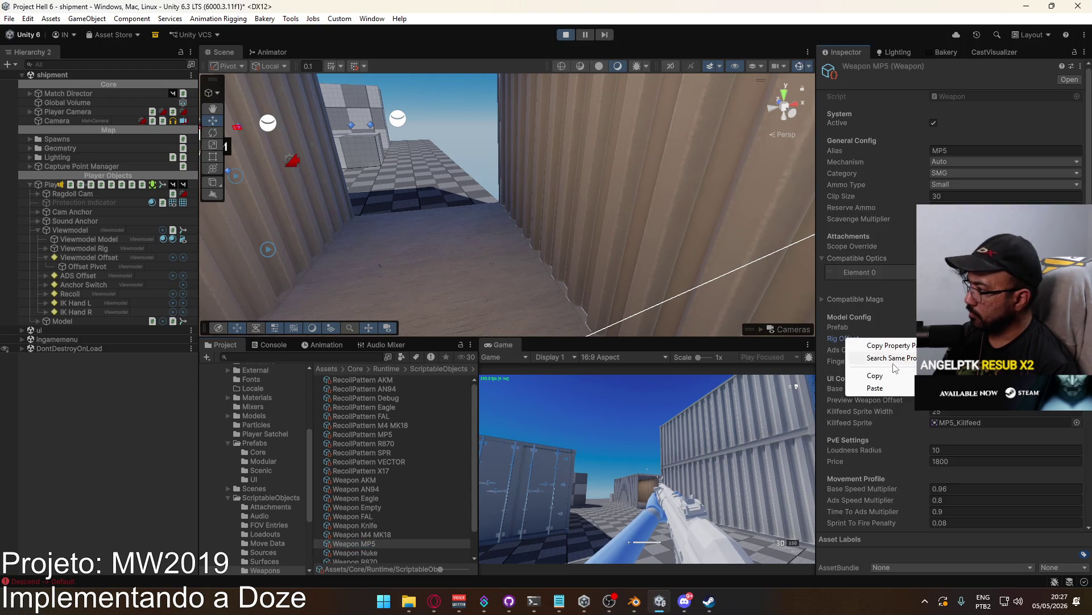
click(888, 387)
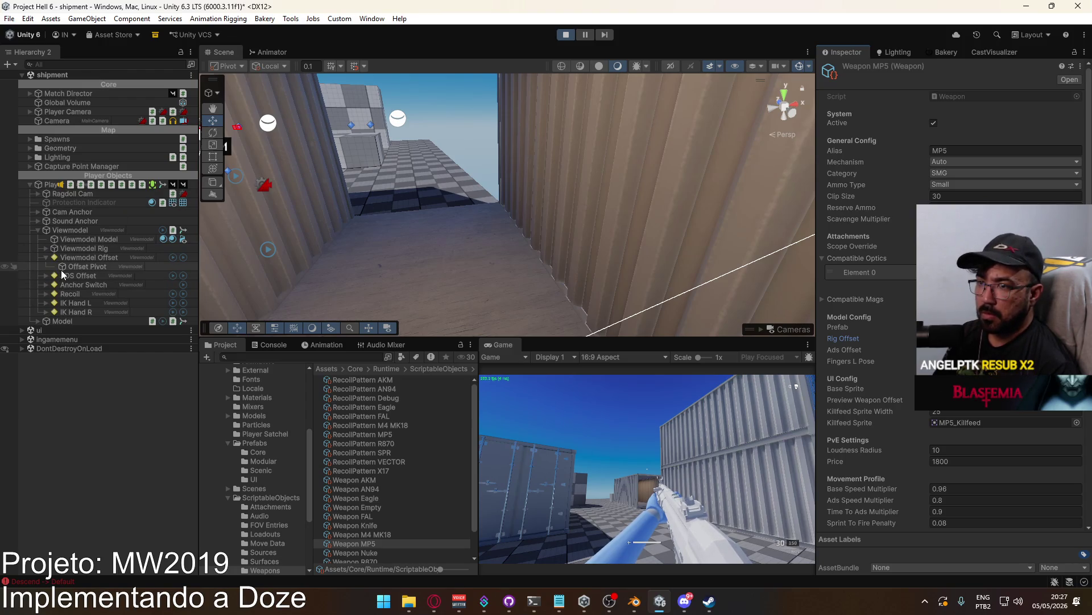
click(45, 275)
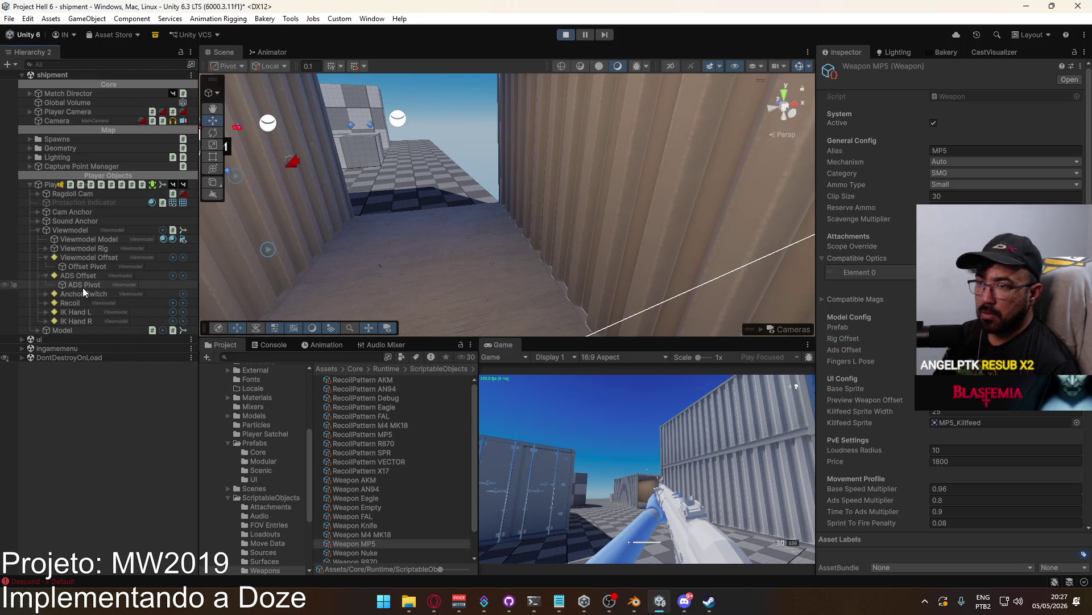
- Set the ADS Pivot's Position Y to -0.00012
click(83, 285)
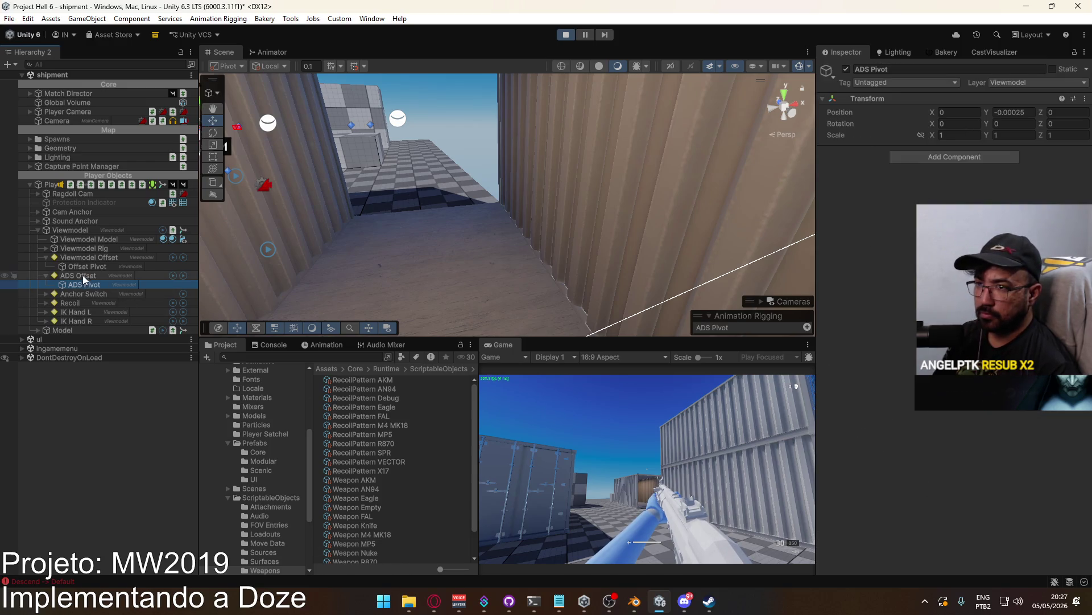
click(87, 267)
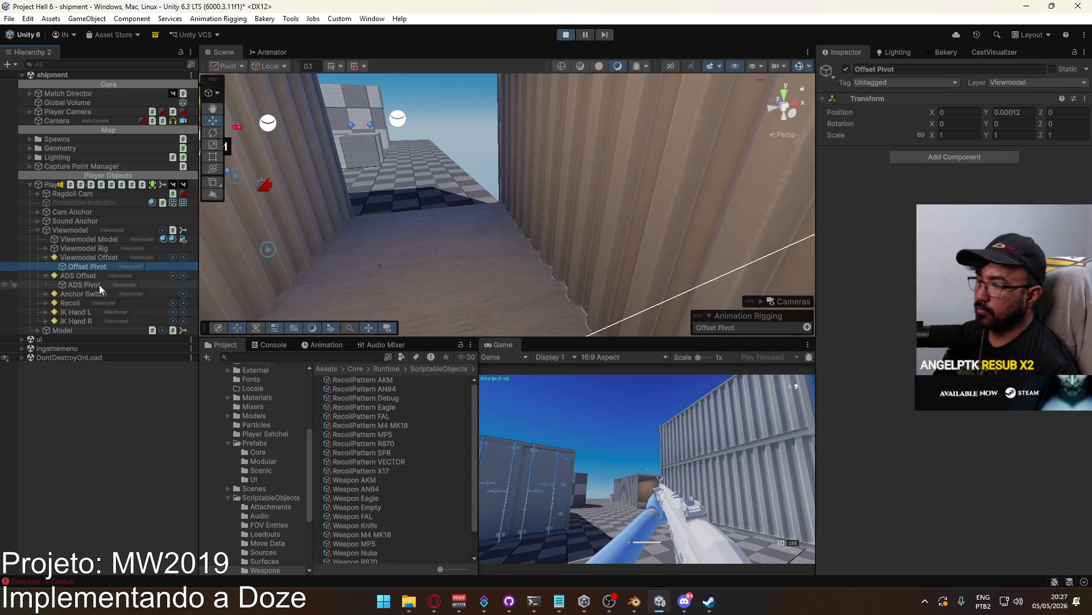
click(99, 285)
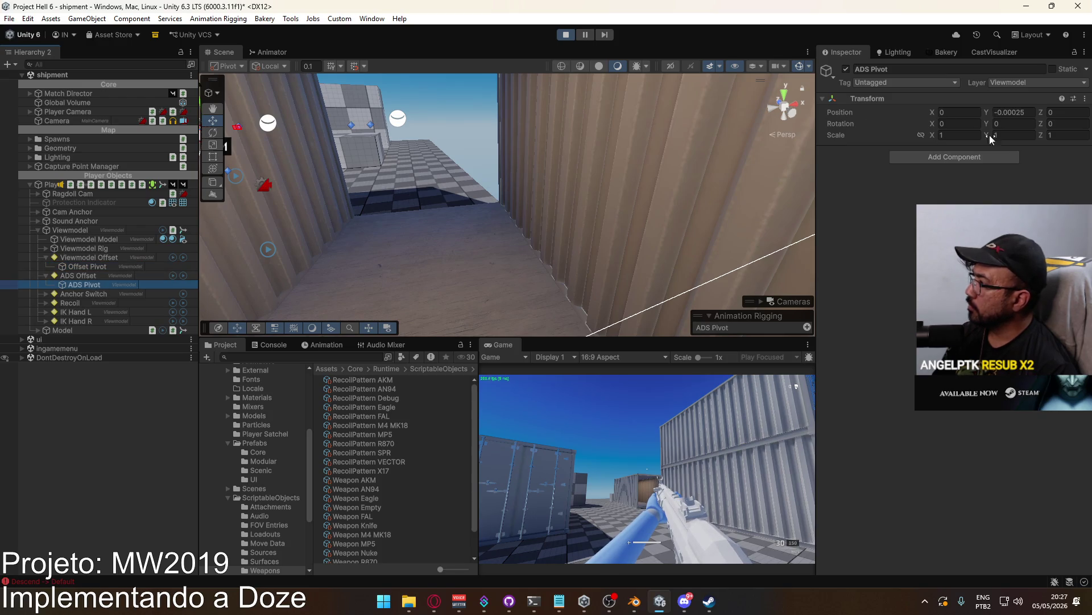
click(1017, 115)
drag(1018, 114, 1041, 117)
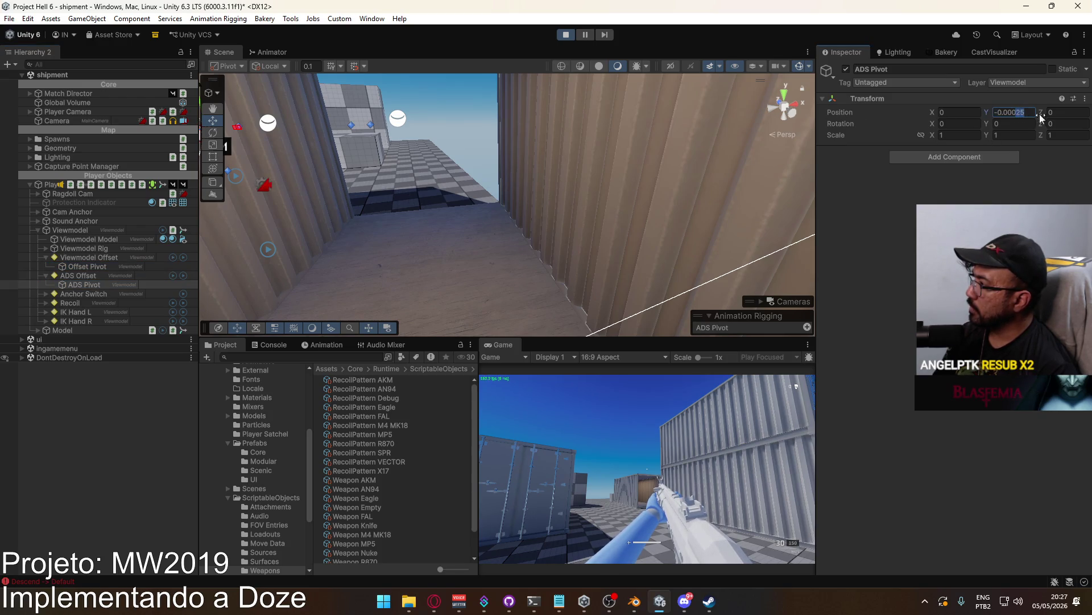
text(-0.00012)
click(685, 470)
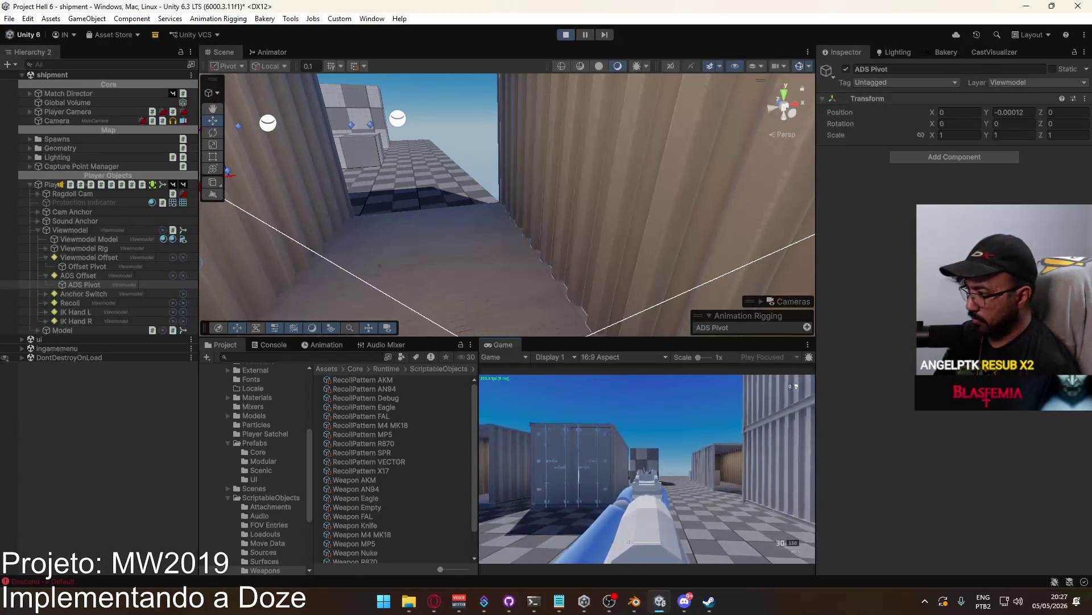
- Fire test shots in the running match to check the new offset
key(super)
key(super)
click(647, 466)
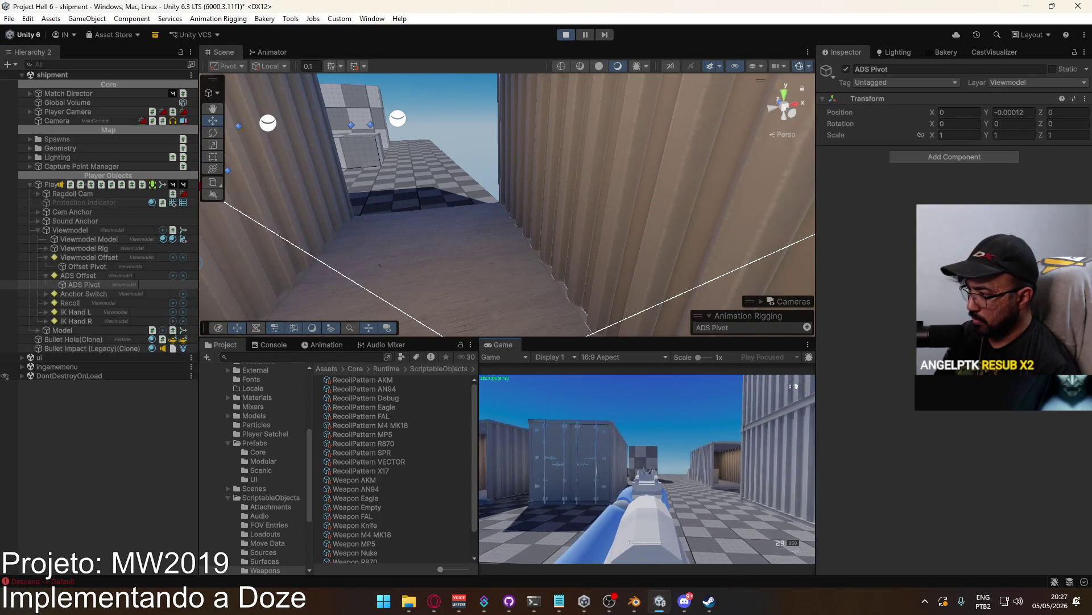
click(647, 468)
click(647, 469)
key(super)
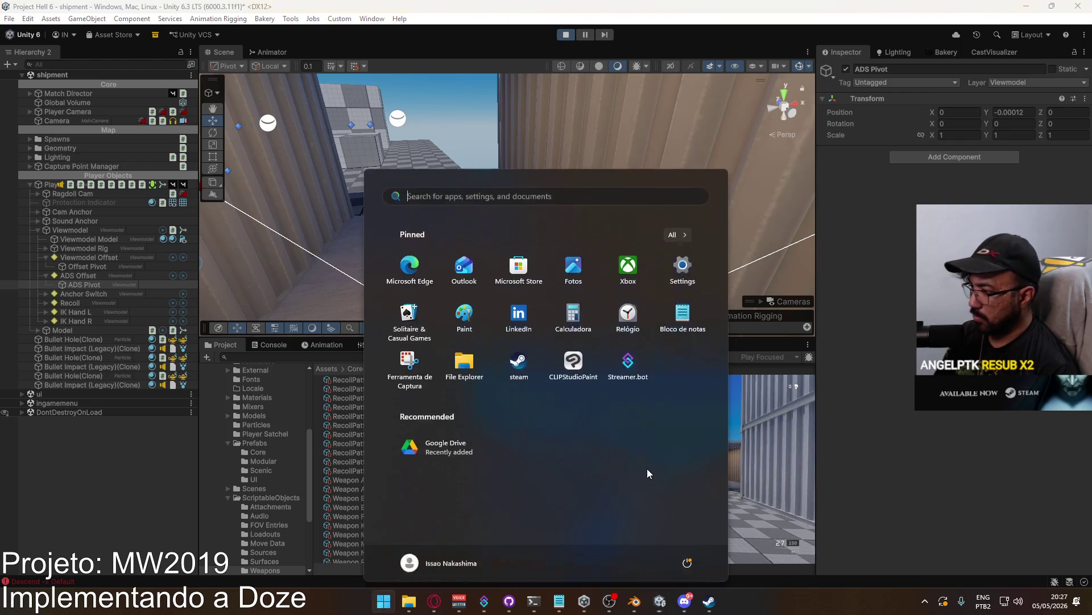
key(super)
key(super)
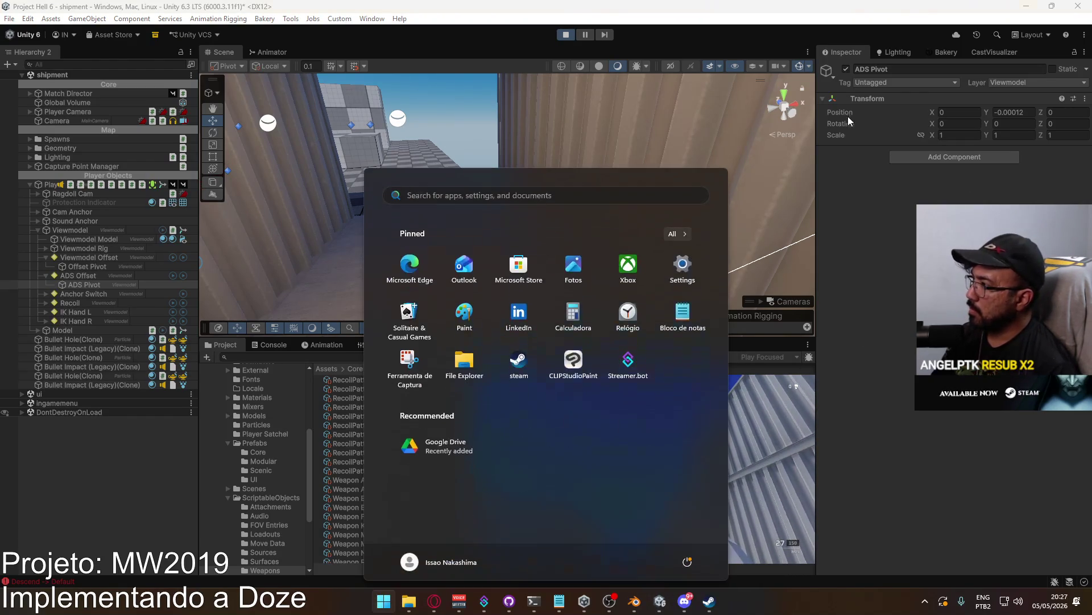
key(super)
- Paste ADS Pivot's position into Weapon MP5's Ads Offset and maximize the Game view
right_click(849, 115)
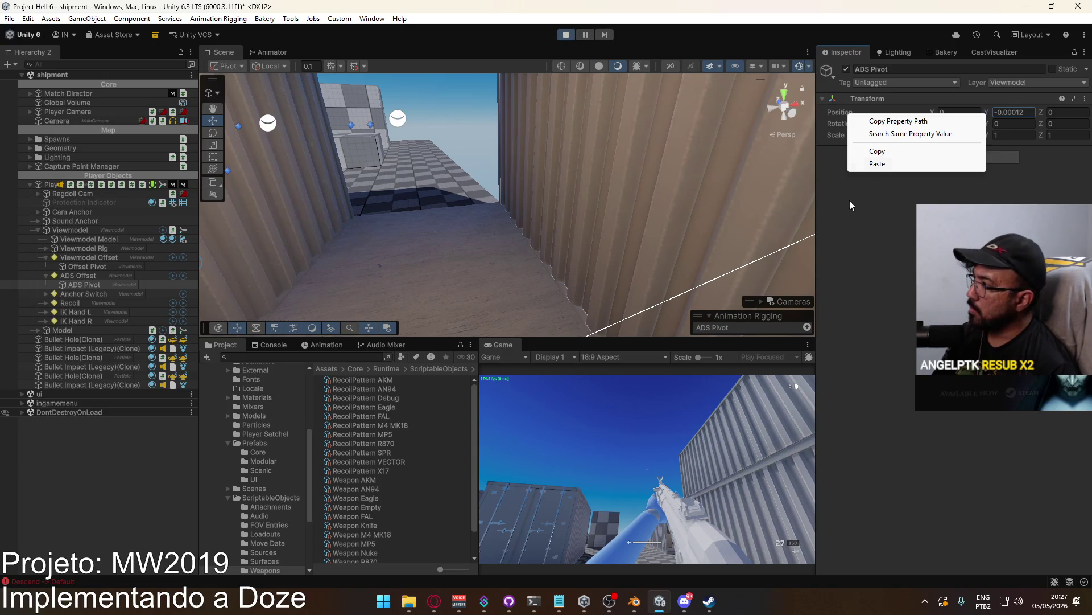
click(852, 205)
scroll(401, 506, down, 3)
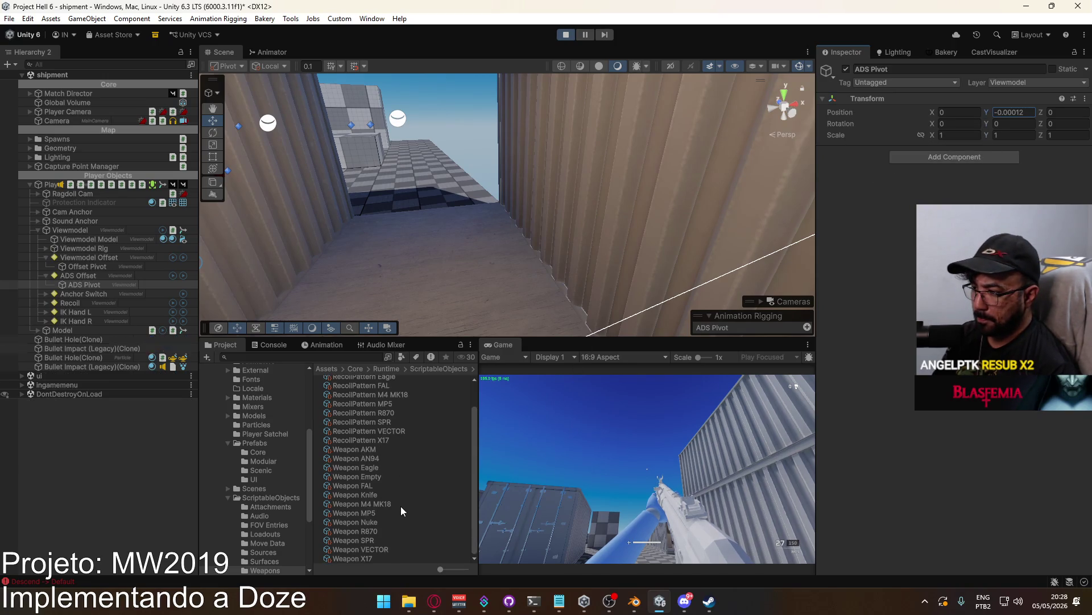
click(369, 512)
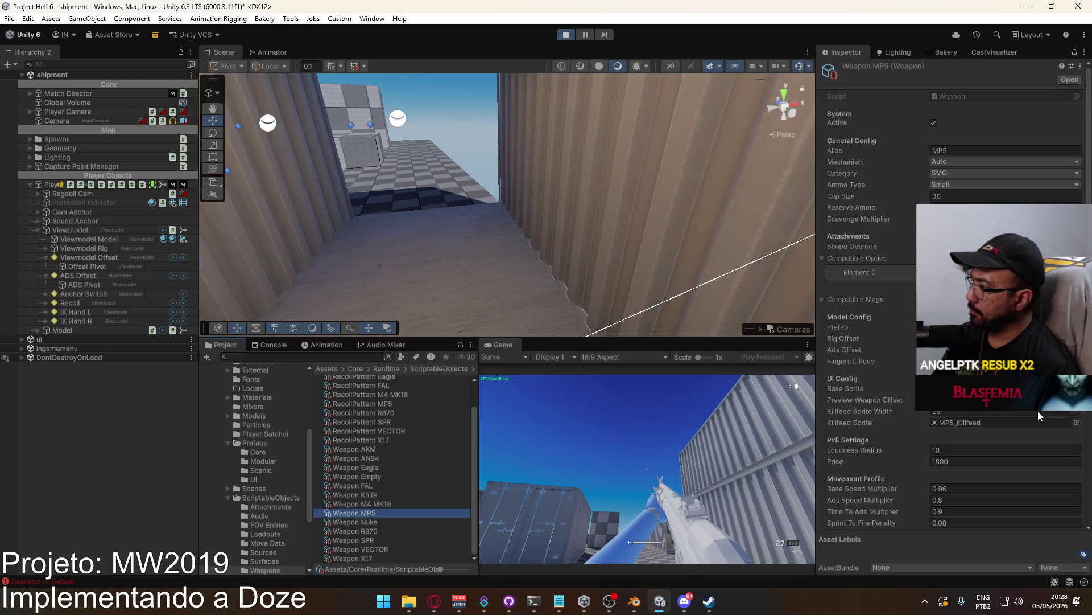
right_click(855, 349)
click(895, 405)
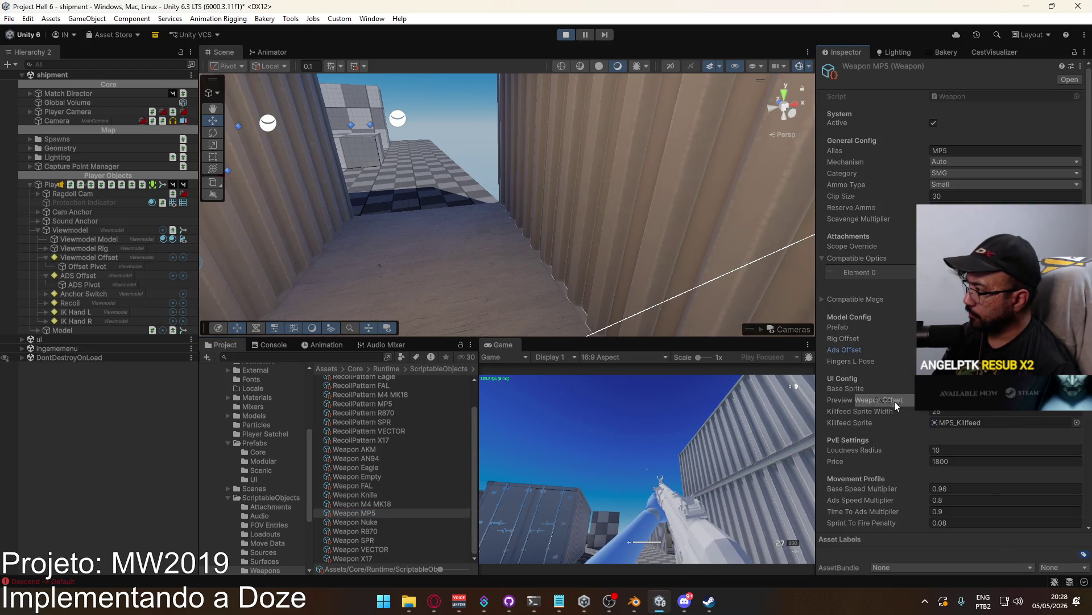
right_click(494, 346)
click(465, 382)
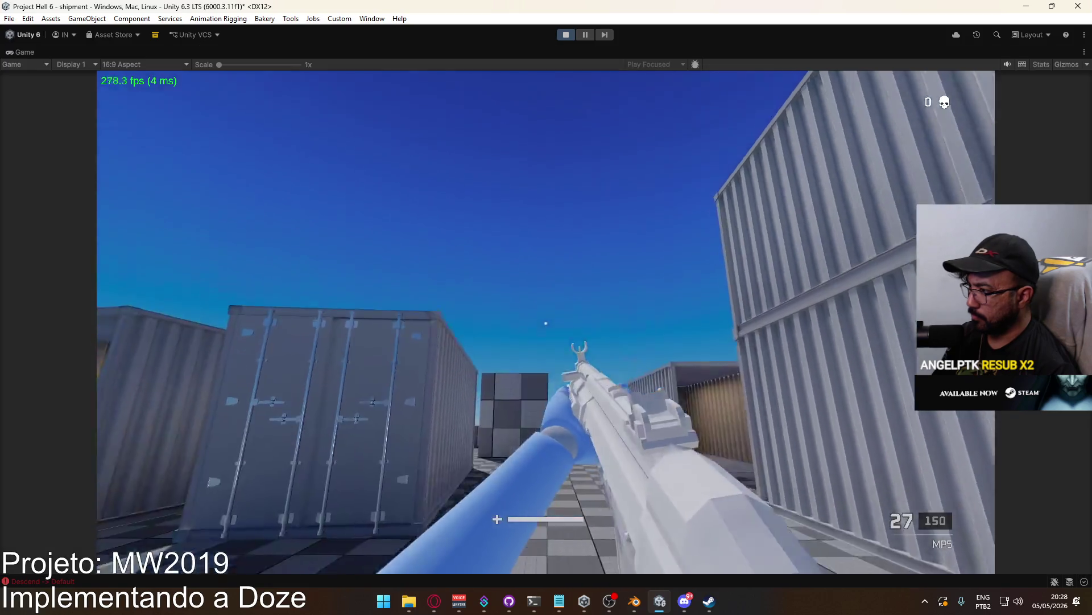
- Fire the rifle and walk between the containers in the running match
click(546, 322)
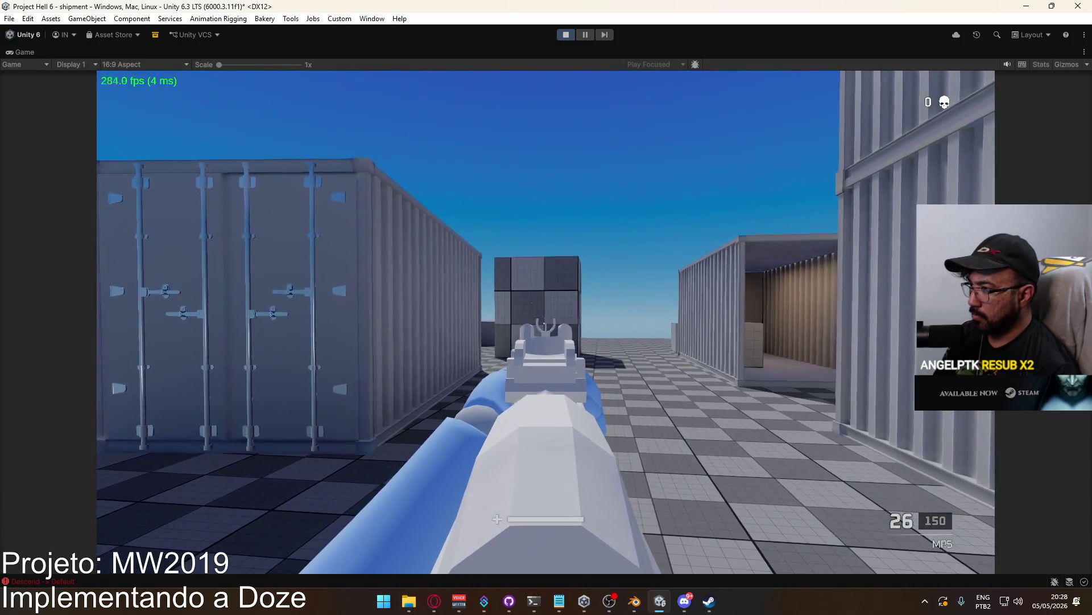
click(545, 321)
key(w)
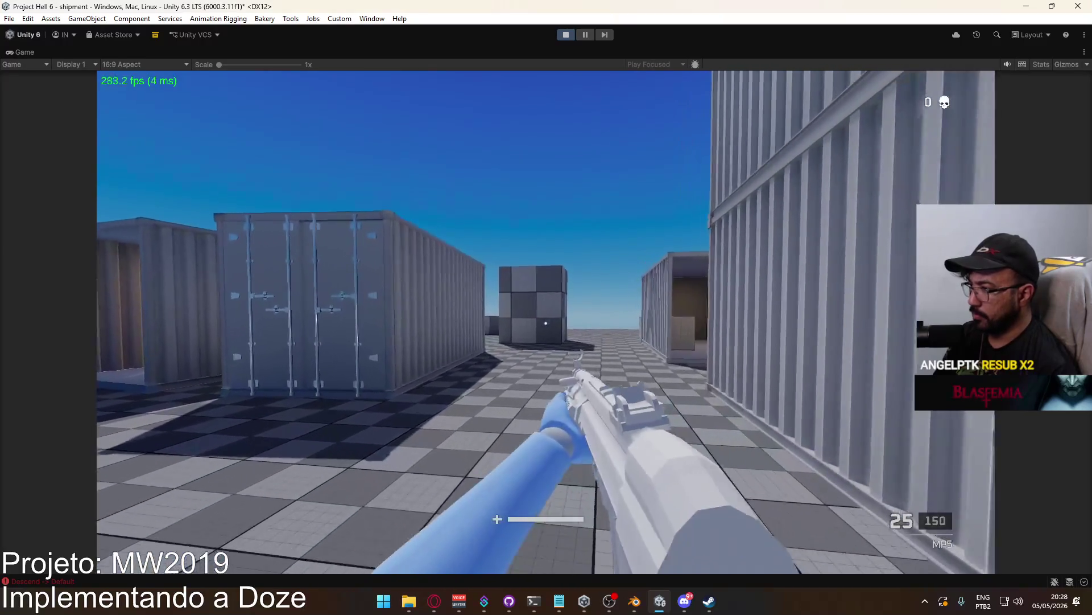
key(w)
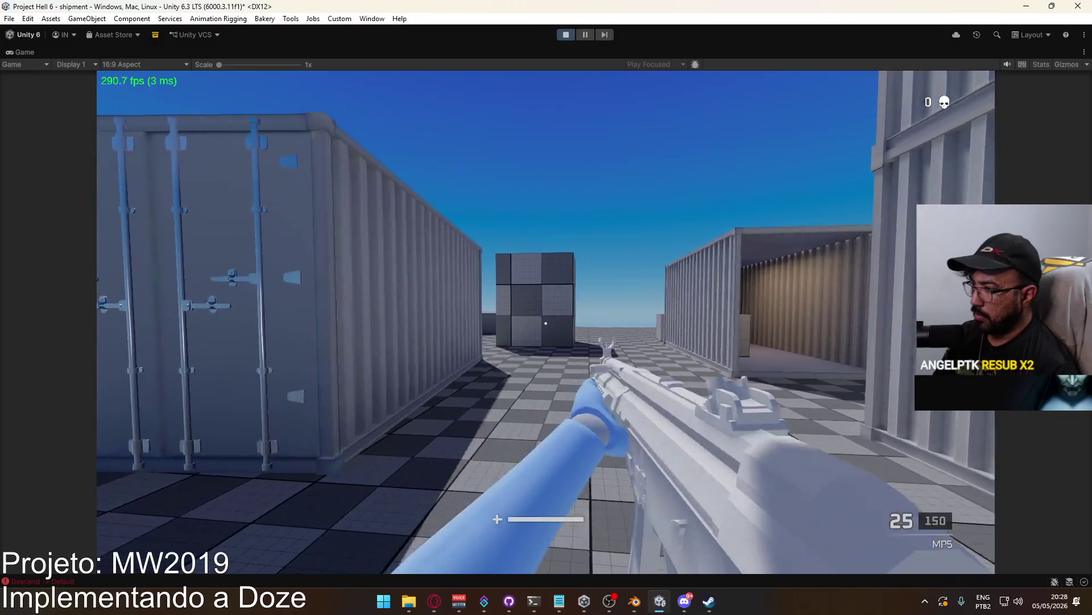
key(super)
key(Escape)
- Un-maximize the Game view and select the Melee-to-Empty transition in the Animator
right_click(562, 55)
click(586, 90)
key(super)
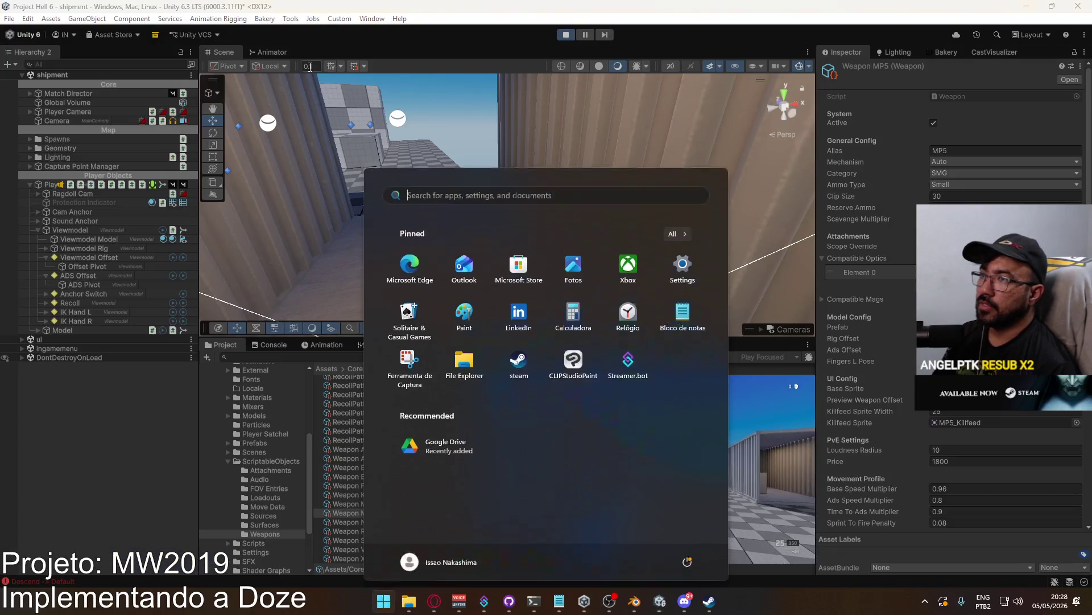
click(260, 49)
click(495, 180)
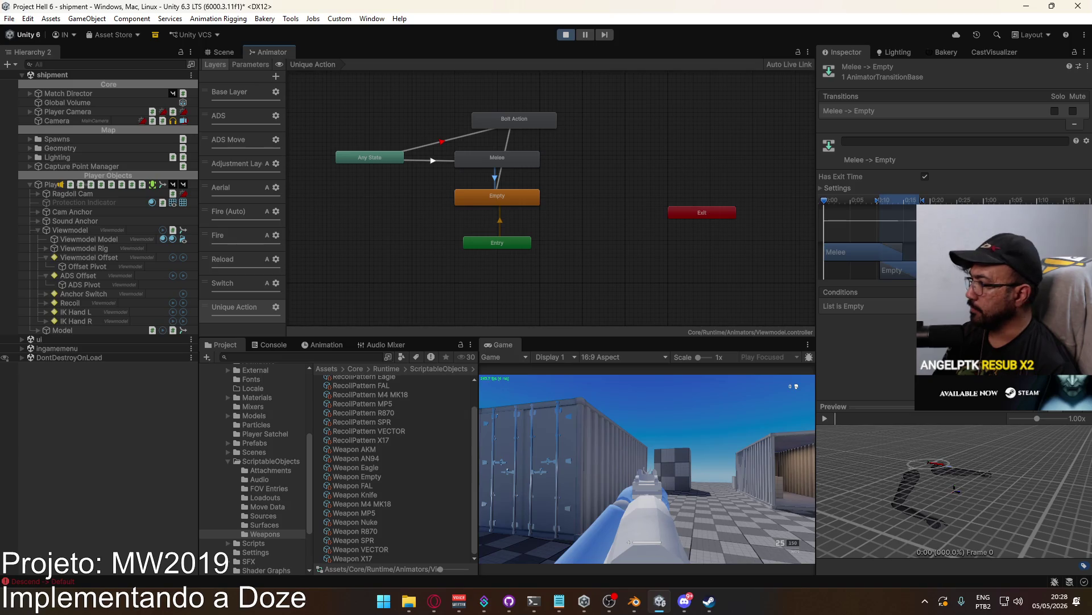
- Show the transition's timing settings (exit time 0.7), then test the knife melee with V
click(838, 188)
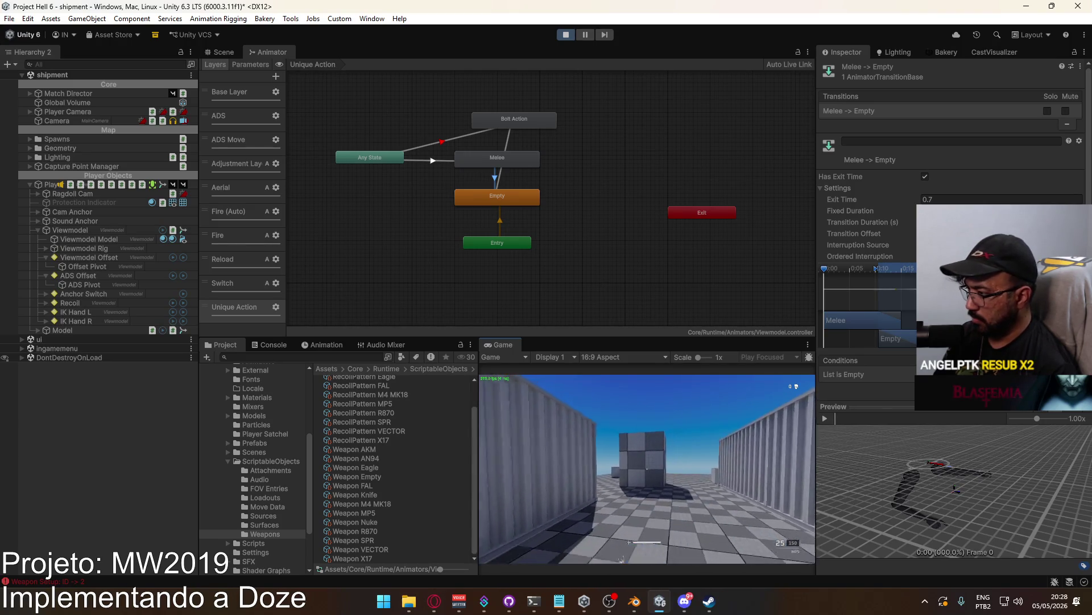
key(w)
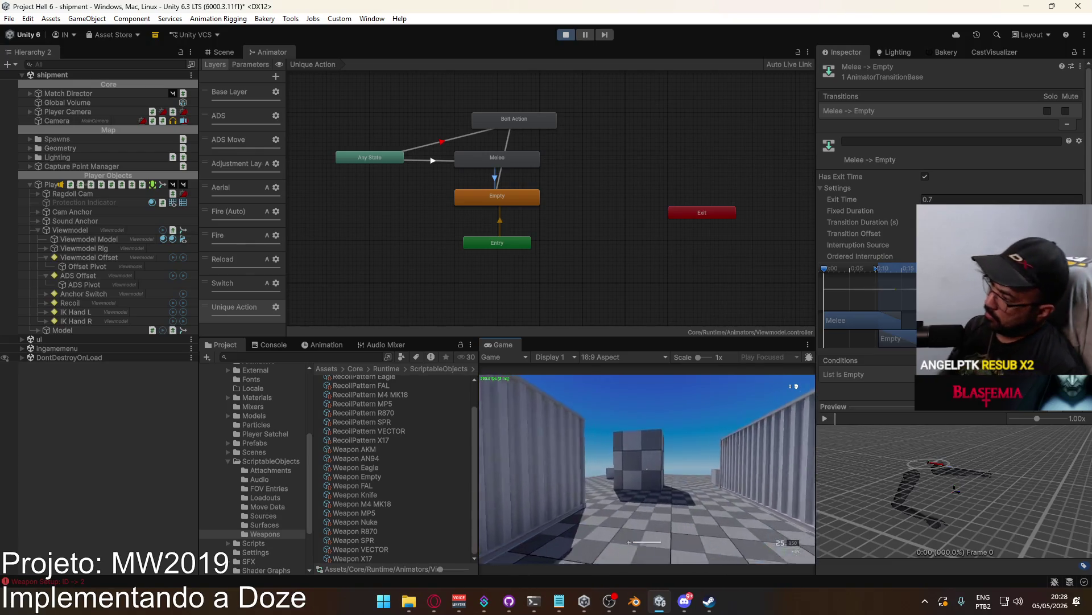
key(v)
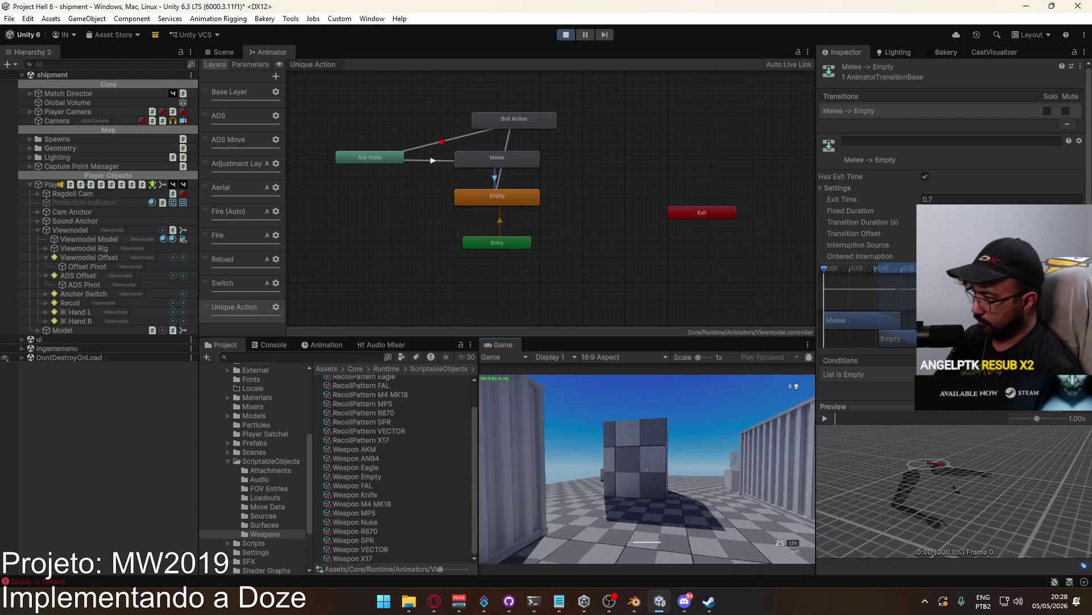
key(shift)
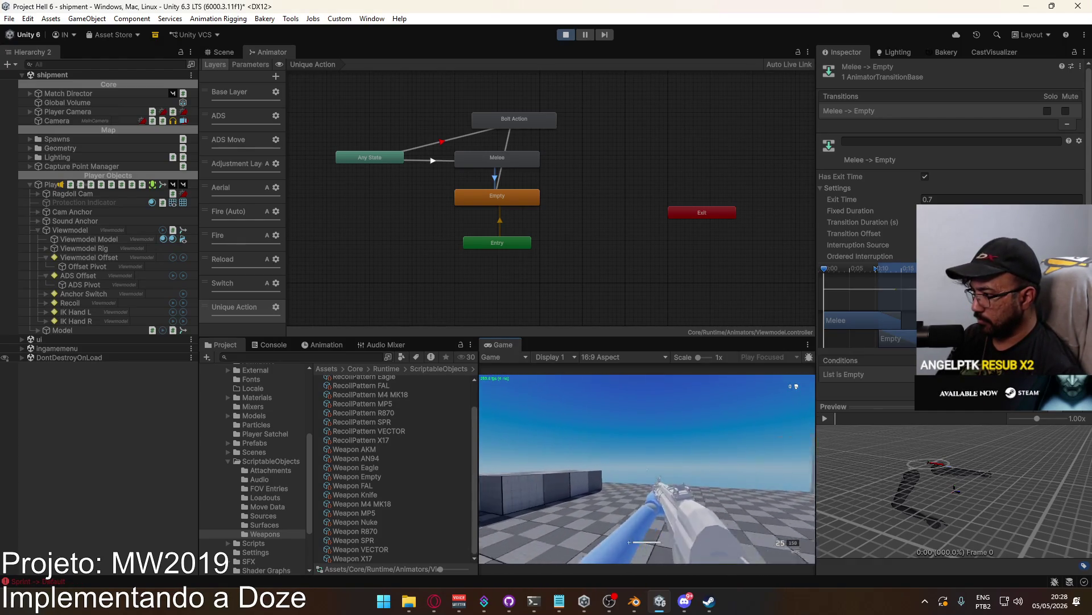
key(w)
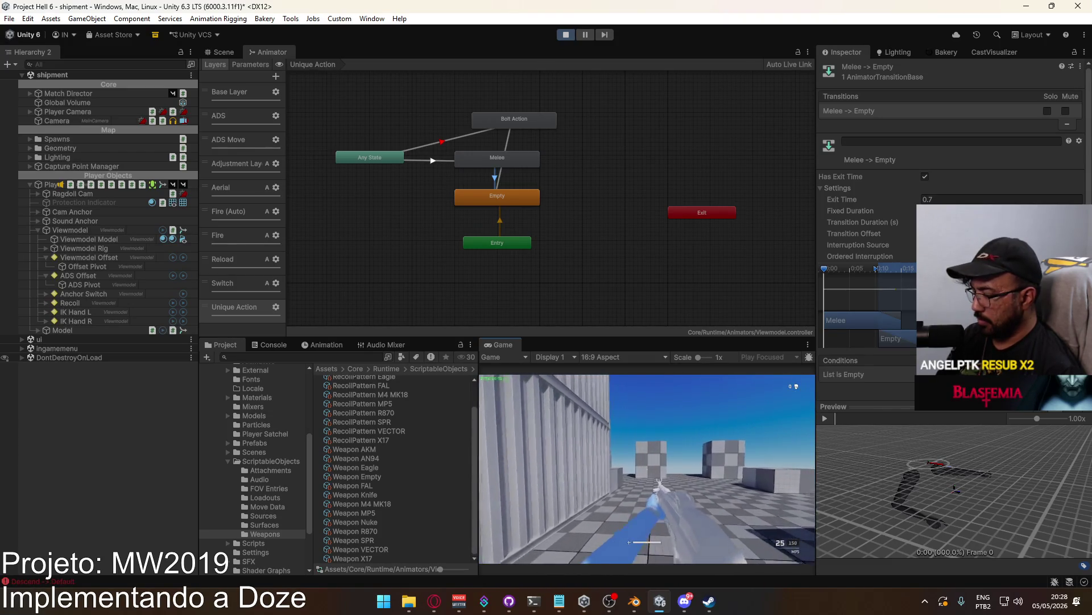
key(super)
click(239, 310)
click(276, 307)
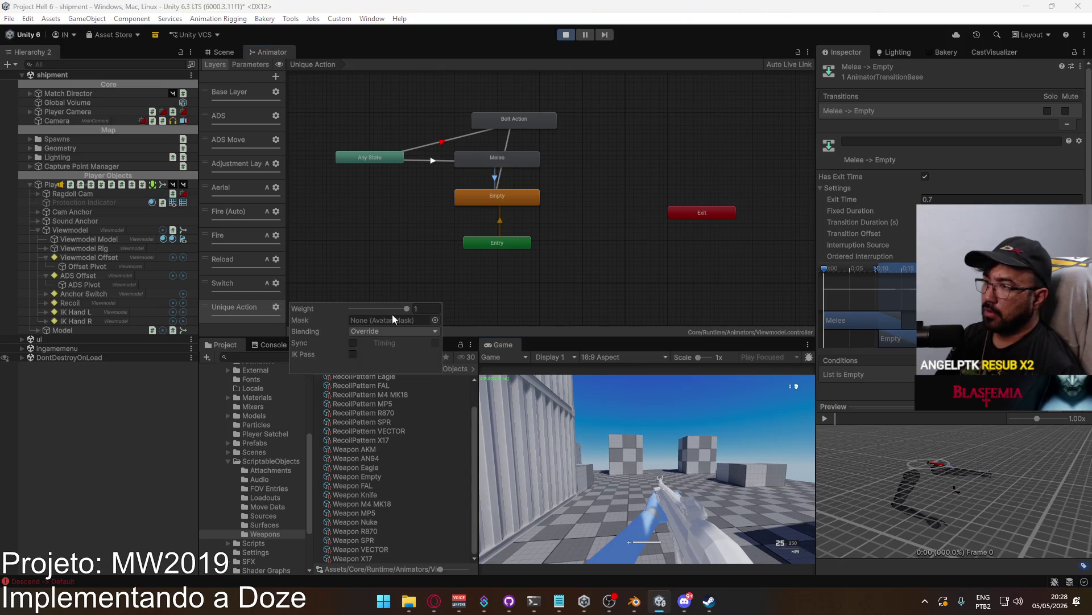
click(383, 330)
click(397, 357)
click(626, 467)
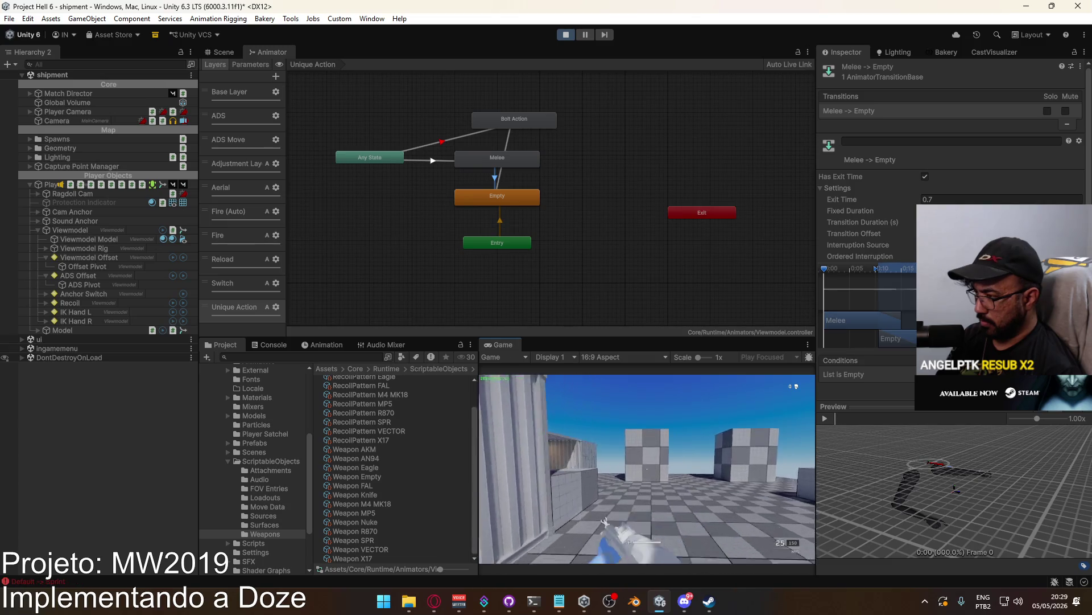
key(v)
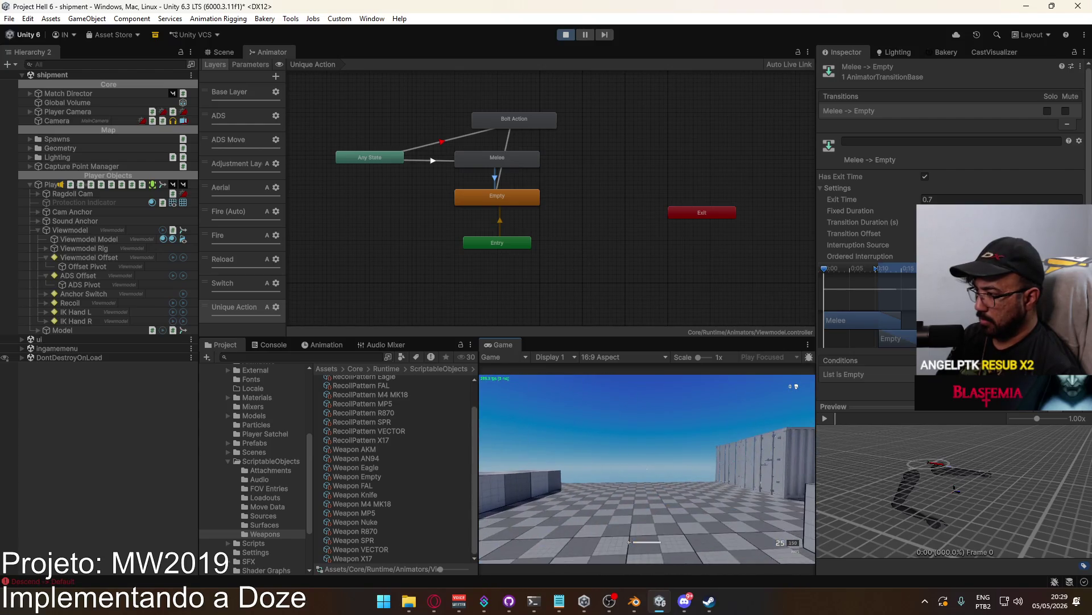
key(shift)
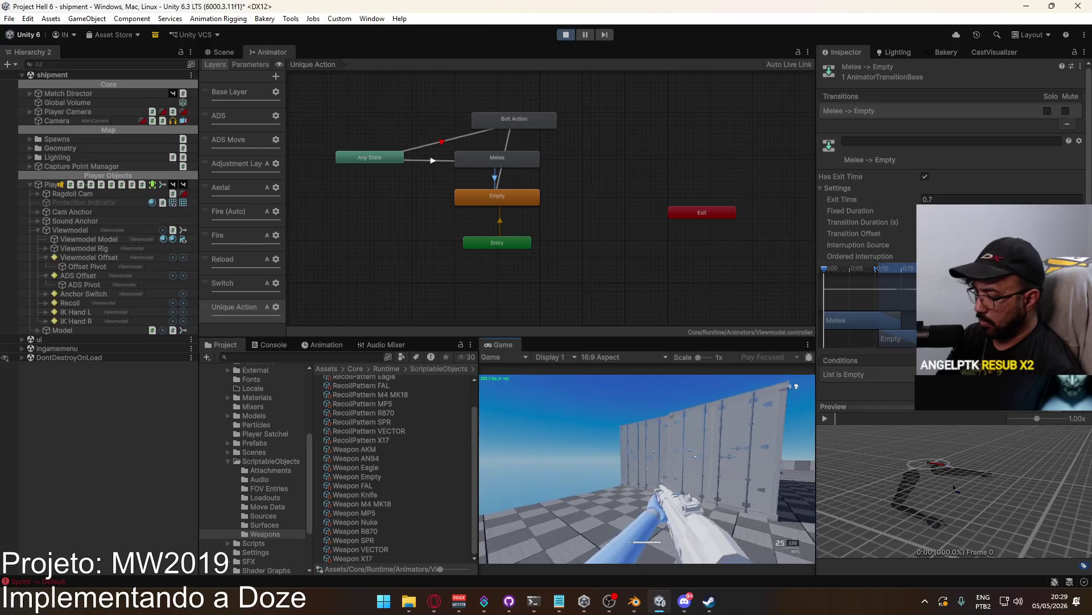
key(2)
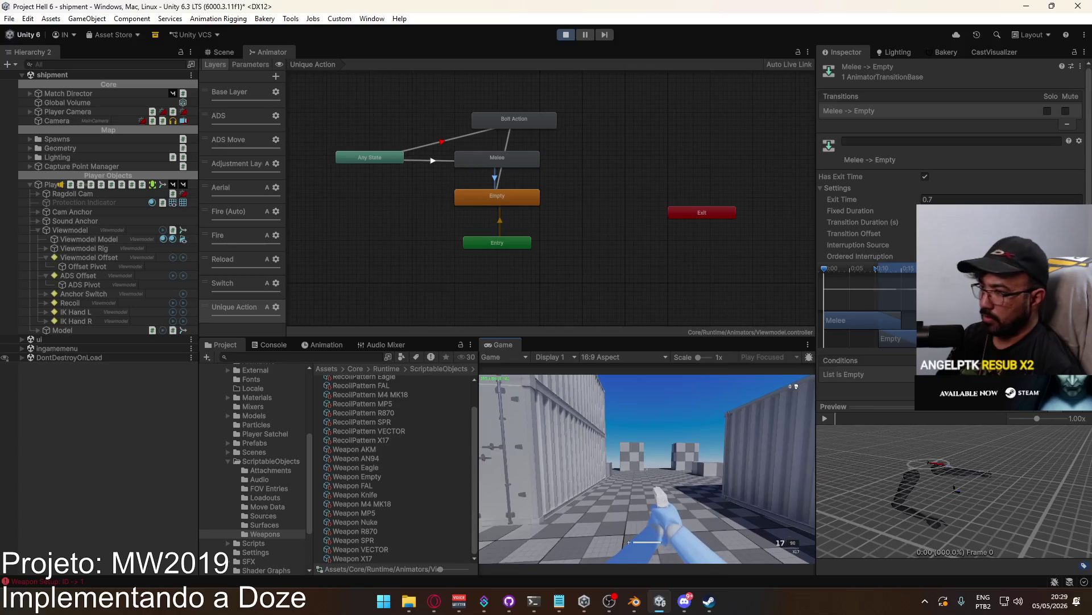
click(276, 307)
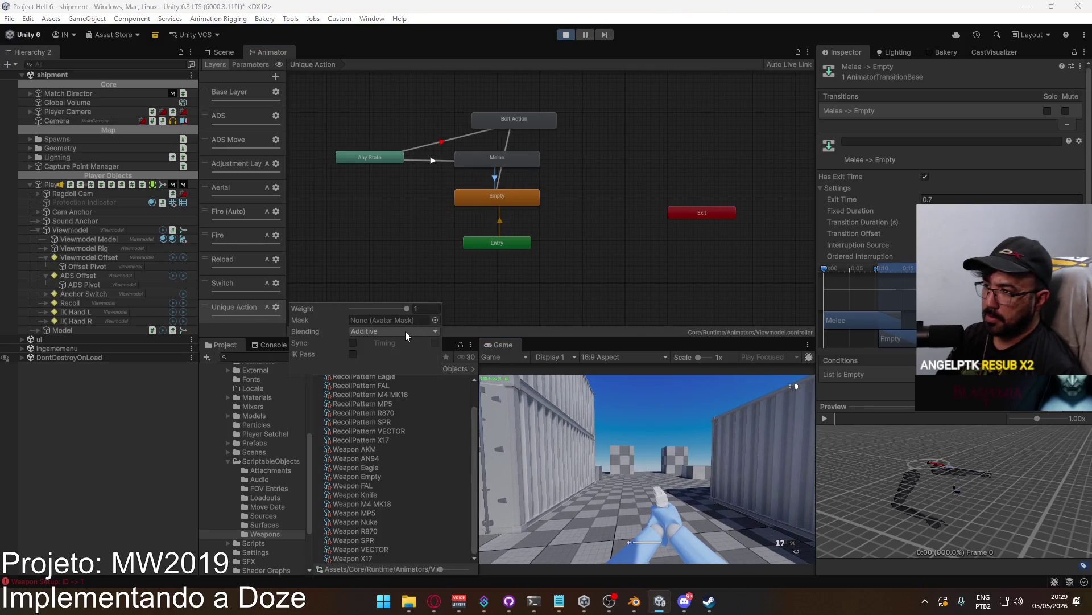
click(406, 331)
click(369, 343)
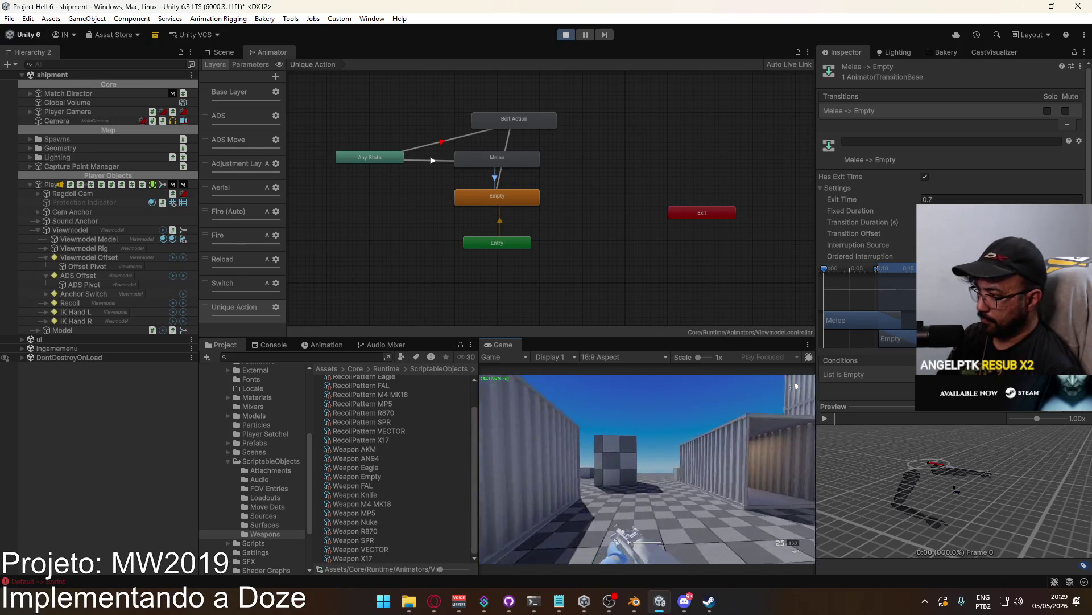
key(ctrl+p)
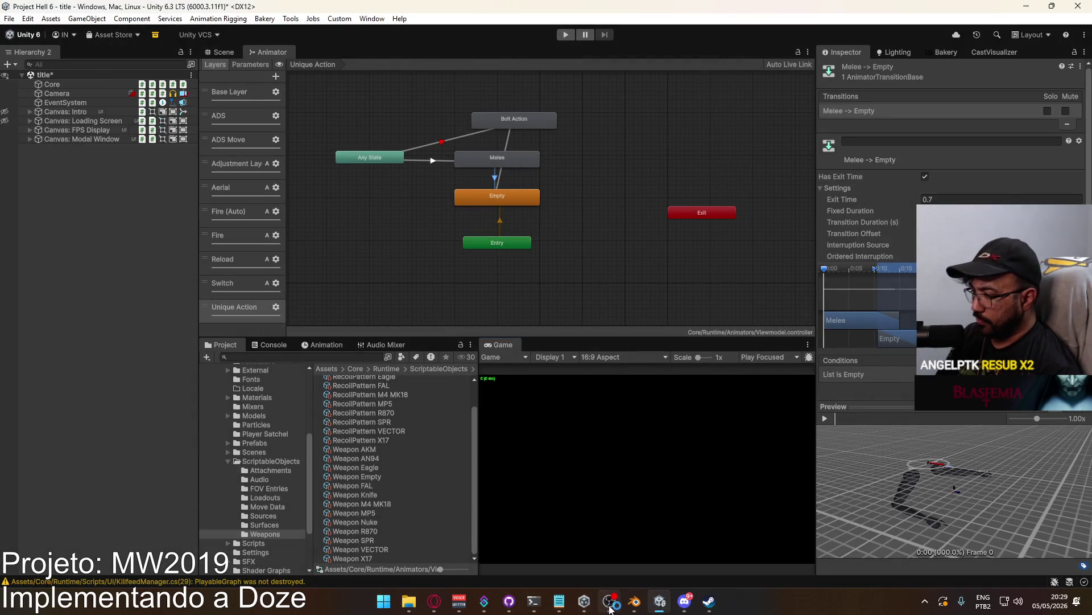
- Open RagdollScript.cs from the Scripts folder in Visual Studio
scroll(273, 478, down, 3)
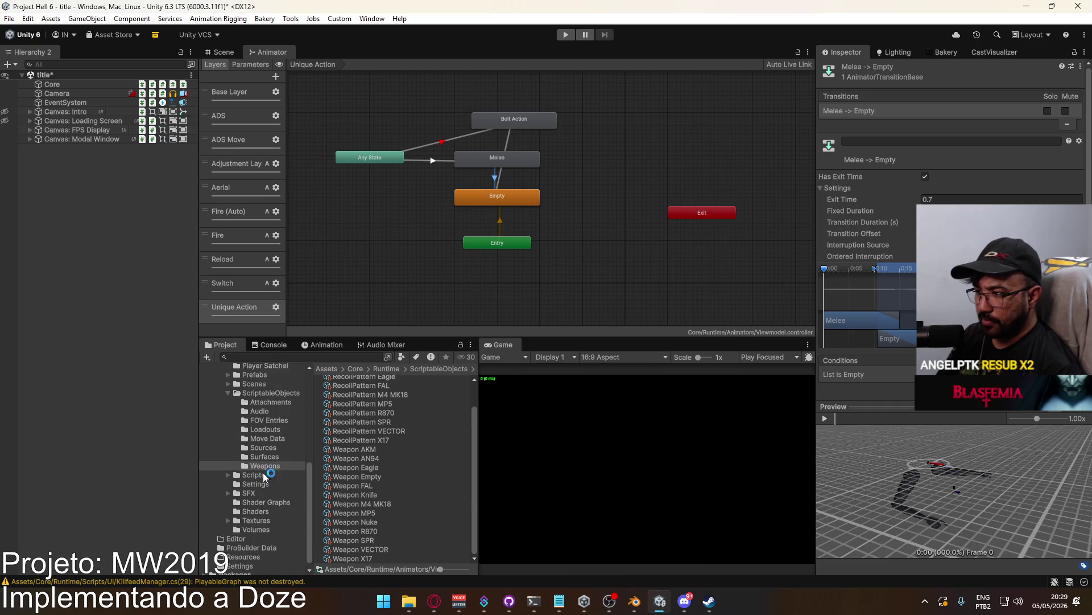
click(273, 476)
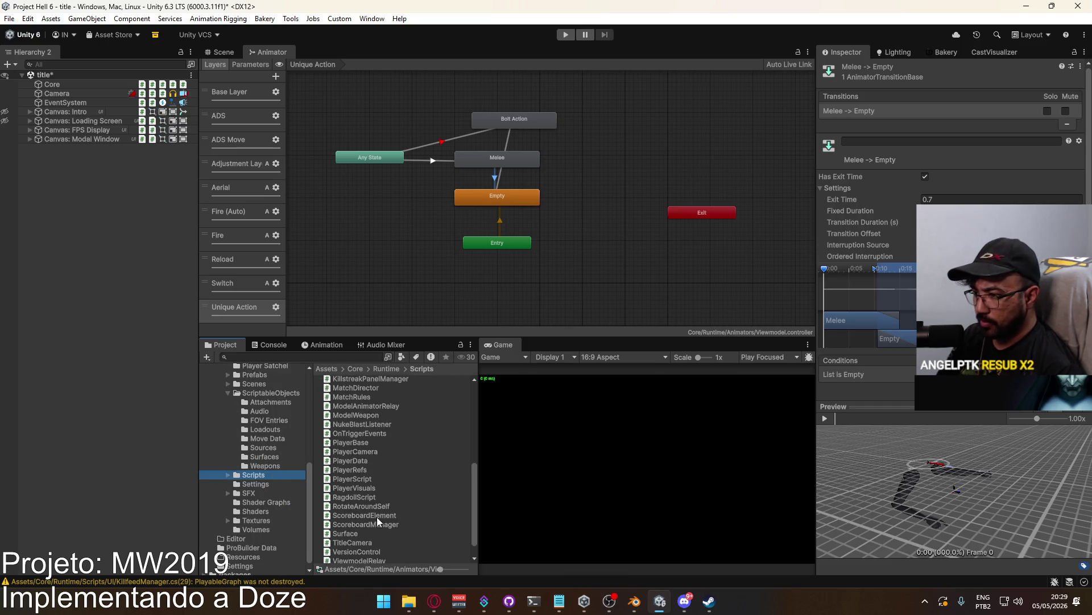
double_click(373, 494)
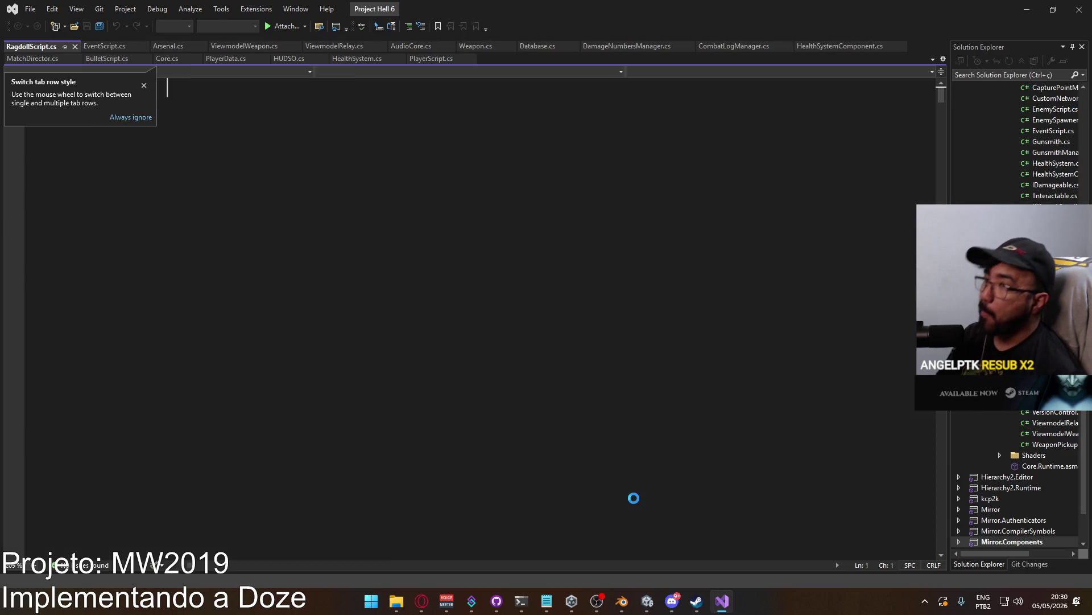
- Switch to PlayerScript.cs and expand the OnMelee method to read its body
scroll(465, 395, down, 6)
scroll(418, 325, up, 1)
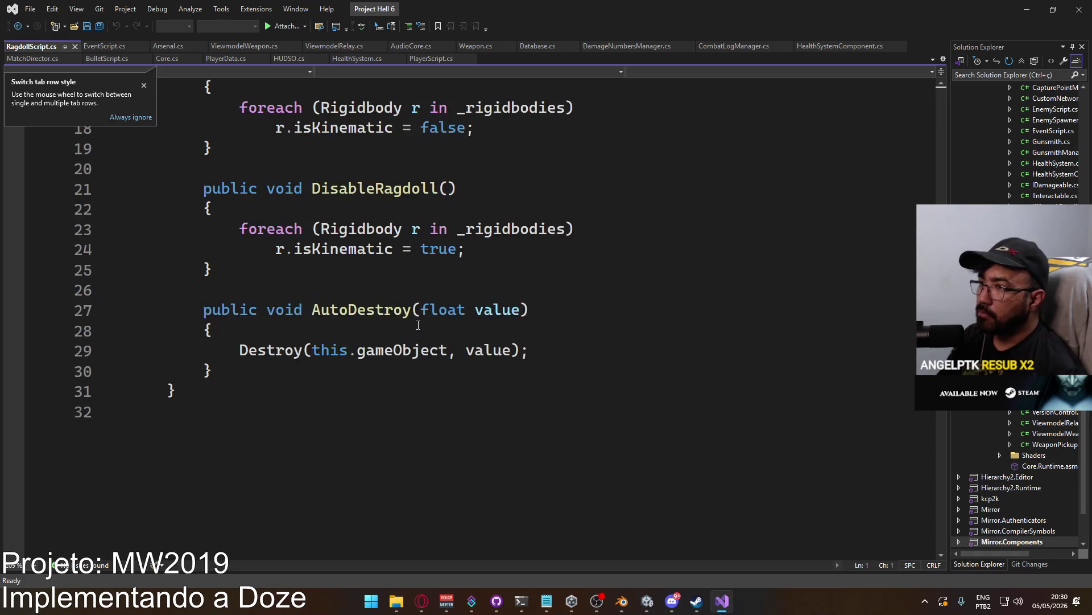
scroll(142, 87, up, 3)
click(142, 86)
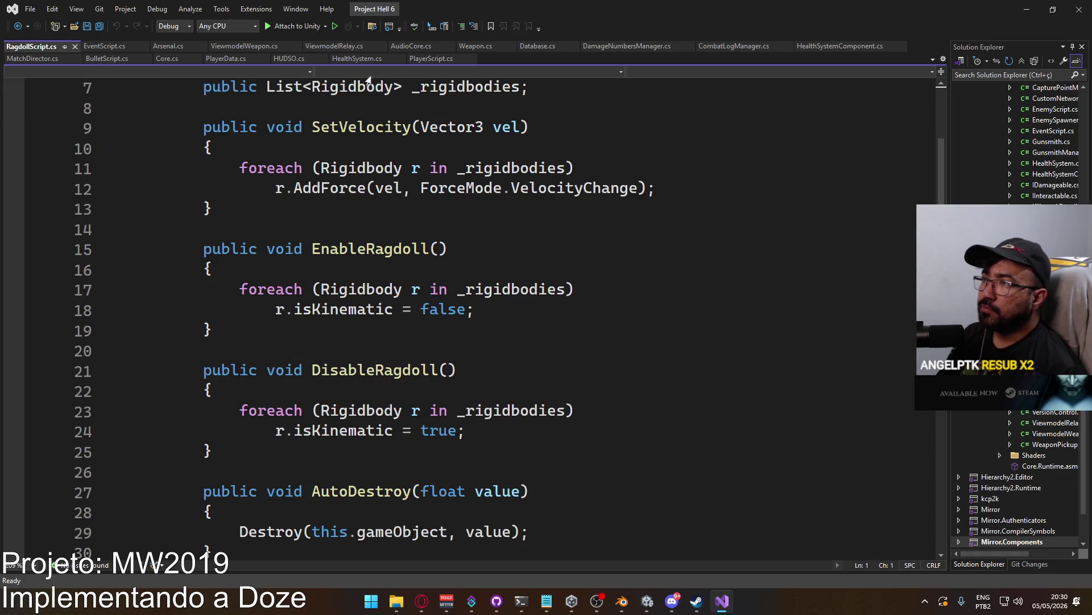
click(429, 62)
scroll(523, 299, down, 5)
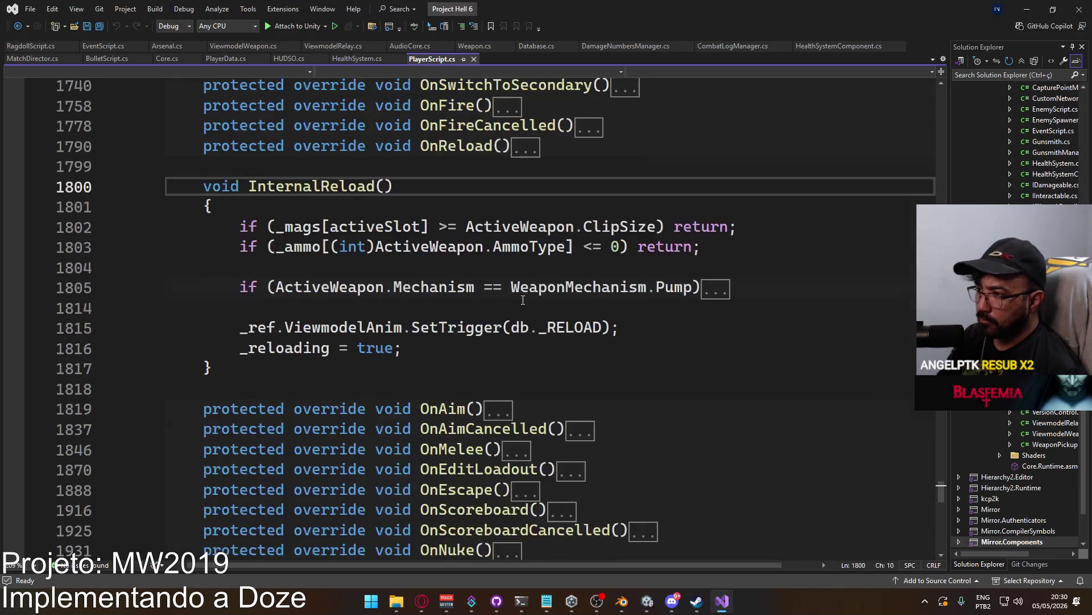
scroll(522, 300, down, 2)
scroll(206, 211, up, 2)
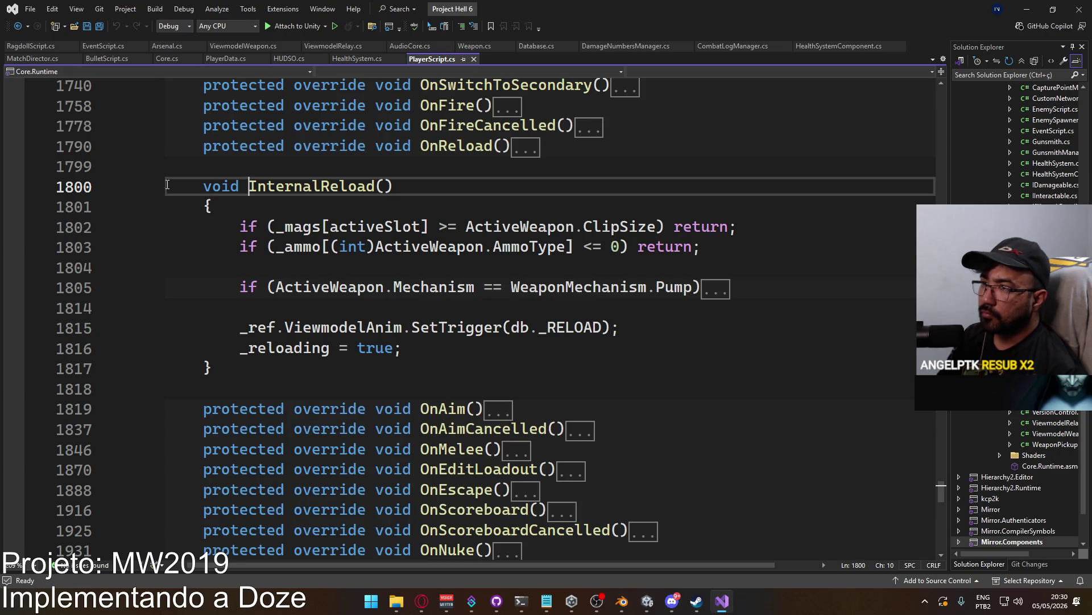
scroll(482, 349, down, 10)
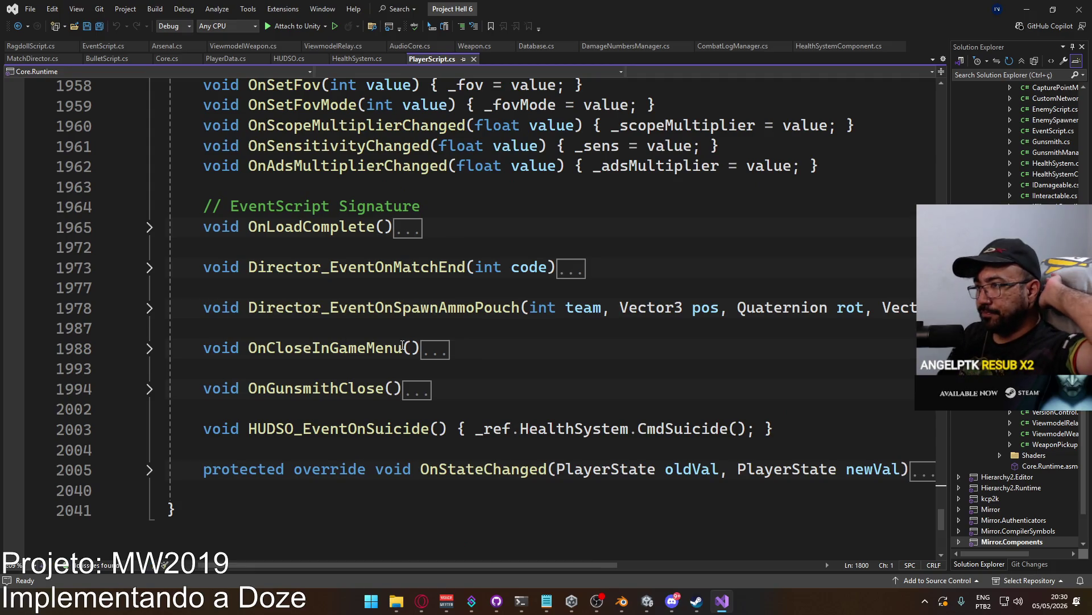
scroll(432, 346, up, 6)
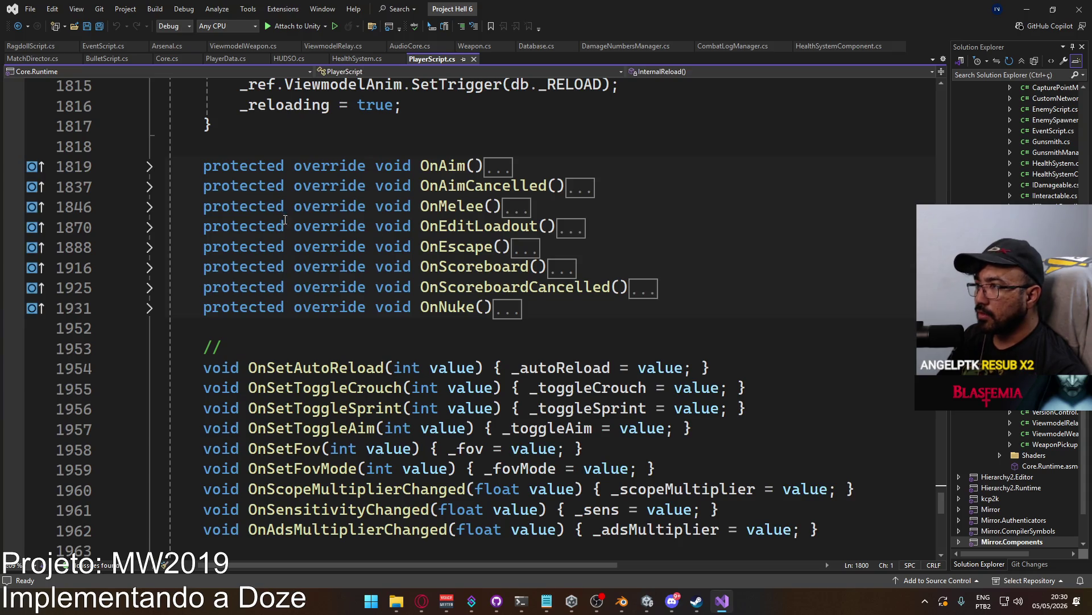
click(150, 207)
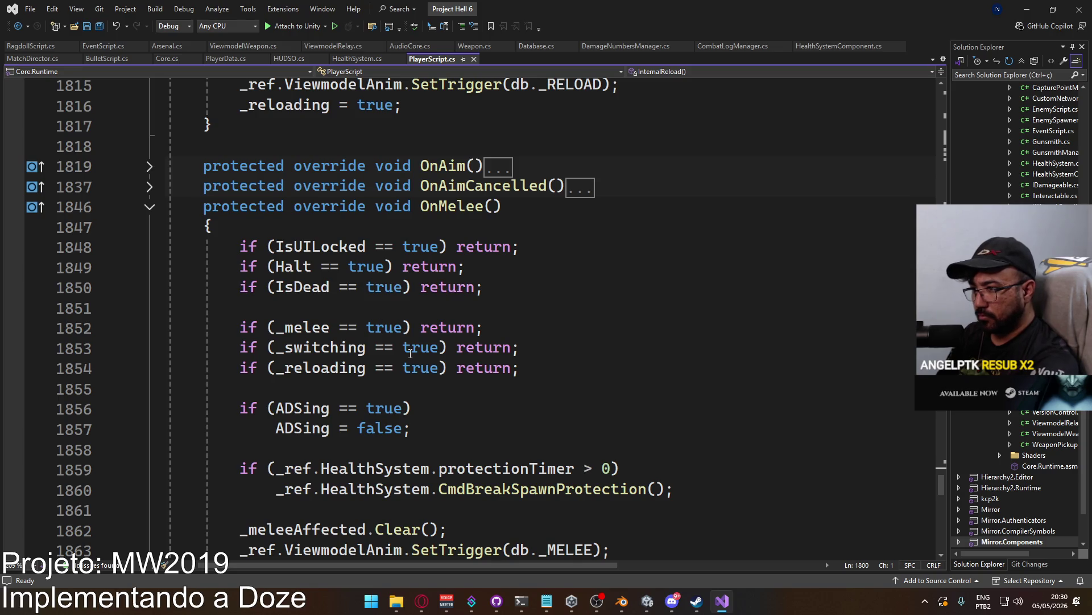
- Delete the 'State = GetDefaultState();' line from OnMelee and save PlayerScript.cs
scroll(450, 392, down, 1)
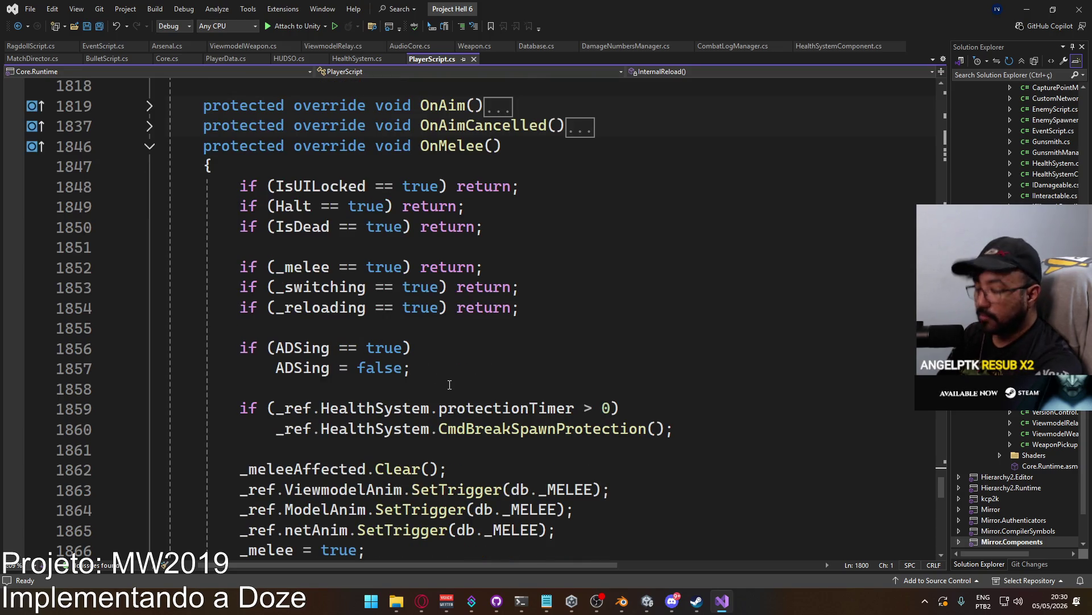
scroll(449, 385, up, 1)
scroll(432, 381, down, 12)
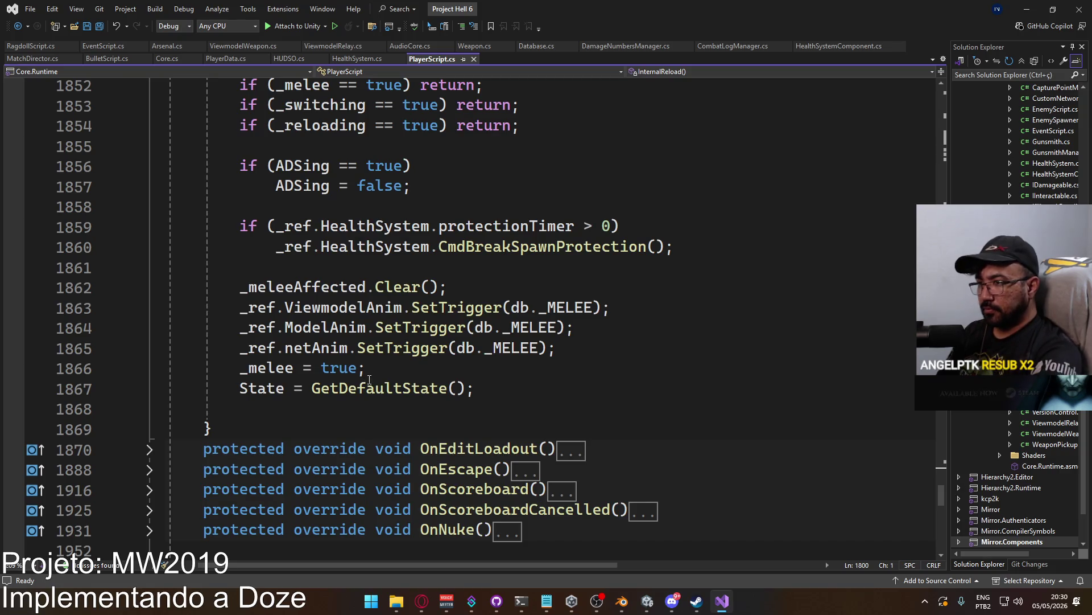
scroll(303, 305, up, 2)
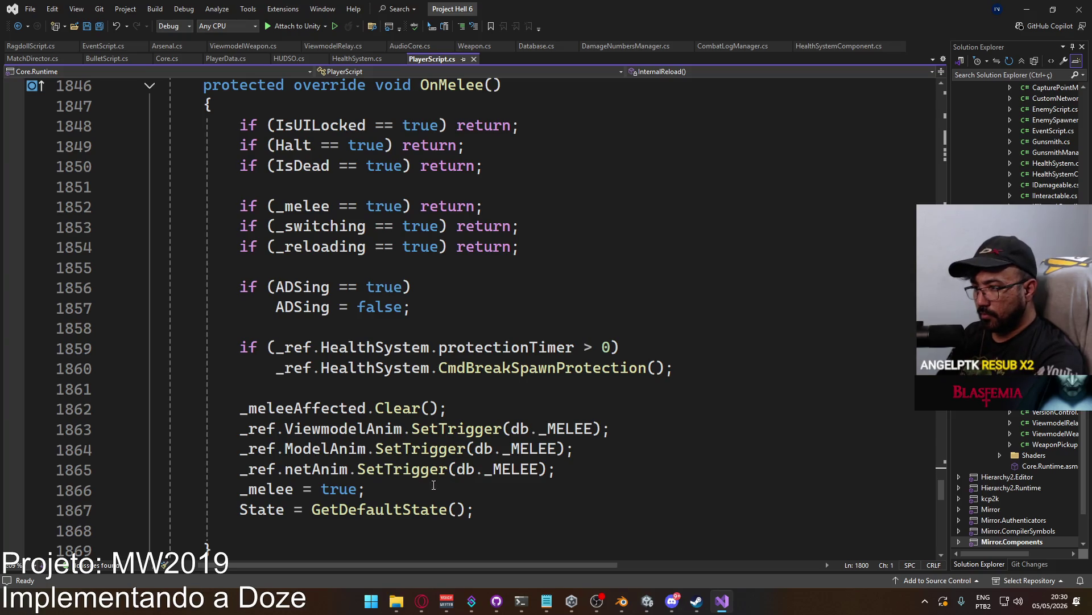
mouse_move(508, 505)
mouse_down()
mouse_move(227, 489)
mouse_move(239, 509)
mouse_up()
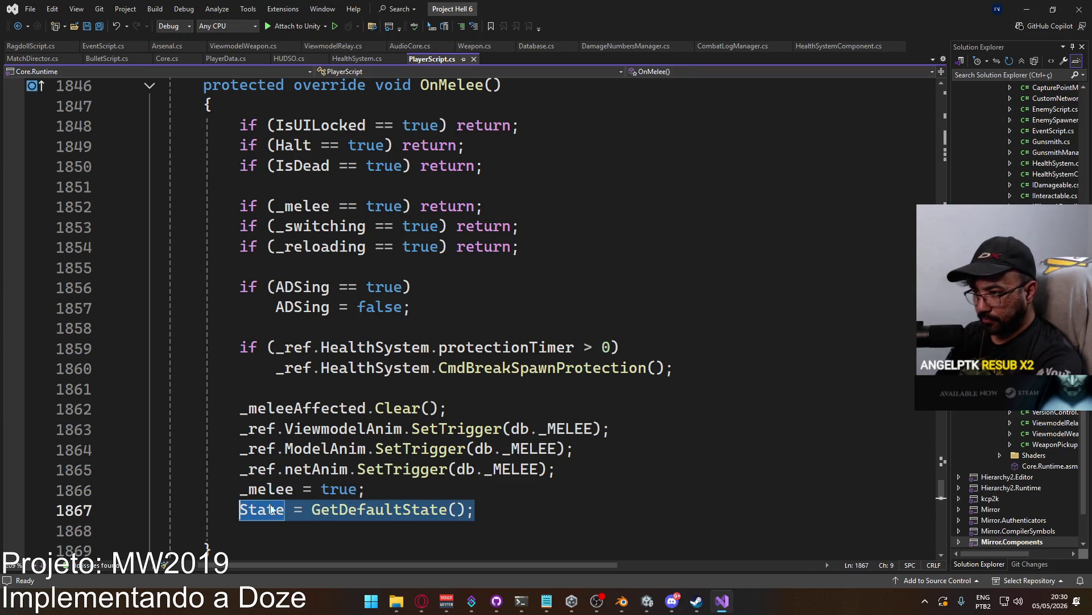
key(BackSpace)
key(BackSpace)
key(BackSpace)
key(BackSpace)
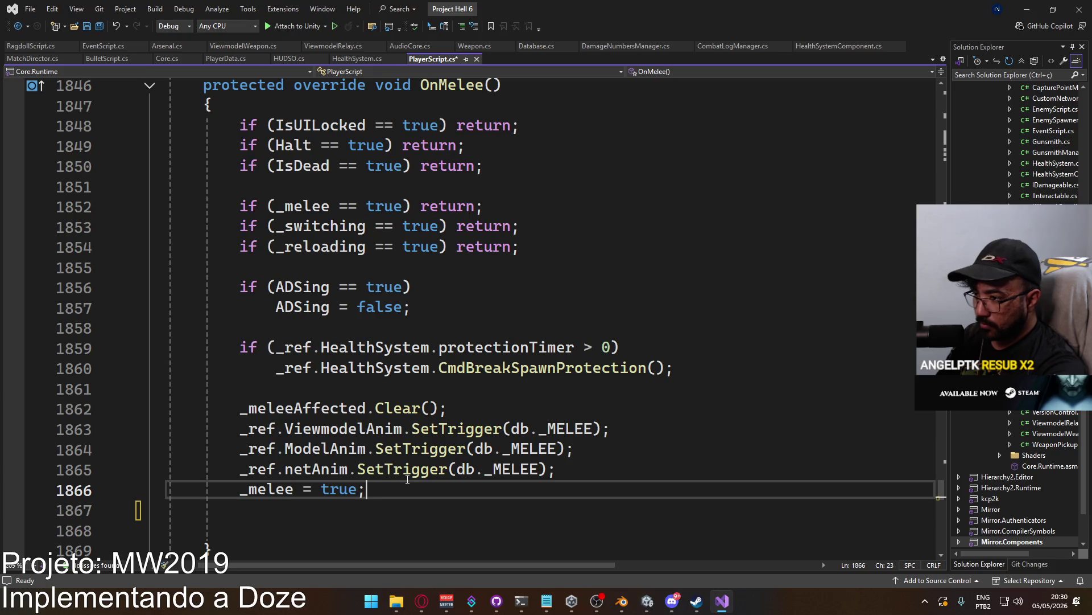
key(ctrl+s)
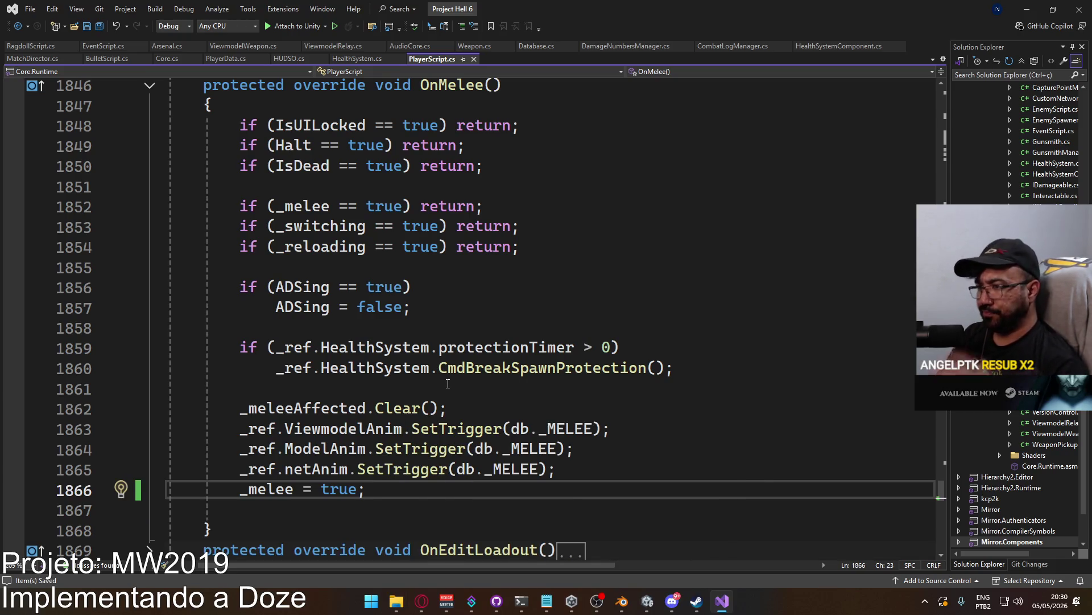
scroll(444, 384, down, 2)
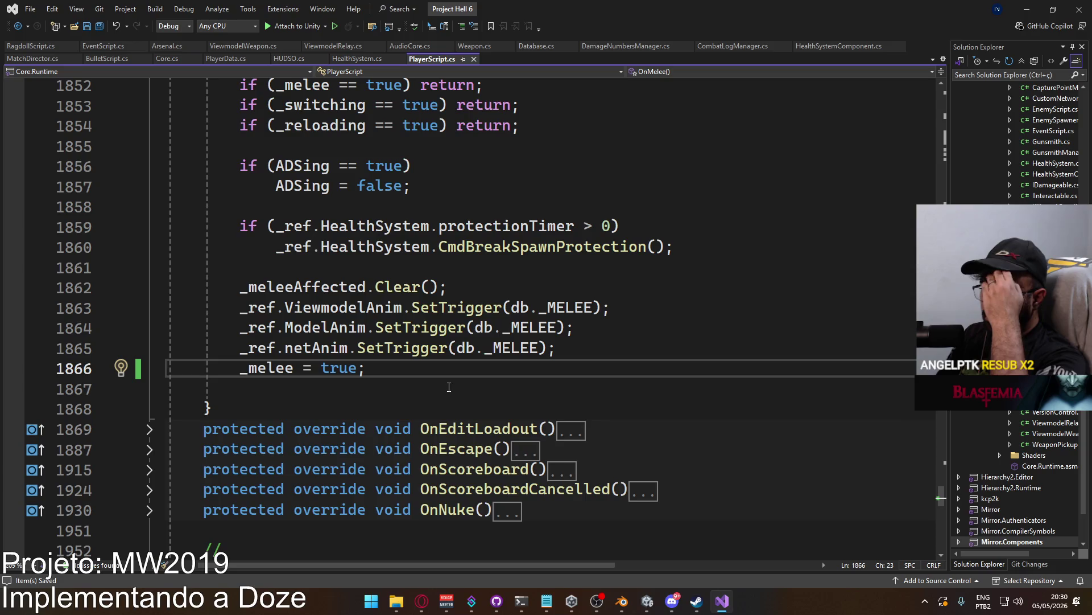
scroll(449, 387, up, 14)
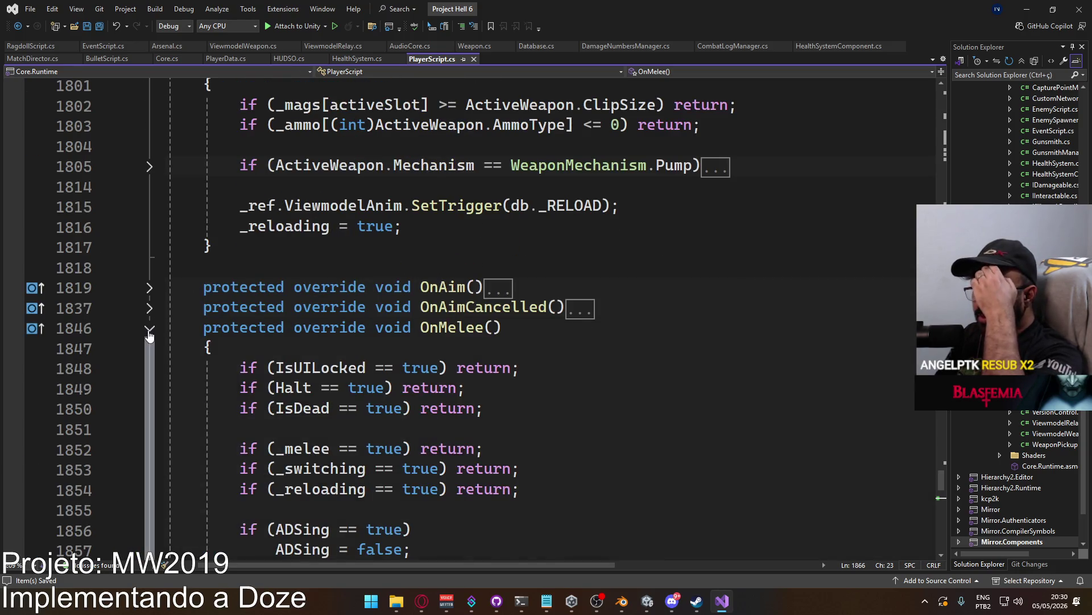
- Collapse the OnMelee and InternalReload method bodies
click(149, 328)
scroll(223, 335, up, 5)
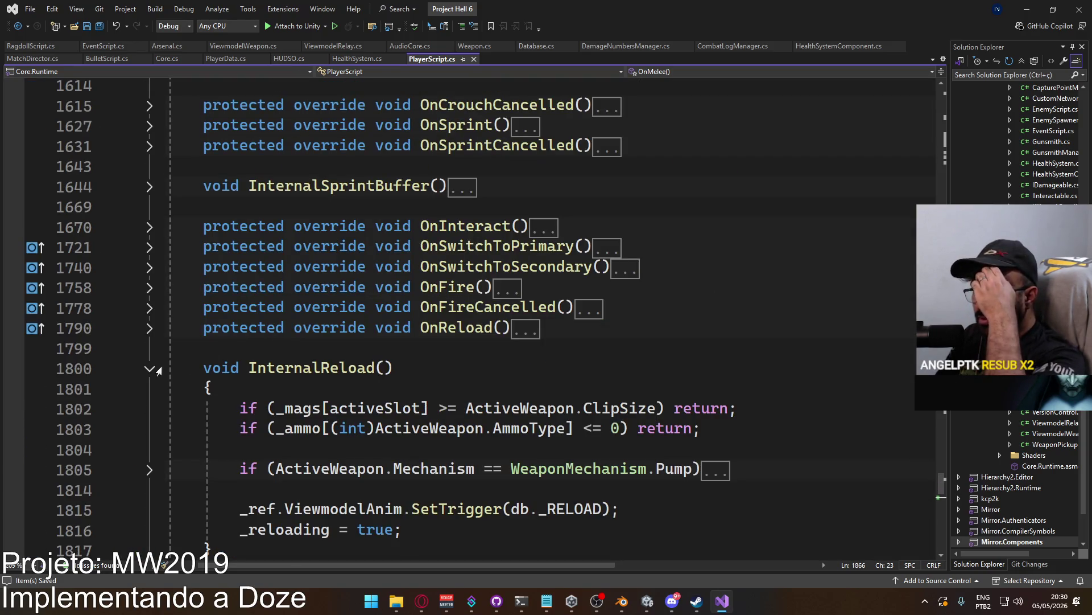
click(151, 369)
scroll(287, 374, down, 5)
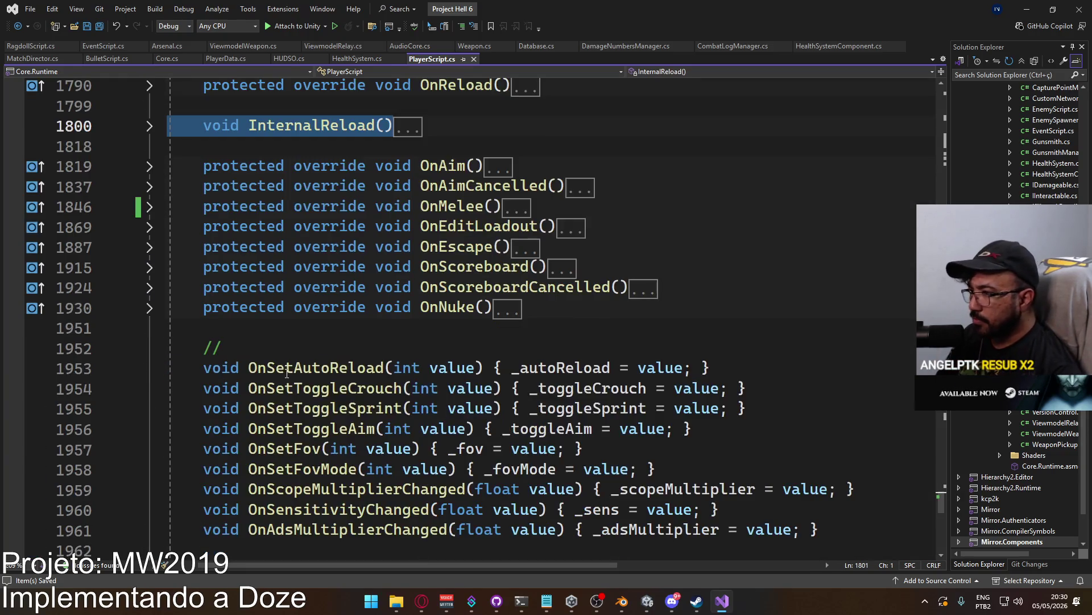
scroll(369, 342, down, 1)
scroll(370, 343, down, 2)
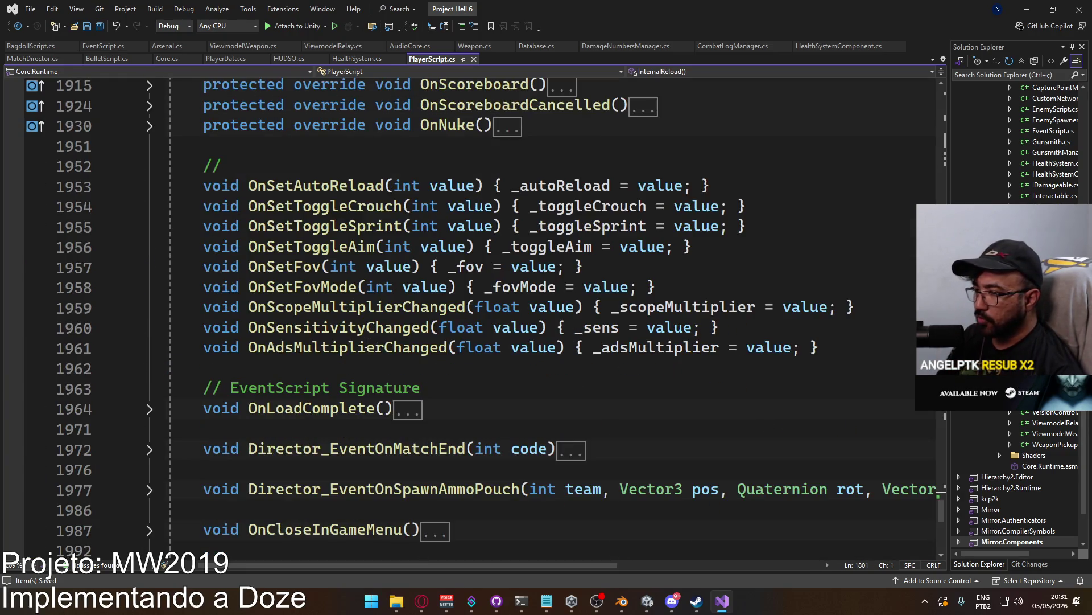
scroll(358, 344, up, 7)
scroll(353, 345, down, 1)
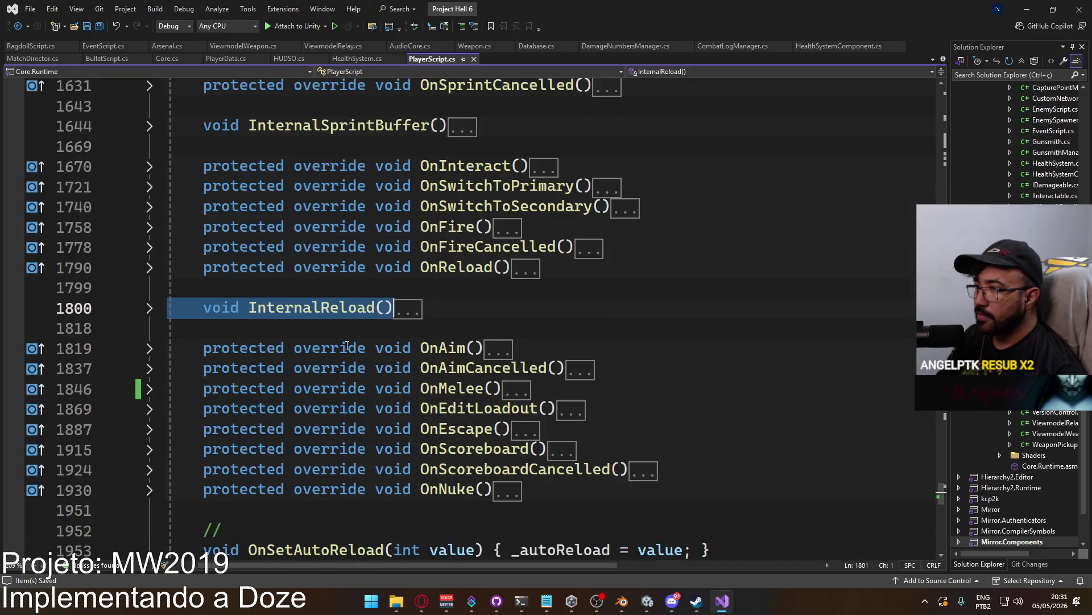
scroll(347, 346, up, 10)
scroll(346, 346, up, 9)
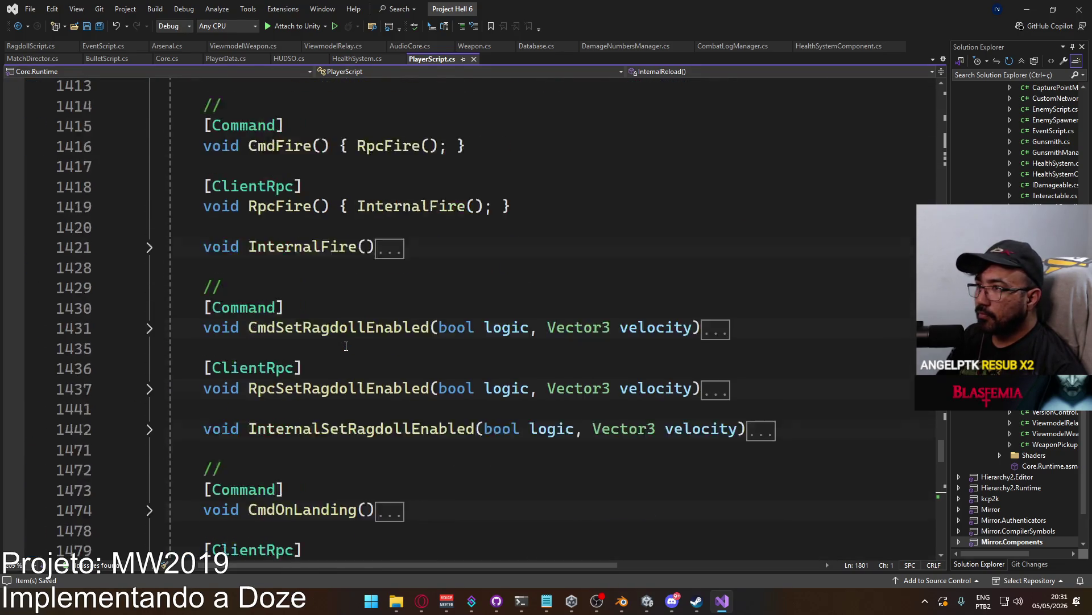
scroll(371, 365, down, 3)
scroll(372, 365, down, 12)
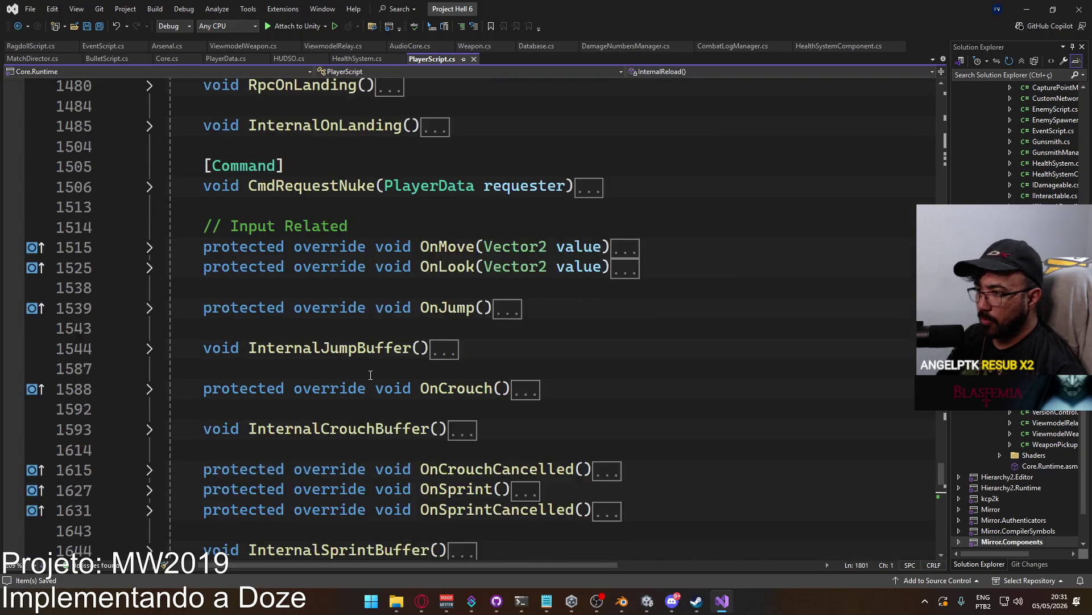
scroll(355, 332, down, 4)
scroll(355, 332, down, 3)
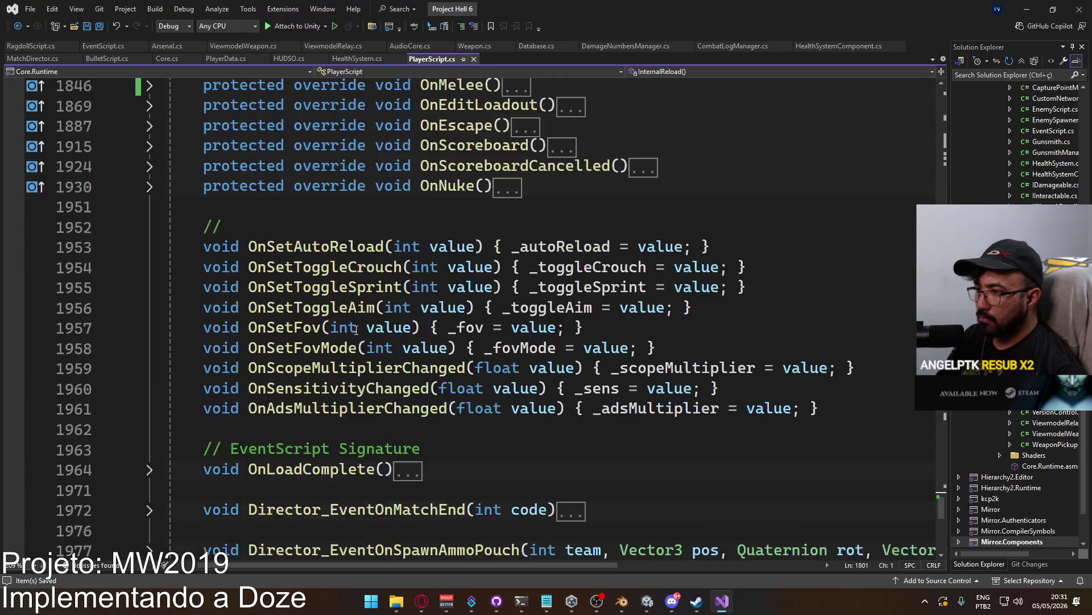
scroll(317, 361, down, 7)
scroll(317, 360, up, 8)
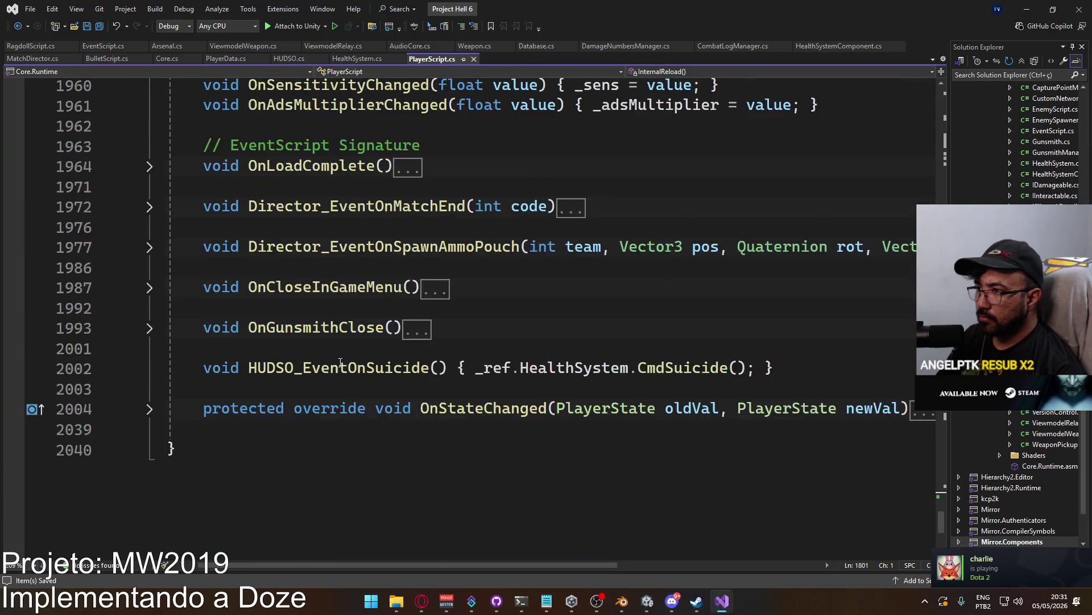
scroll(553, 431, up, 17)
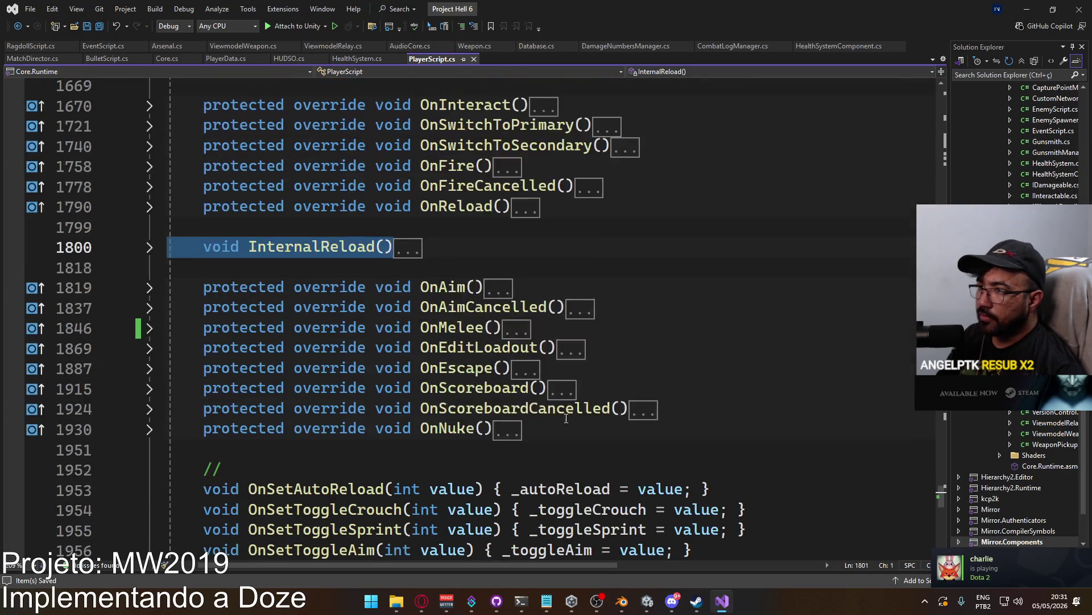
scroll(442, 388, up, 11)
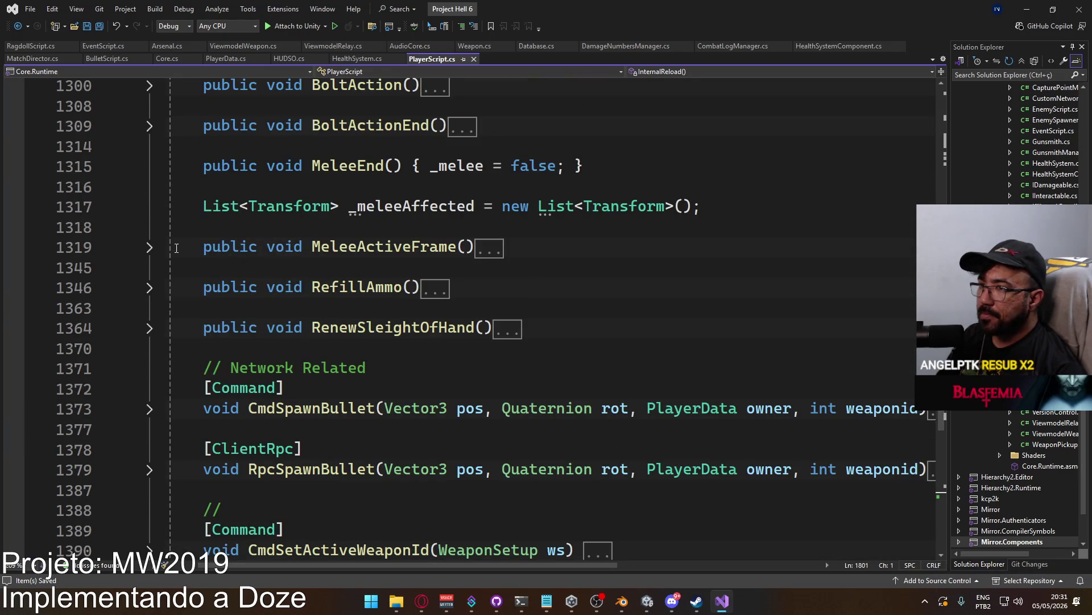
- Expand MeleeActiveFrame, select its three opening guard checks, and return to Unity
click(149, 247)
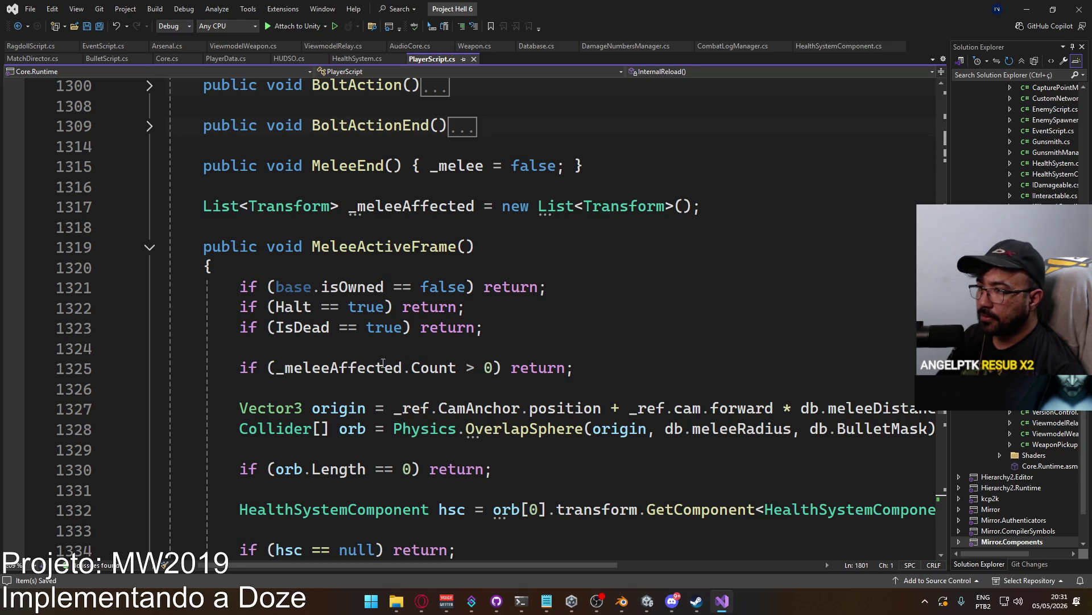
scroll(383, 363, down, 2)
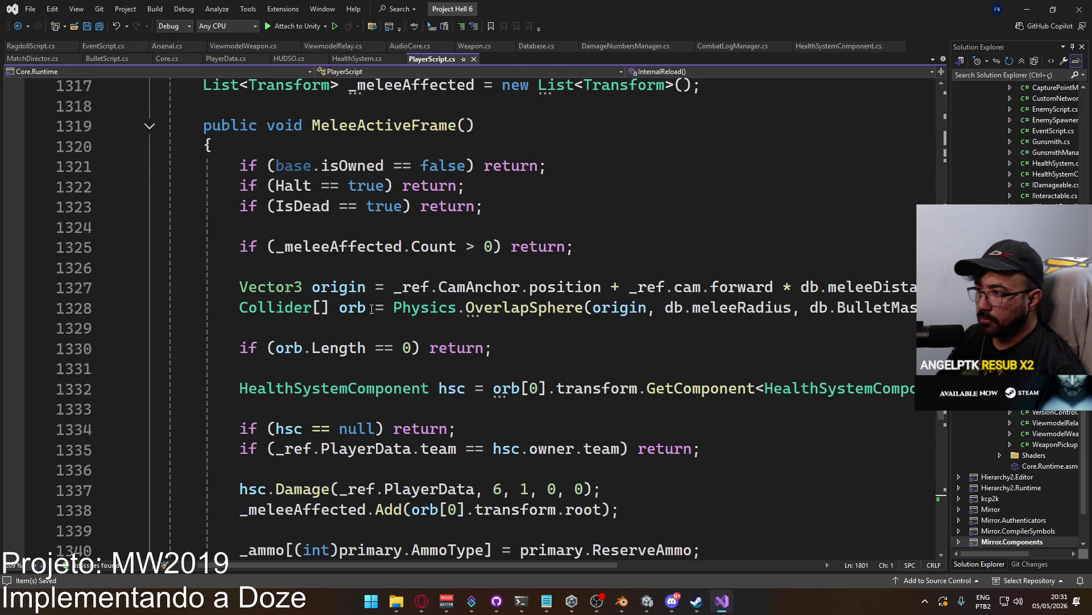
scroll(418, 314, down, 2)
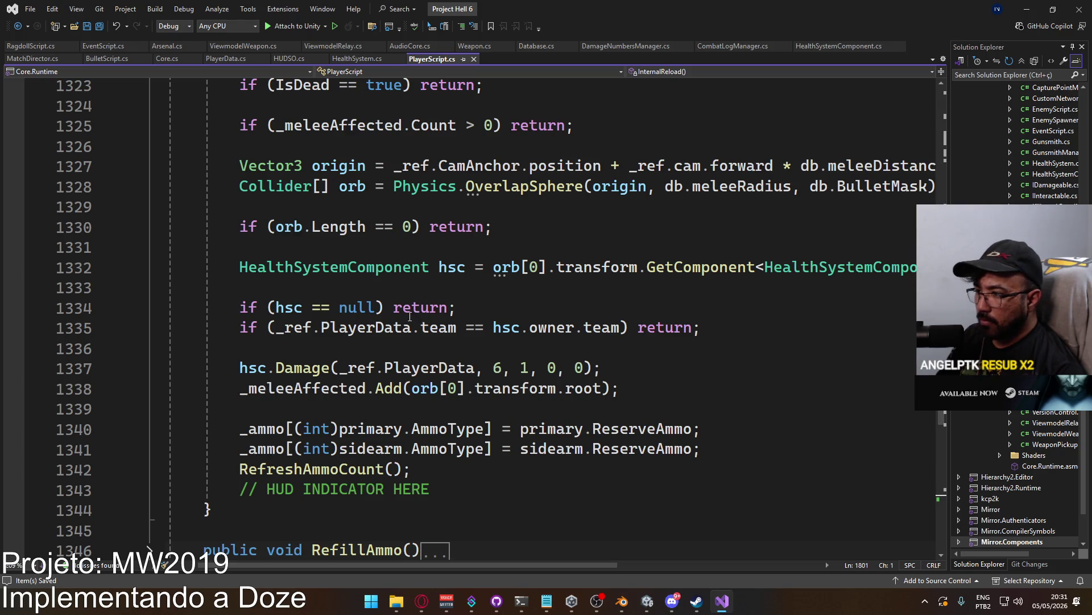
scroll(415, 307, up, 2)
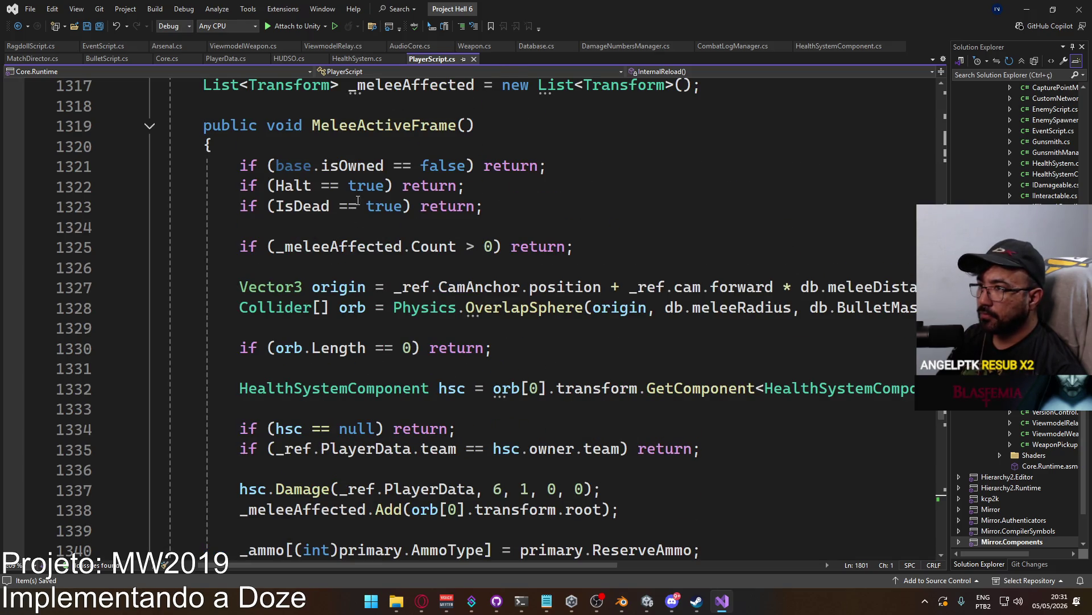
mouse_move(479, 208)
mouse_down()
mouse_move(205, 206)
mouse_move(238, 163)
mouse_up()
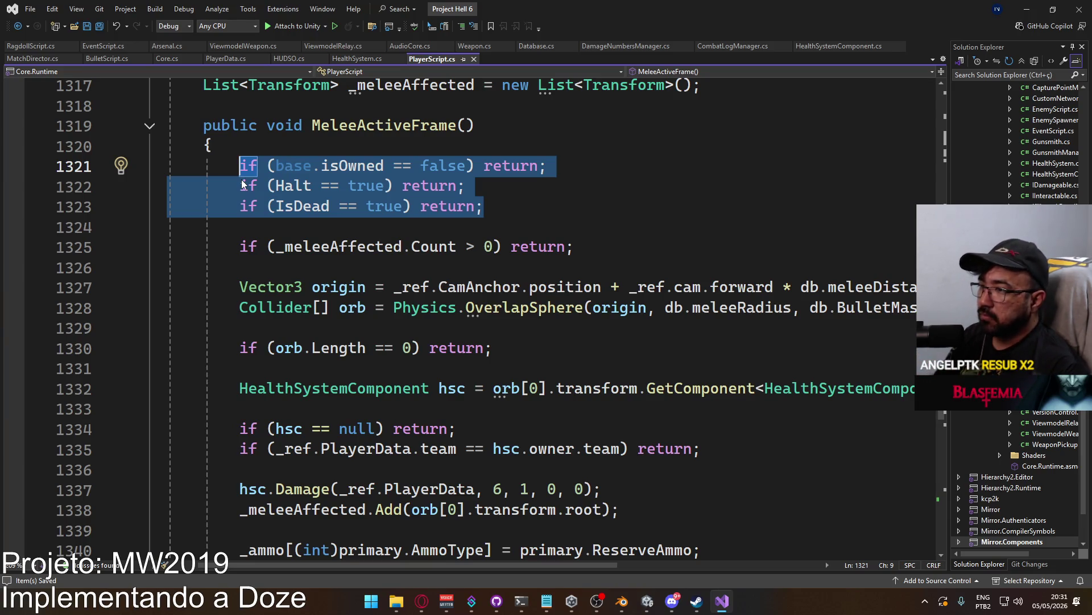
click(647, 601)
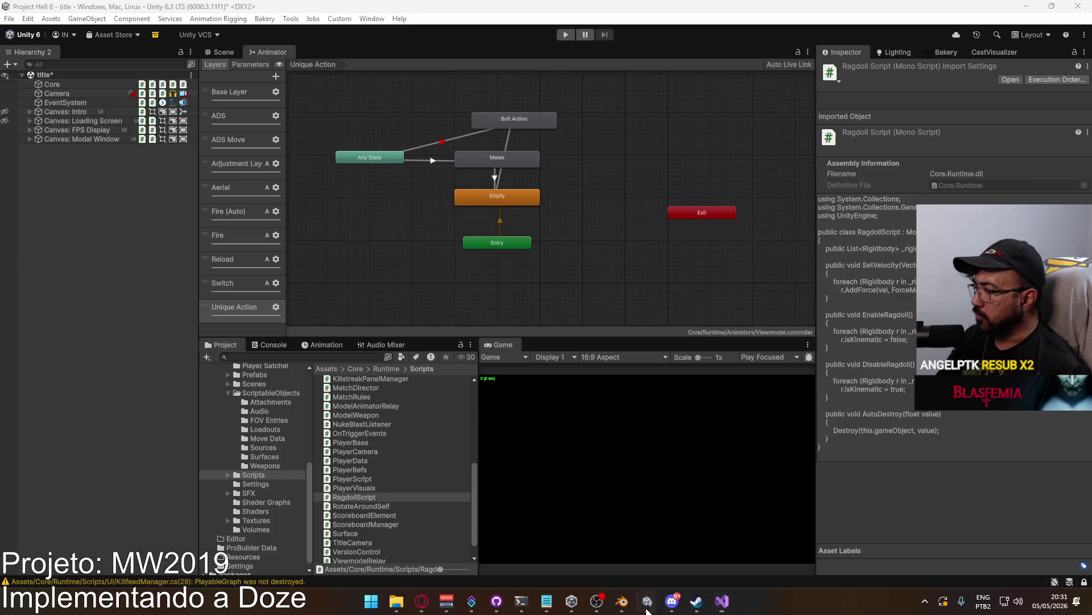
- In Blender, play the UNIQUE Melee Knife Slash action once and stop back at frame 0
click(623, 601)
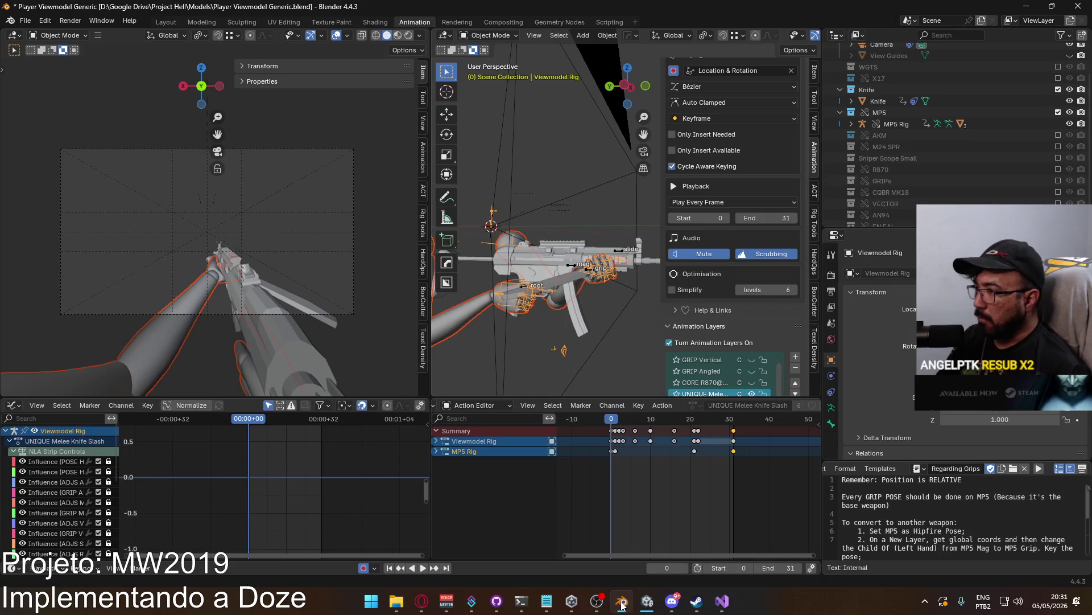
key(space)
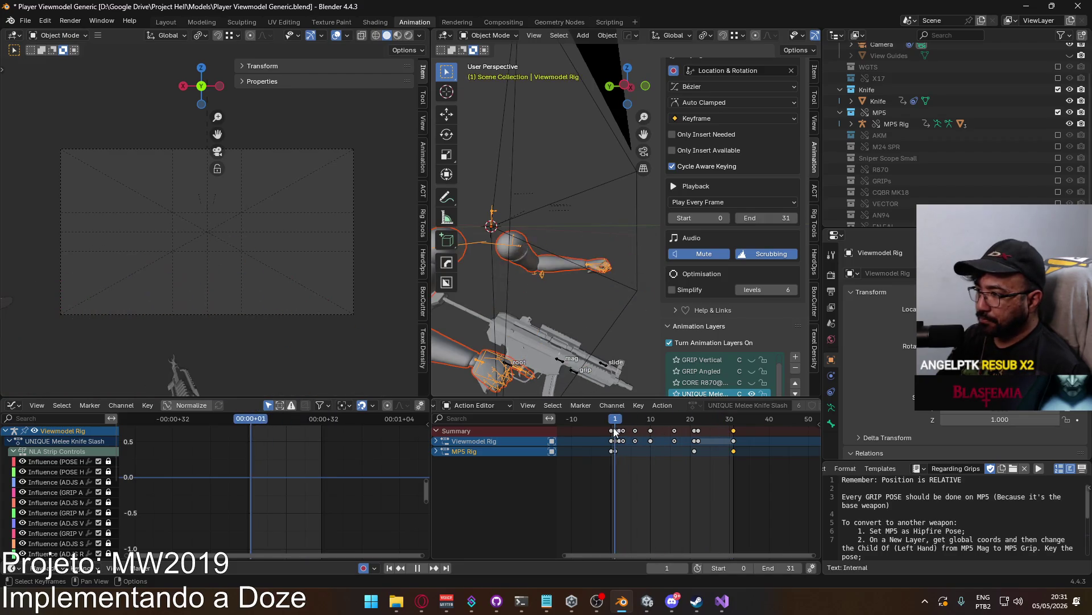
key(Escape)
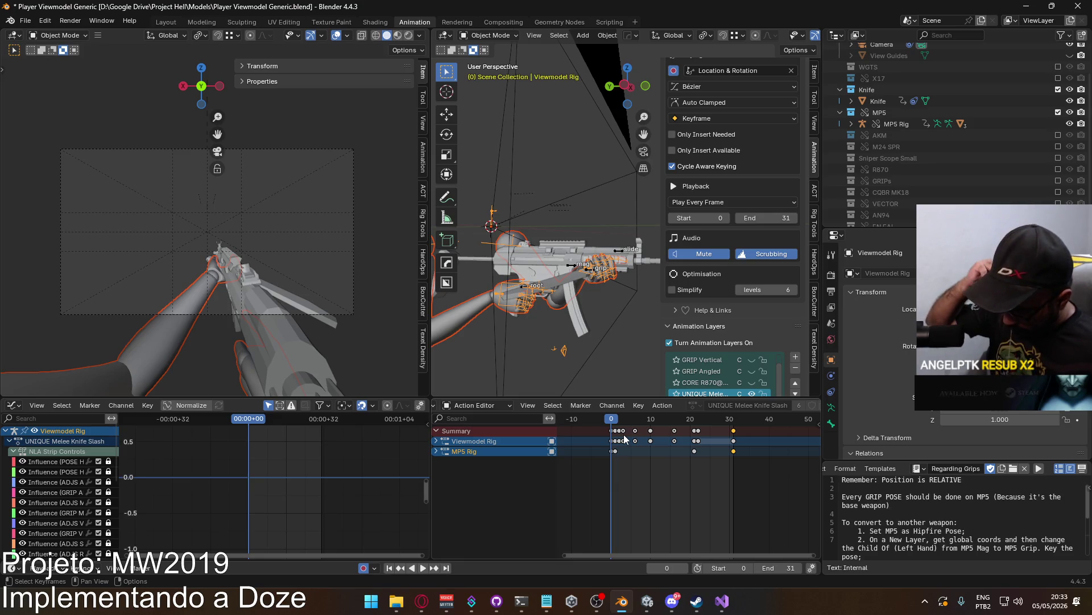
- Switch from Blender back to the Unity editor's Animator graph
key(alt+Tab)
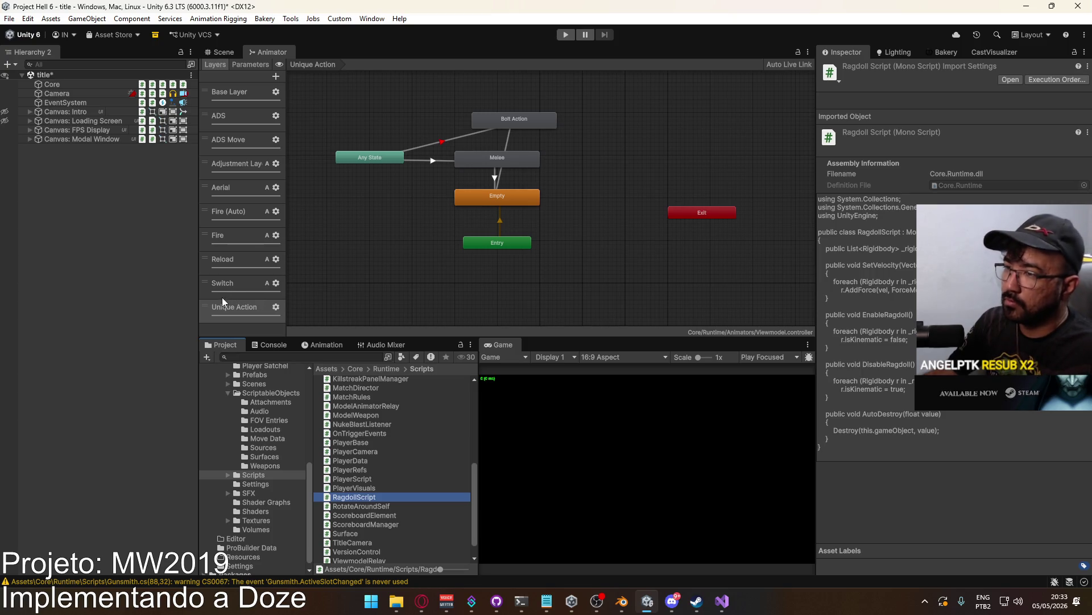
- Place Unique Action under ADS Move, then host a shipment match, try the pistol, and exit Play mode
drag(210, 308, 212, 165)
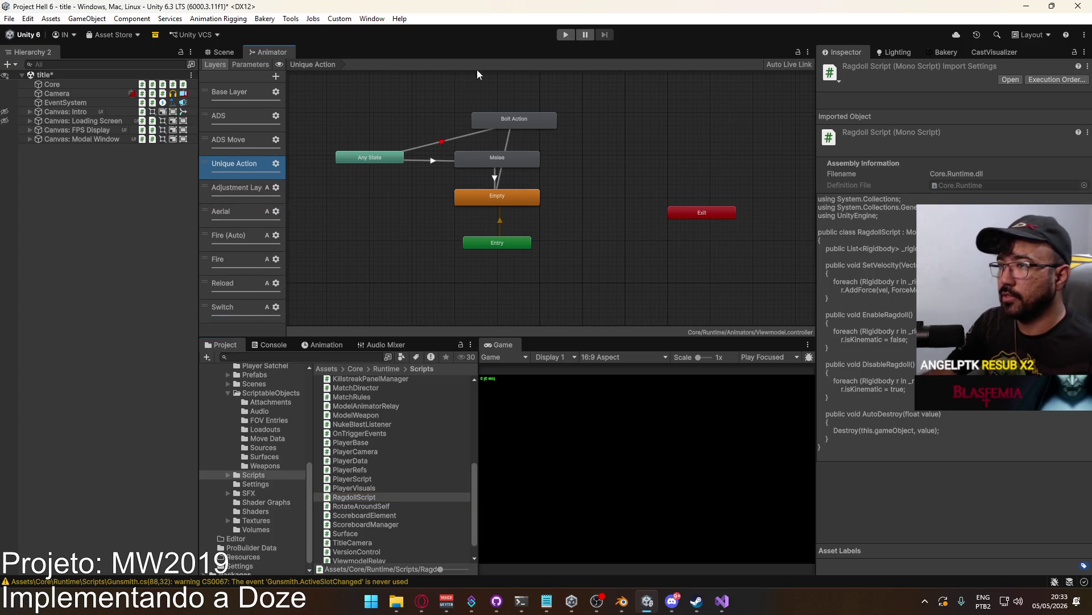
click(559, 36)
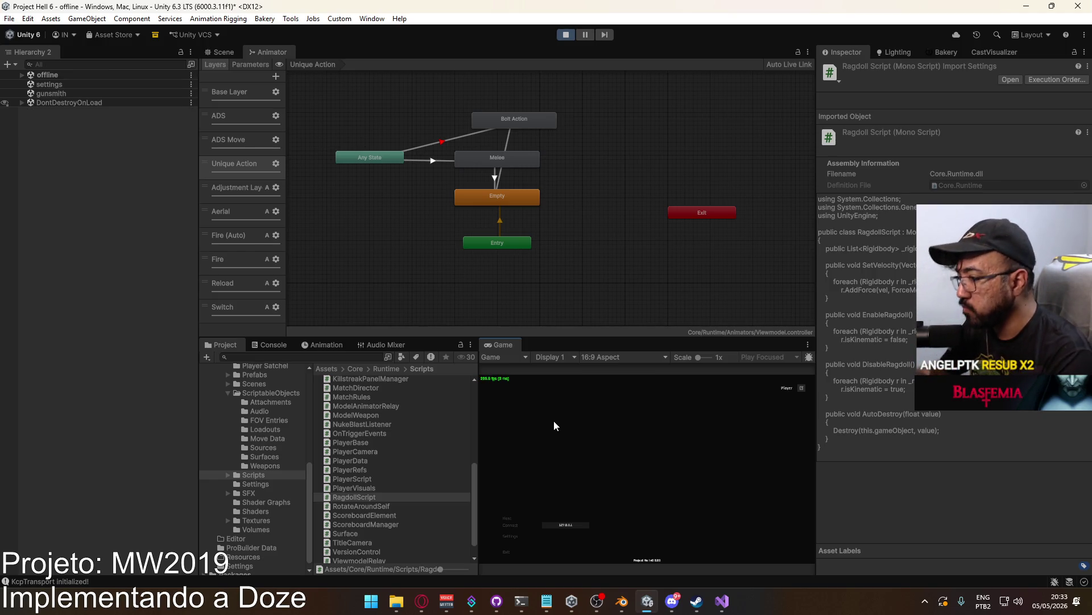
click(506, 518)
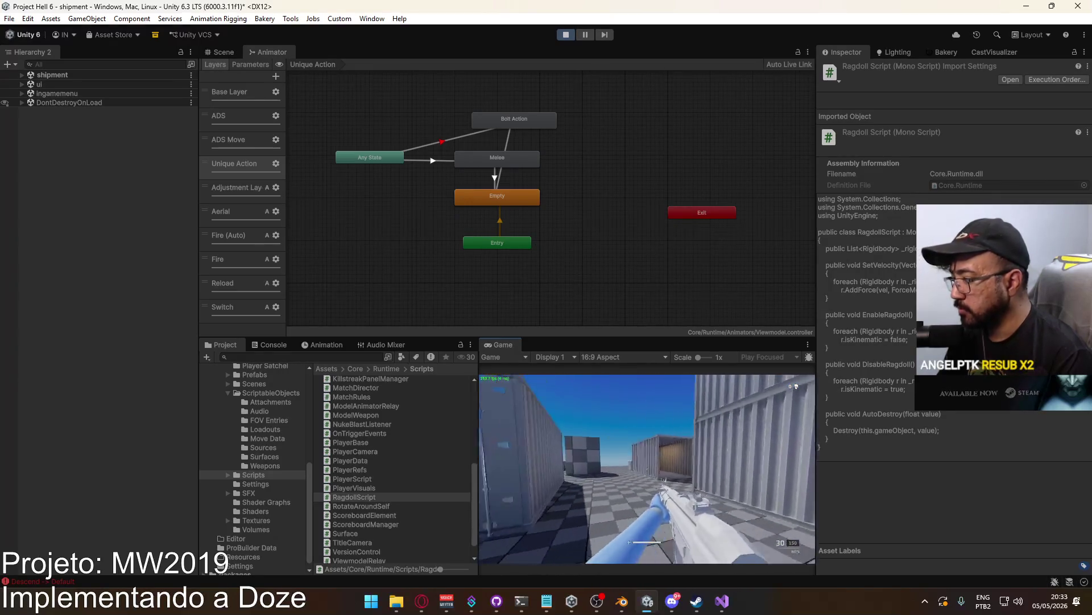
key(2)
key(w)
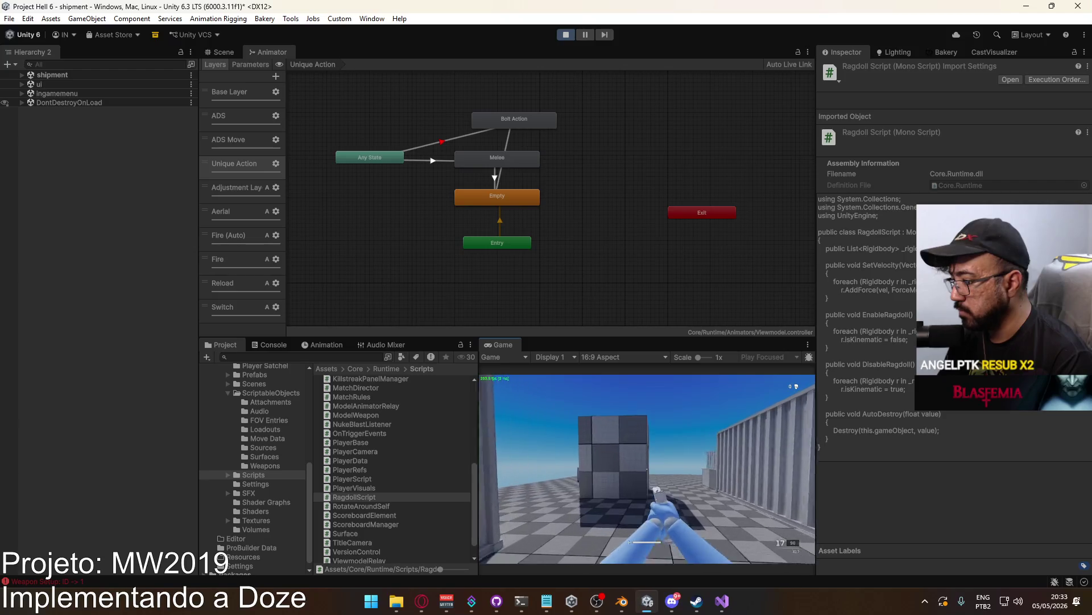
key(super)
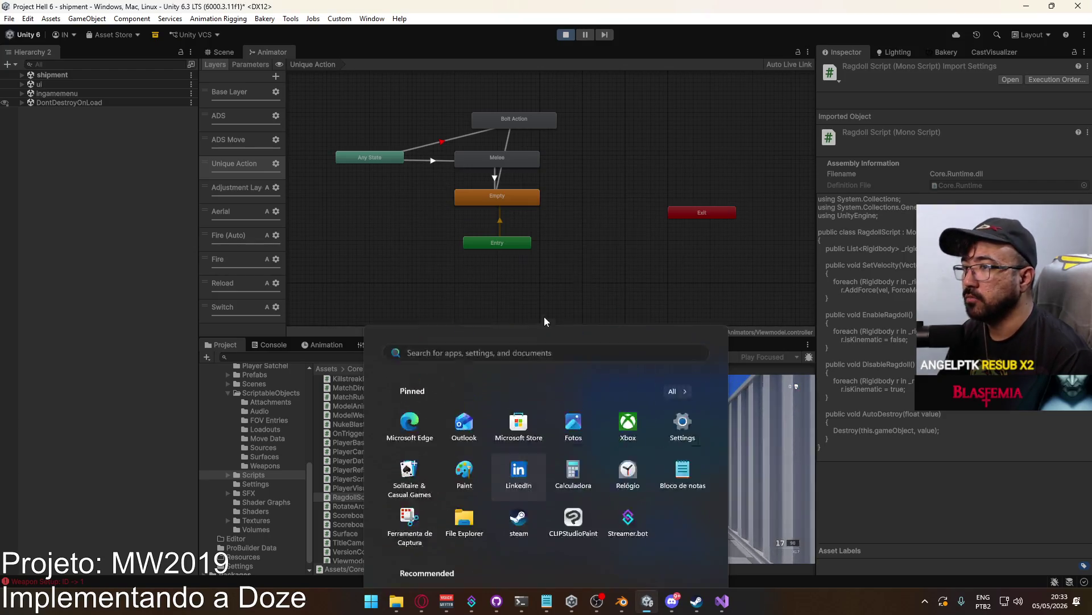
key(Escape)
key(ctrl+p)
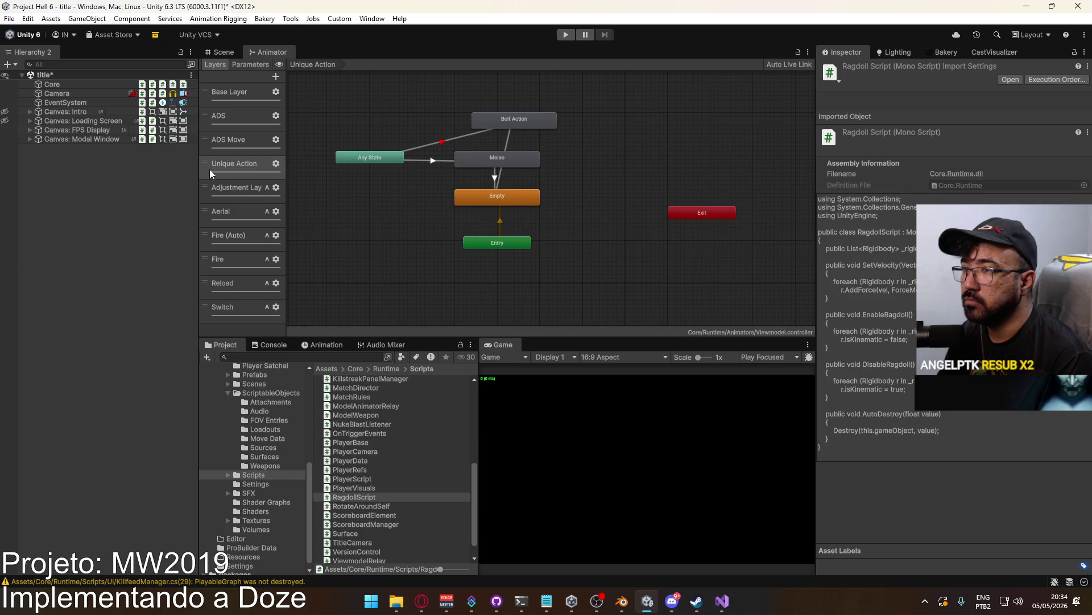
- Move the Unique Action layer back to the bottom and rename it 'Melee Layer'
drag(210, 169, 225, 315)
double_click(231, 306)
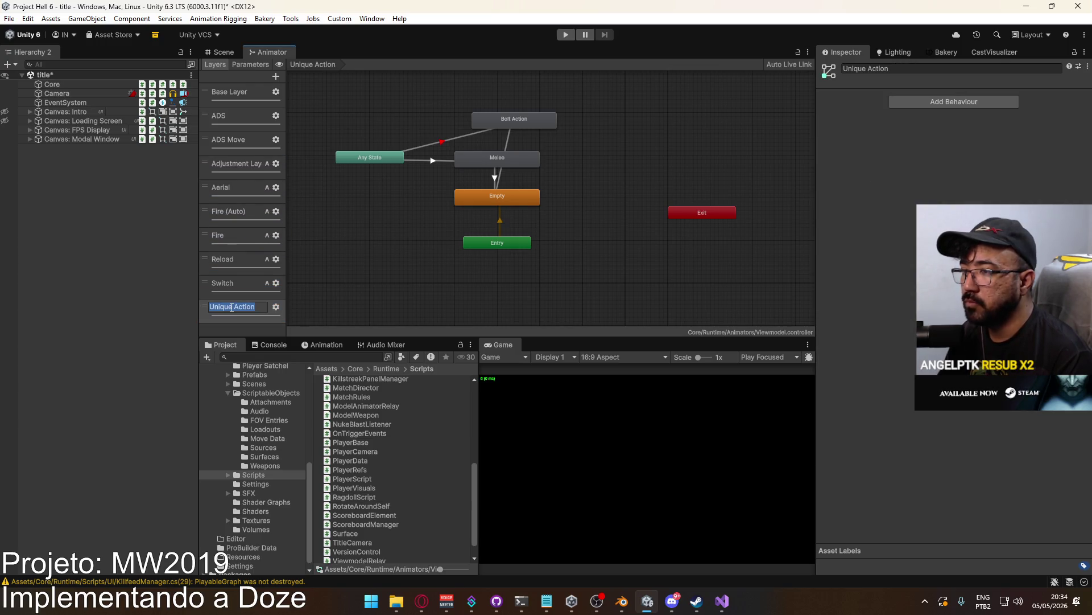
text(Melee Layer)
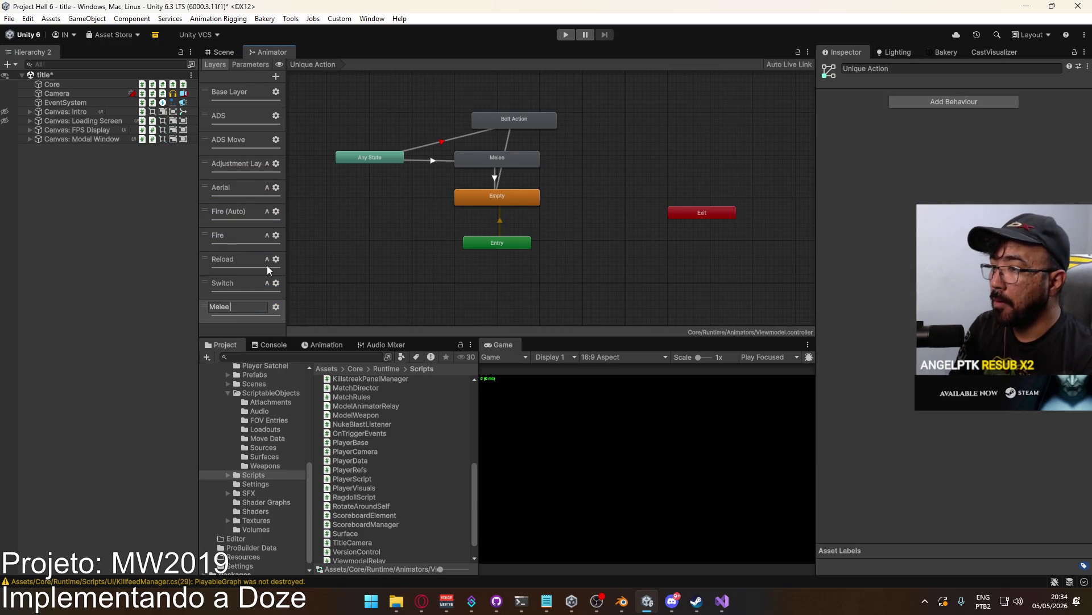
key(Return)
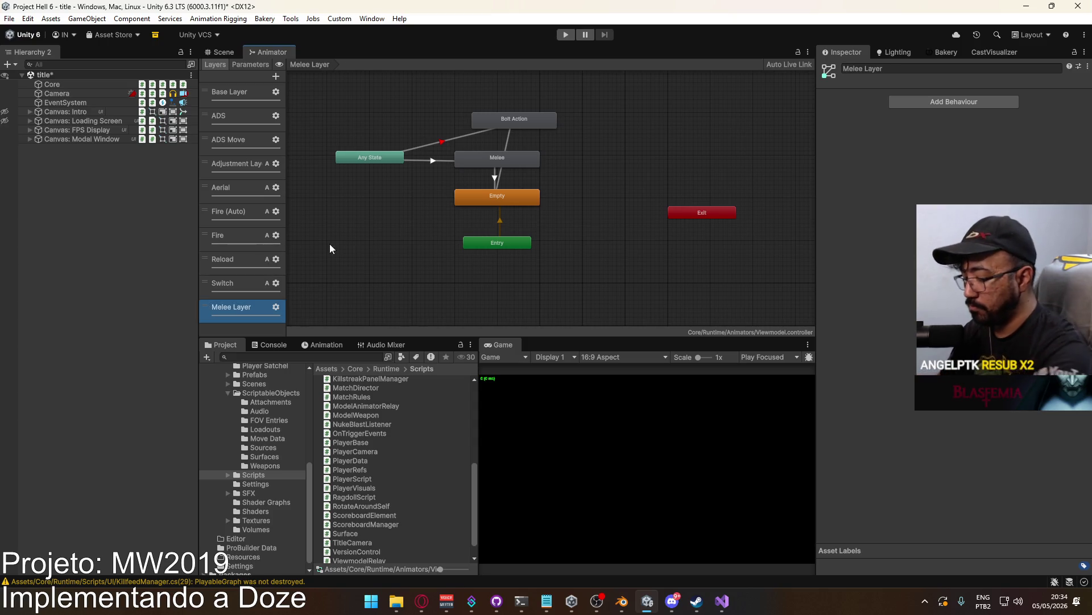
- Delete the Bolt Action state, check the Melee to Empty transition timing, then switch to Blender
click(512, 126)
key(Delete)
click(493, 177)
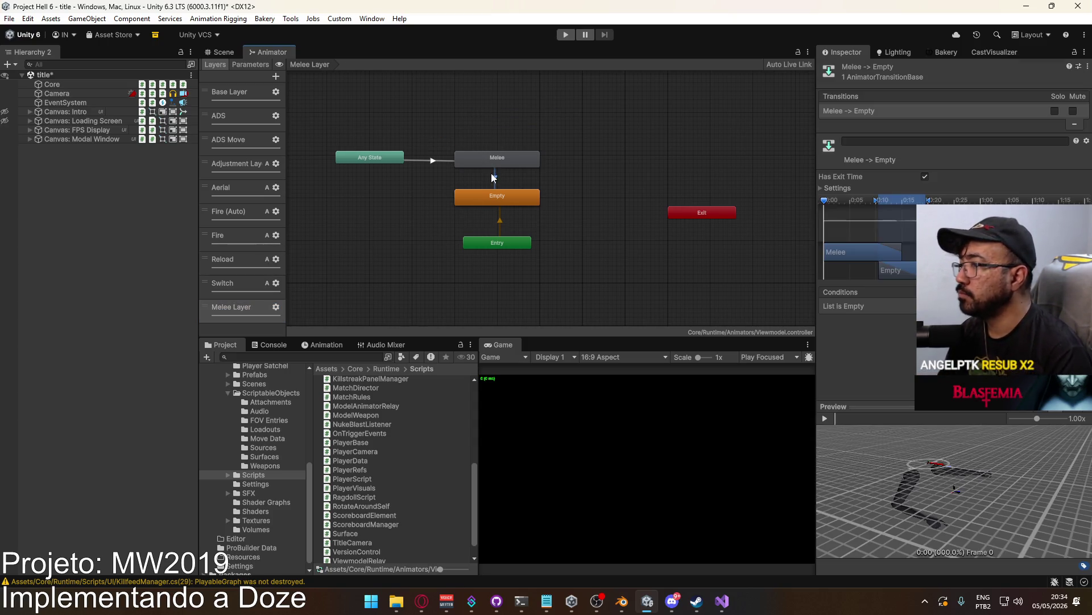
click(839, 189)
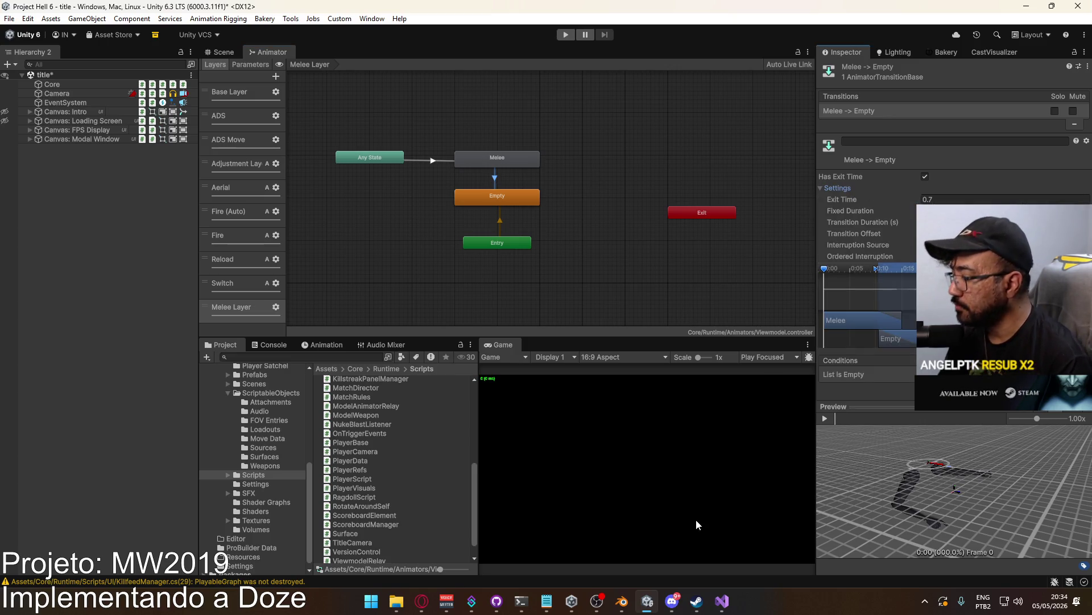
click(622, 600)
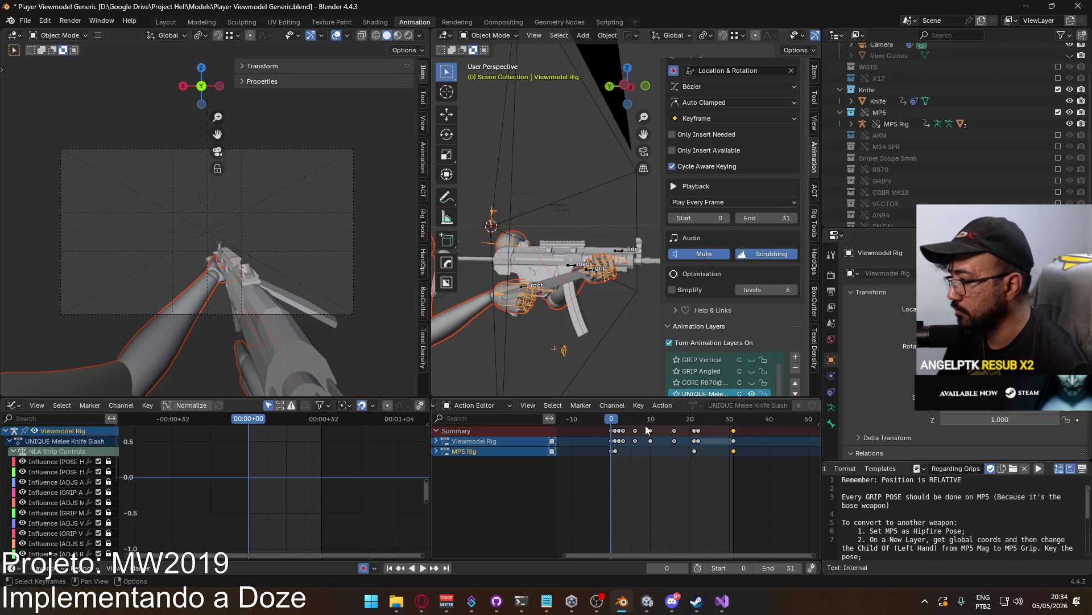
- Play and scrub the knife slash animation to review its timing through frame 41
key(space)
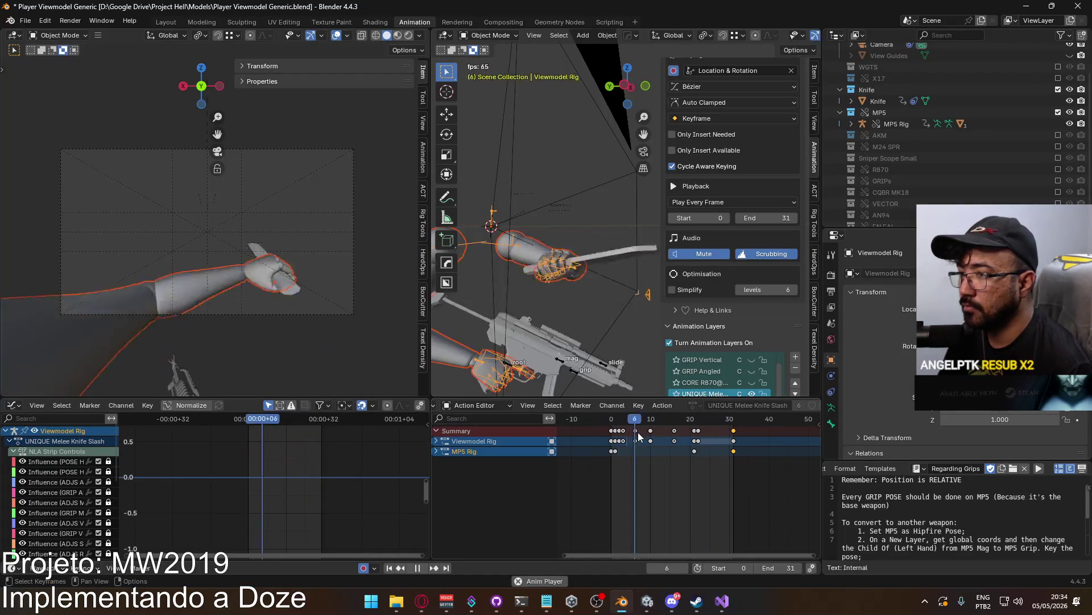
drag(671, 422, 734, 420)
key(space)
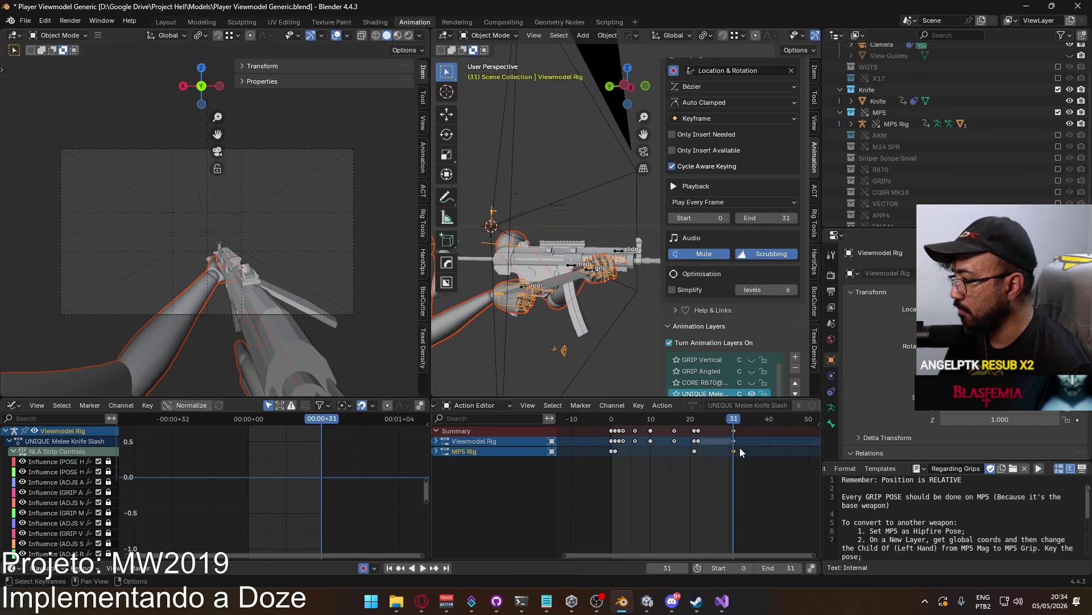
ctrl+scroll(701, 464, down, 3)
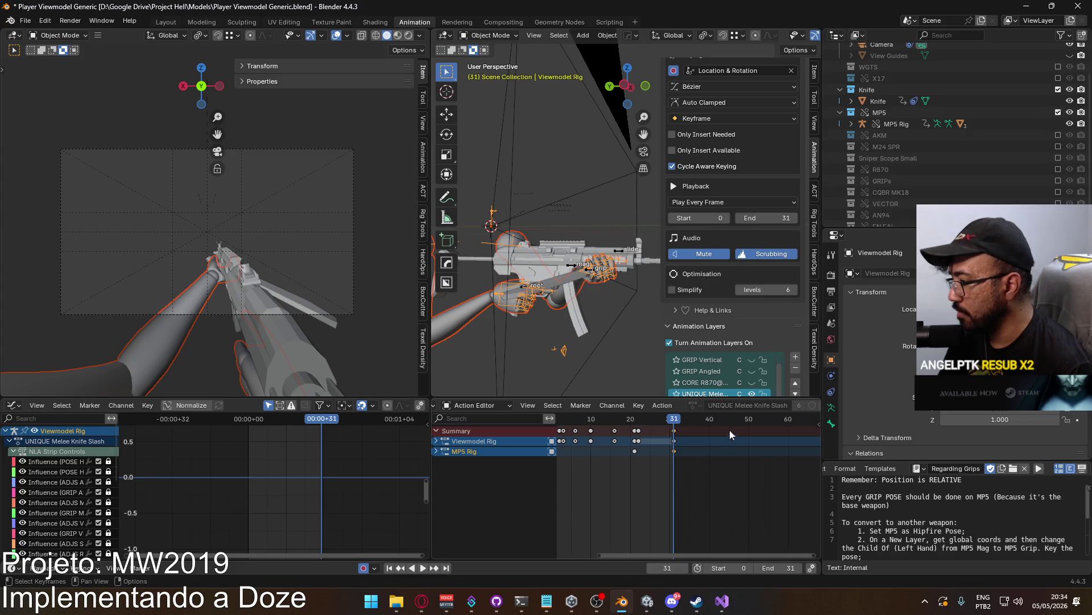
drag(674, 421, 714, 422)
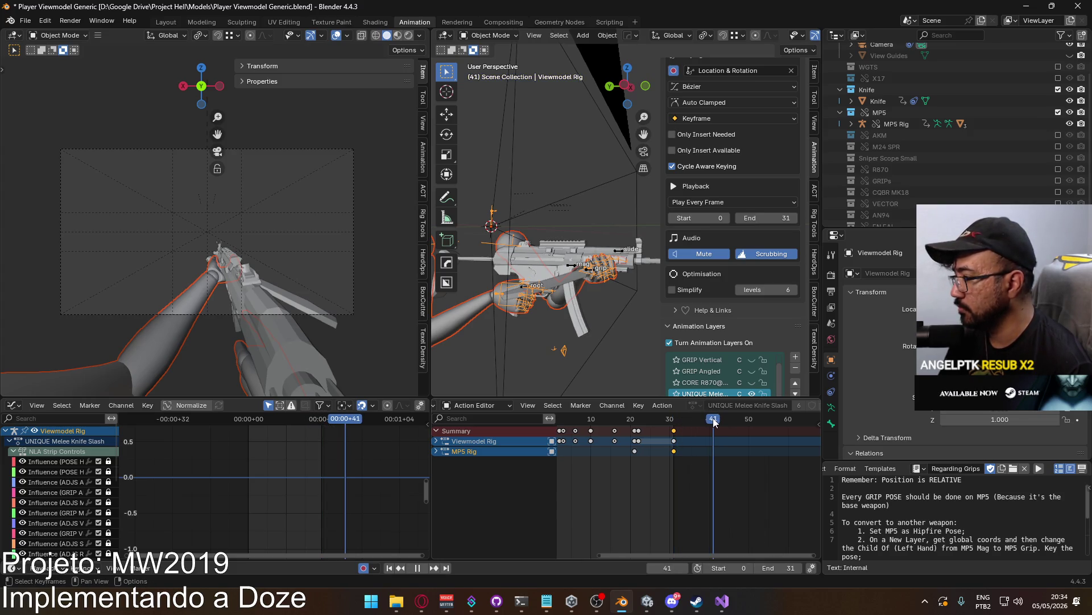
key(Escape)
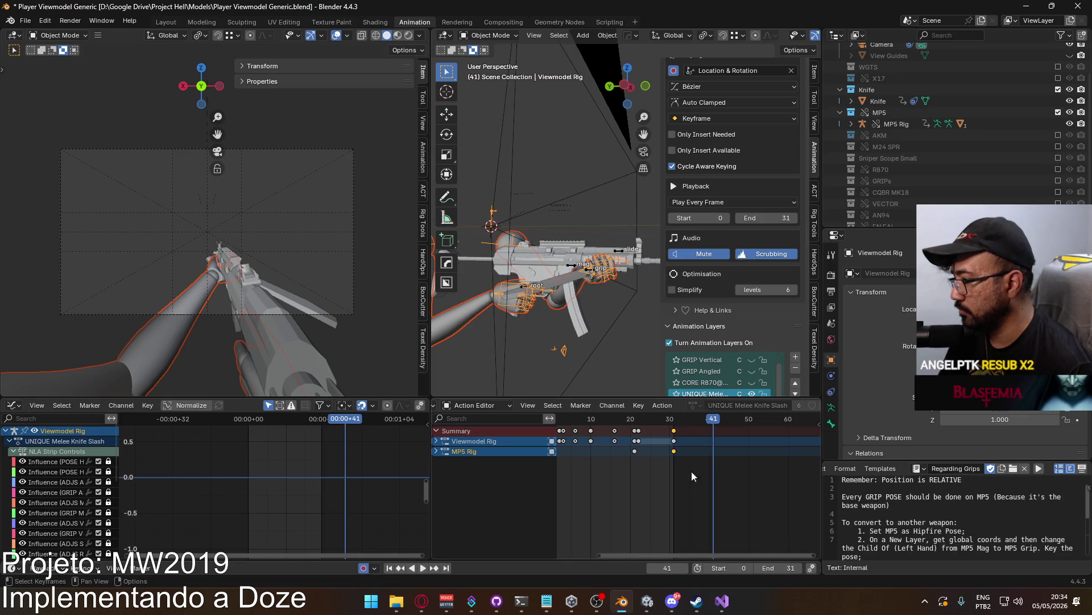
- Move the slash's final keyframes to frame 41 and set the scene end frame to 41
drag(695, 477, 638, 424)
key(g)
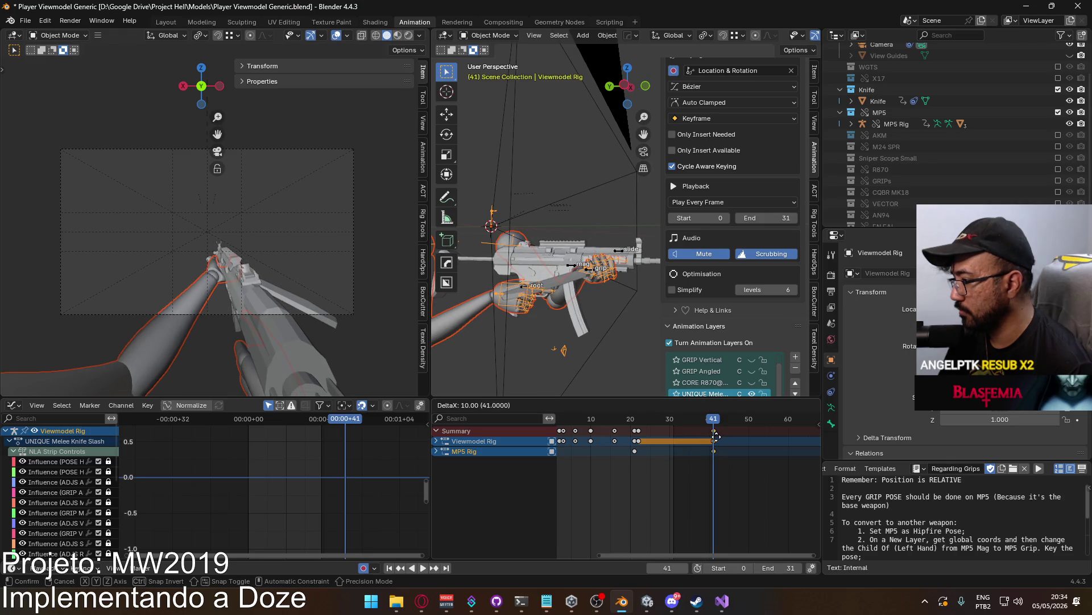
click(779, 557)
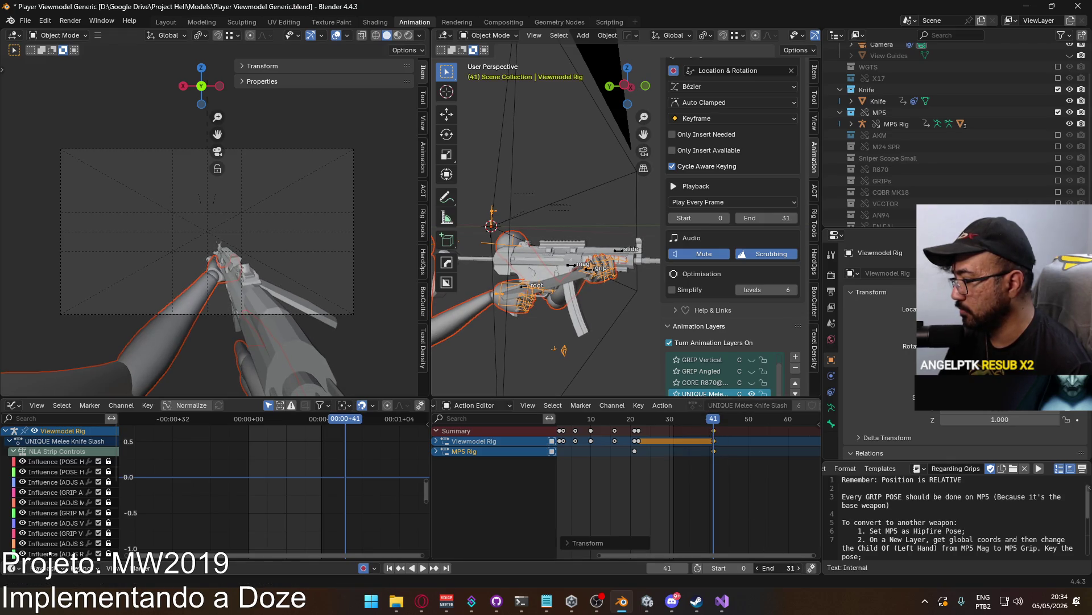
double_click(775, 568)
text(42)
key(Return)
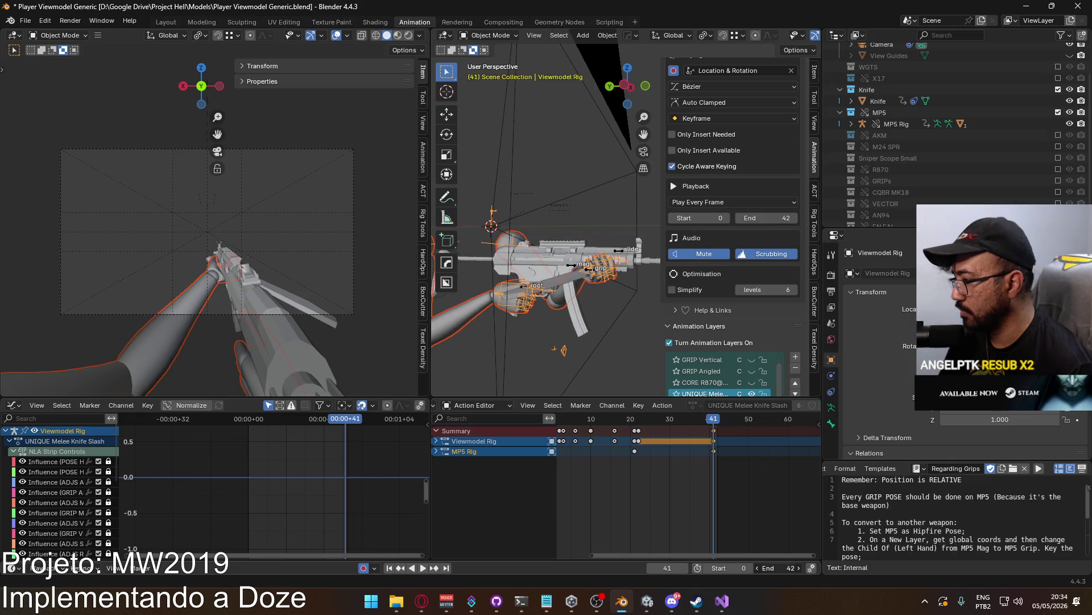
click(757, 568)
click(757, 568)
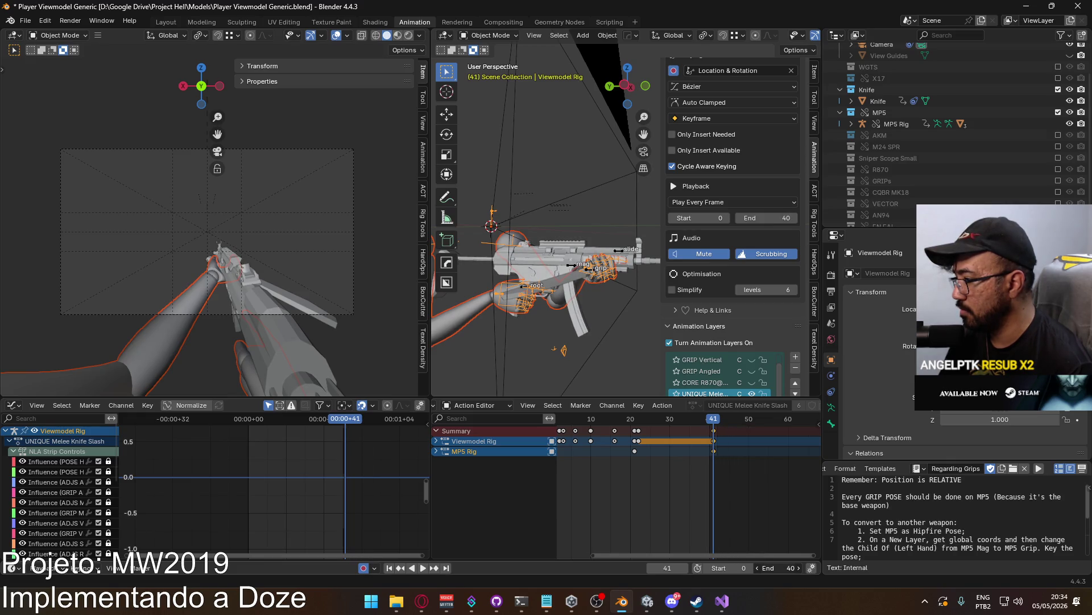
click(799, 568)
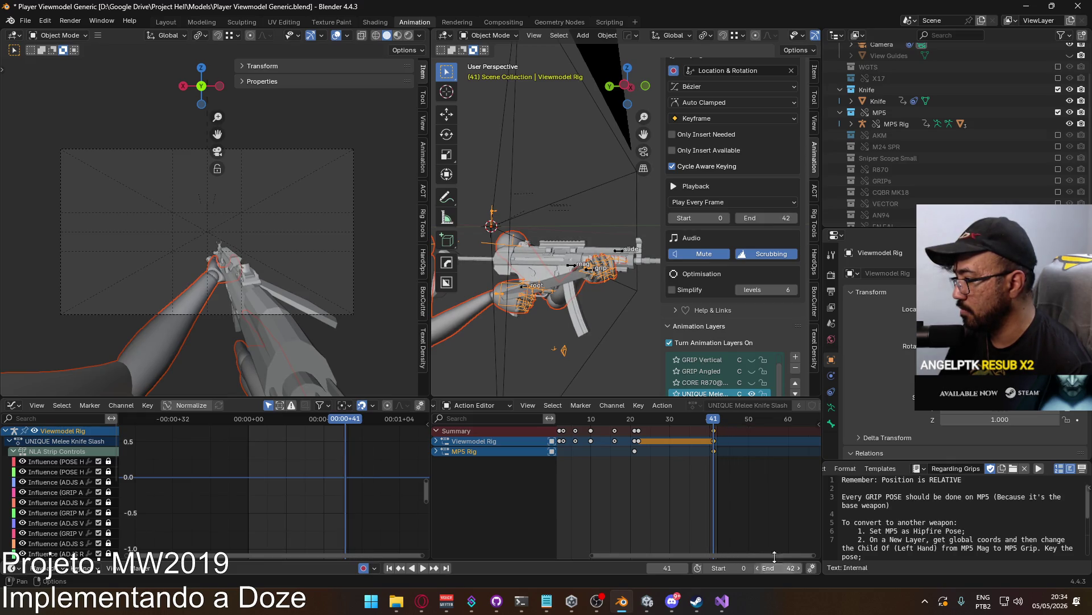
- Preview the retimed slash, then pull the final keyframes earlier to near frame 36
click(715, 431)
key(space)
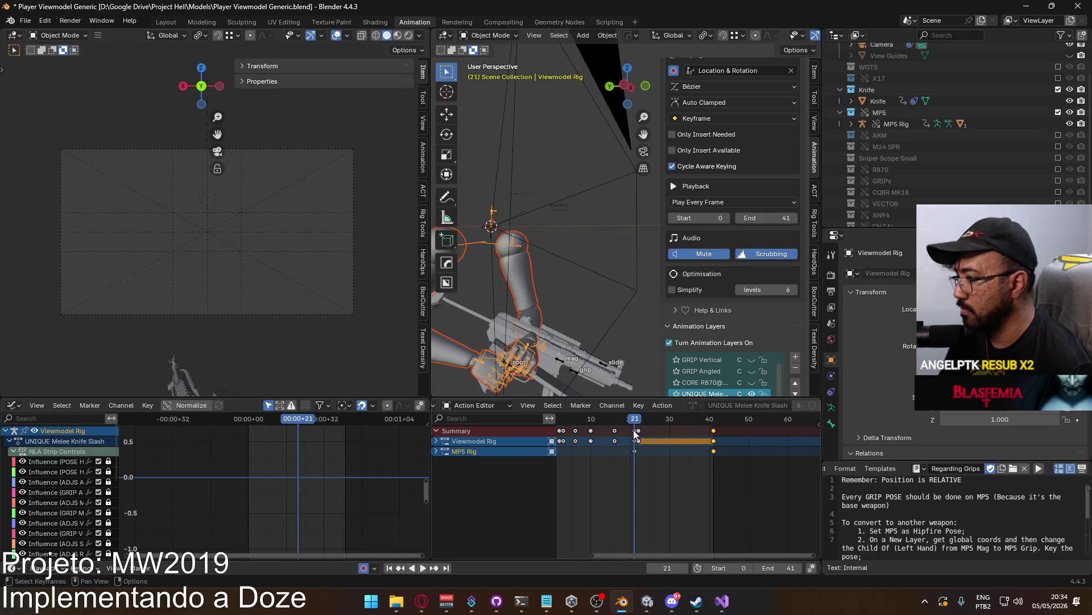
key(space)
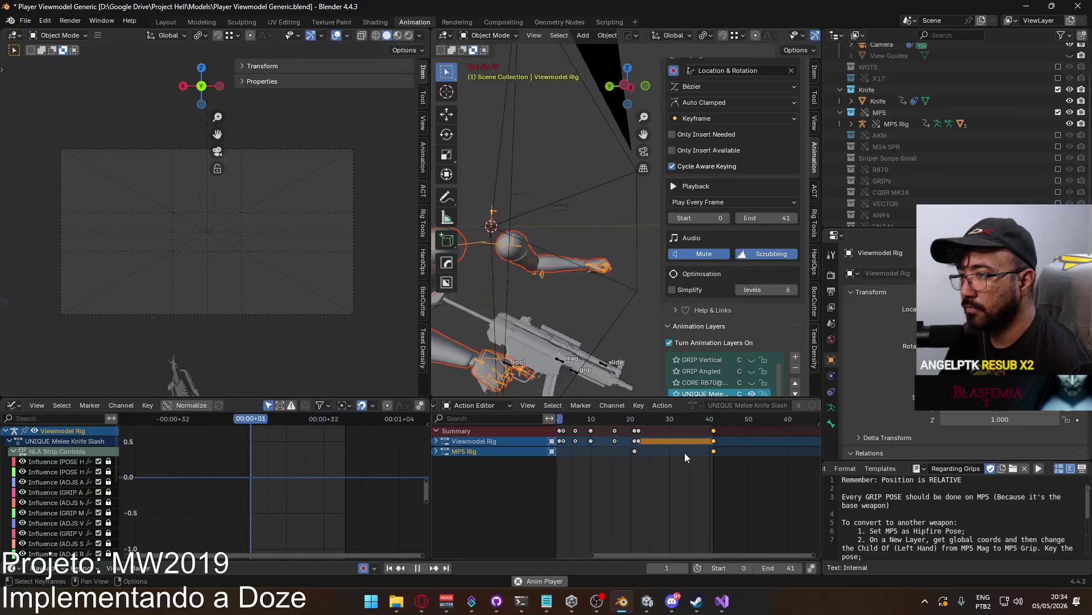
key(space)
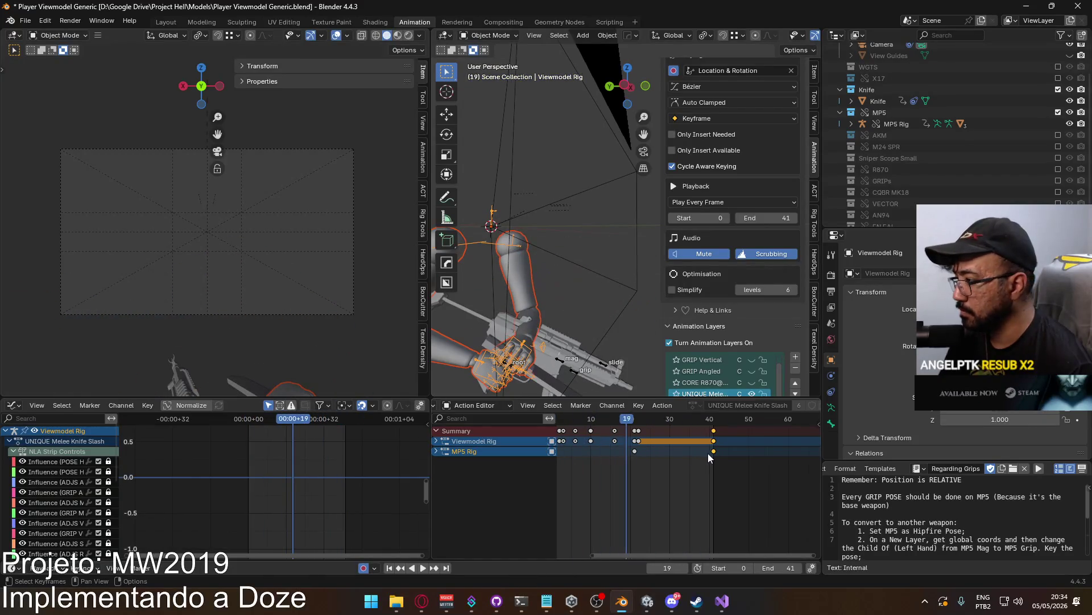
scroll(708, 453, up, 1)
drag(718, 434, 695, 434)
click(777, 567)
text(34)
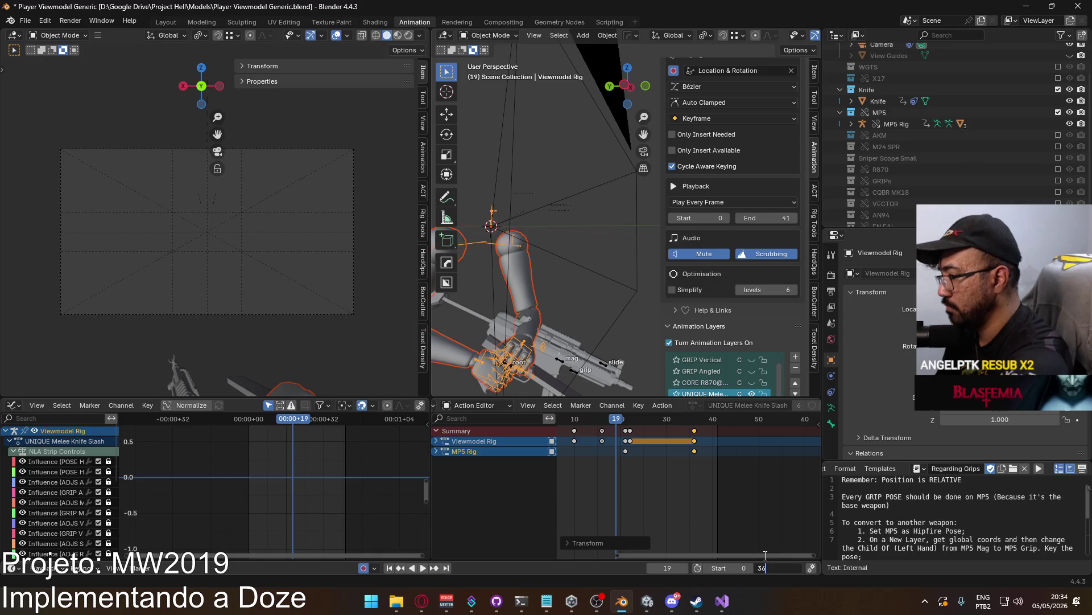
- Set the scene end frame to 36 and preview the shortened slash
key(Return)
key(space)
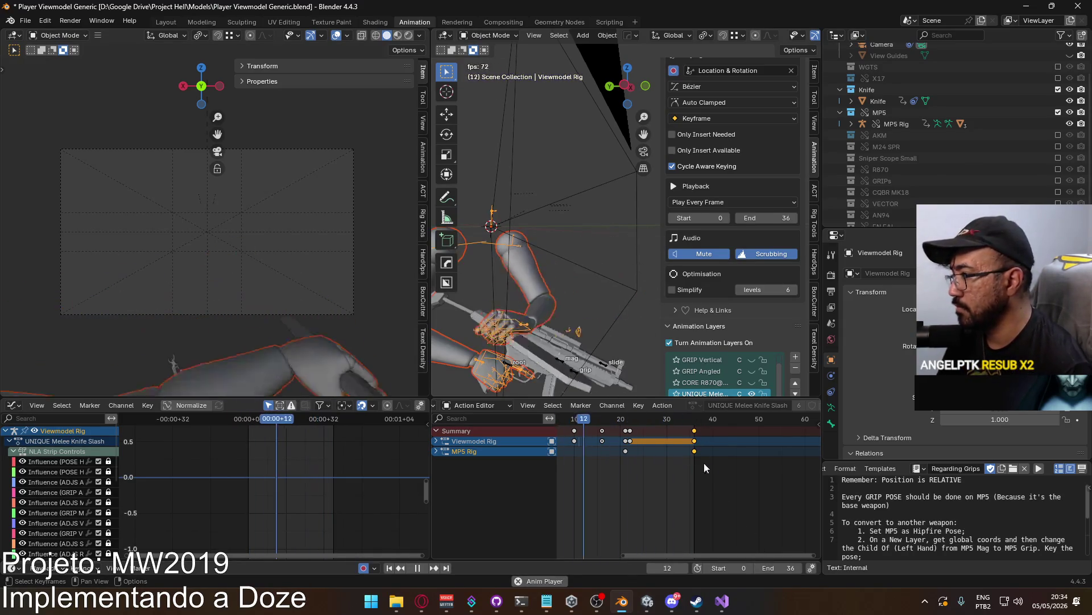
key(space)
- Widen the sidebar to show full animation layer names and select the MP5 Rig
scroll(637, 440, down, 3)
scroll(759, 326, down, 2)
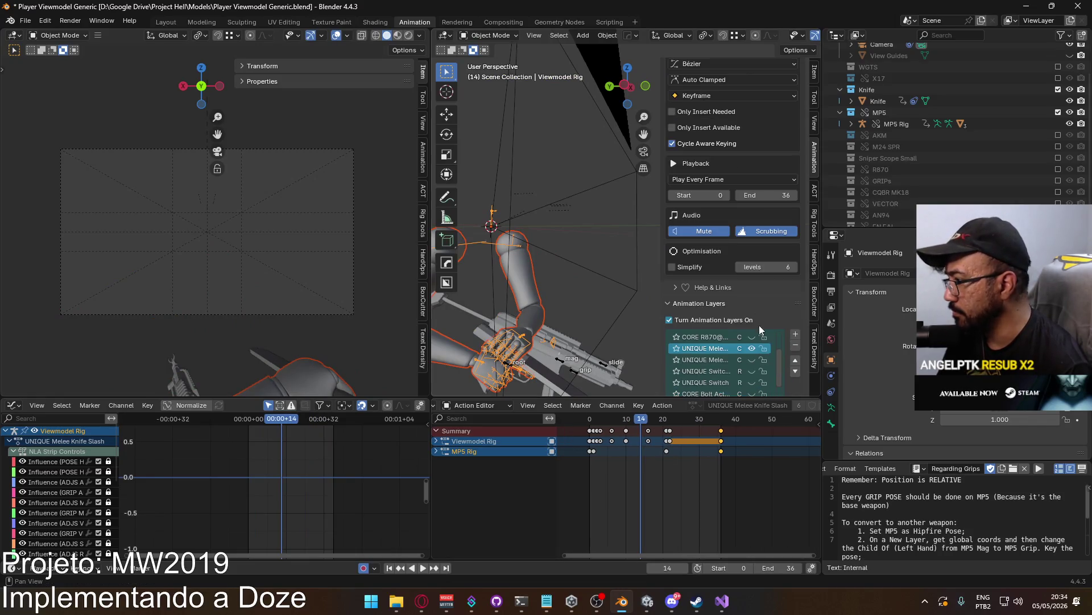
scroll(765, 336, down, 2)
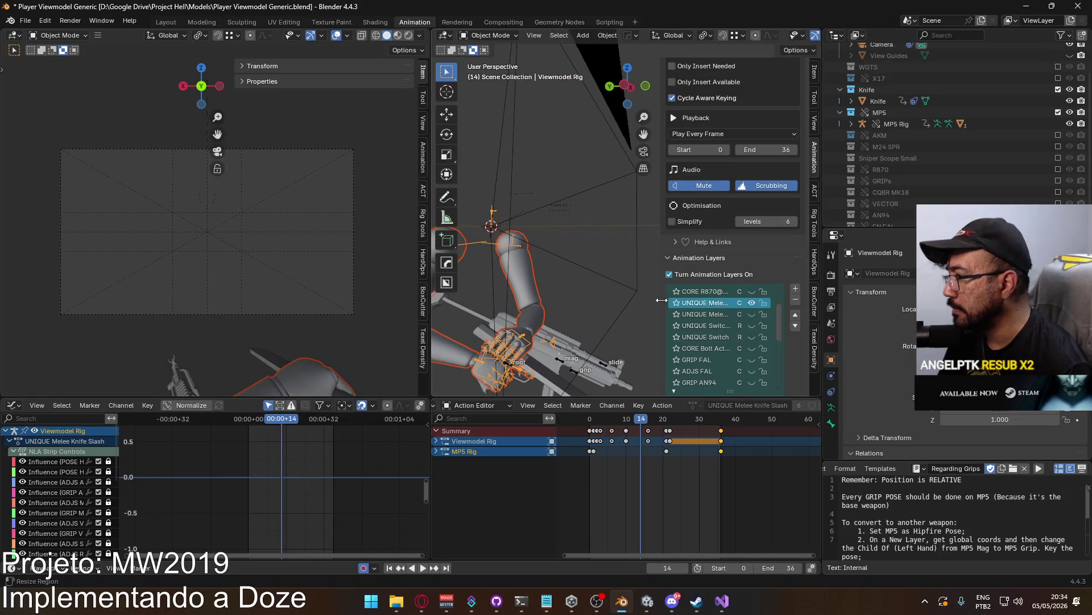
mouse_move(662, 300)
mouse_down()
mouse_move(612, 302)
mouse_move(629, 308)
mouse_up()
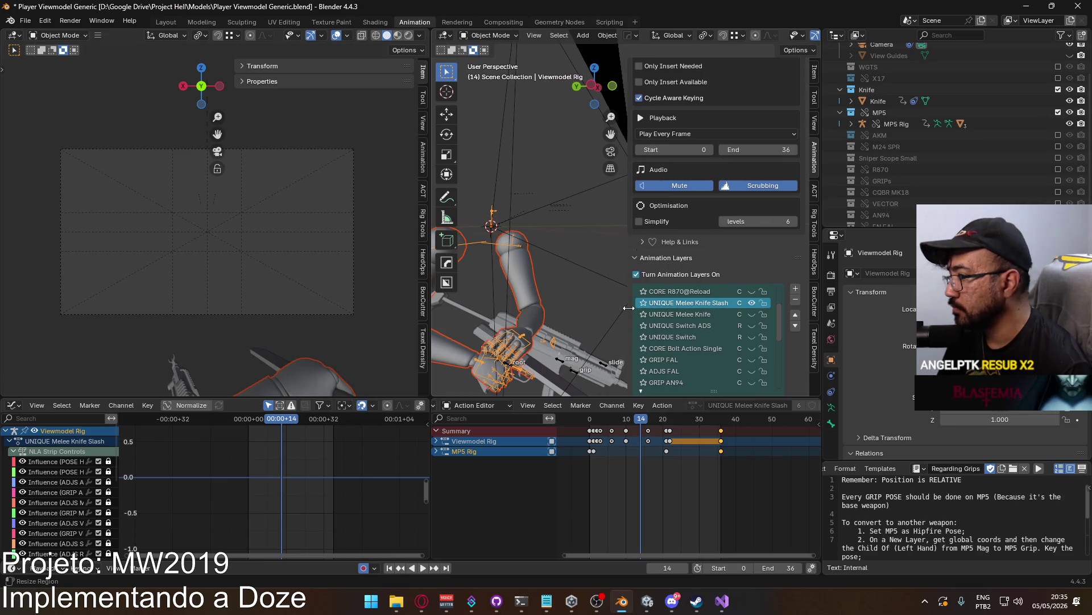
click(509, 367)
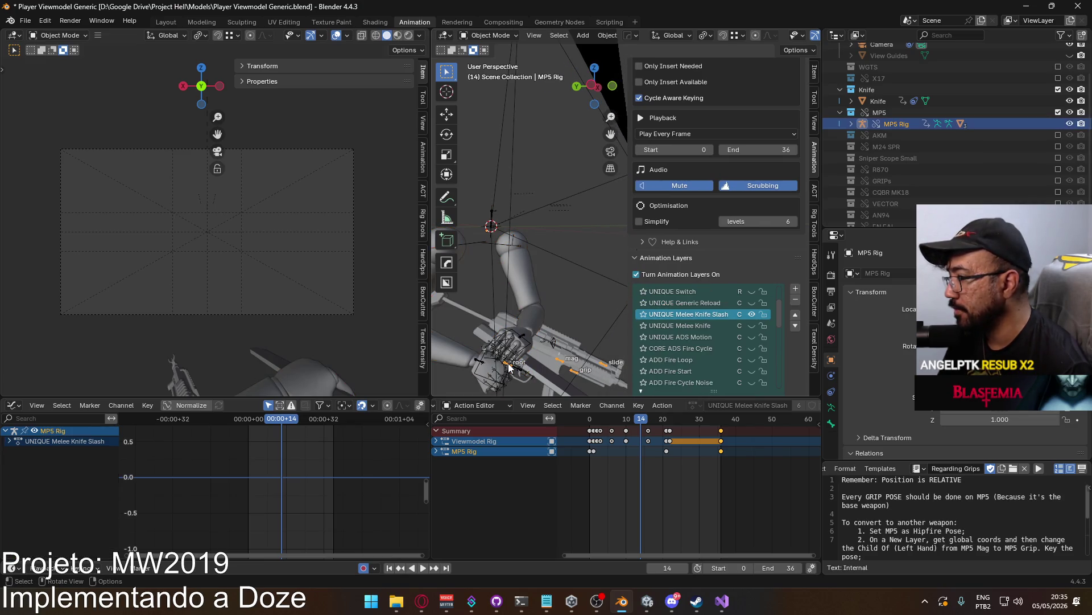
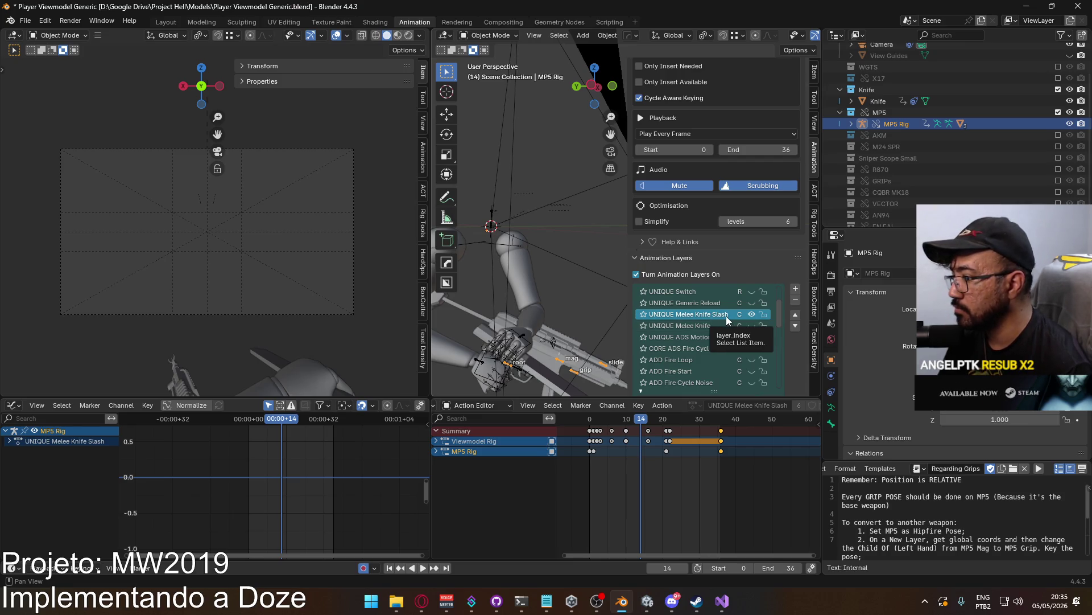
- Rewind the knife slash to frame 0 and select the MP5 Rig's root keyframes
drag(643, 418, 589, 418)
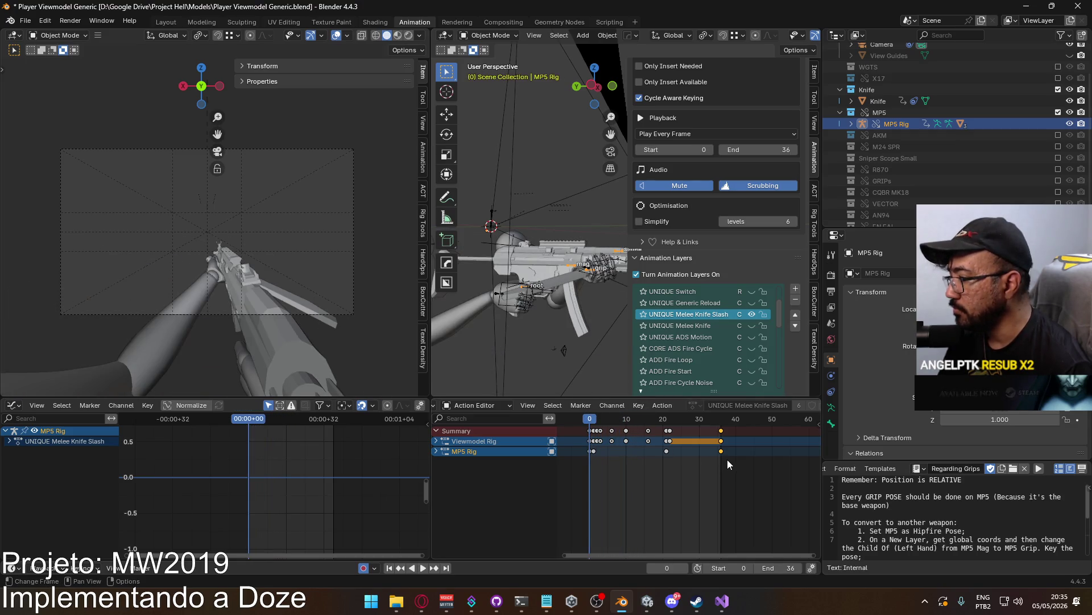
drag(727, 459, 576, 449)
click(436, 451)
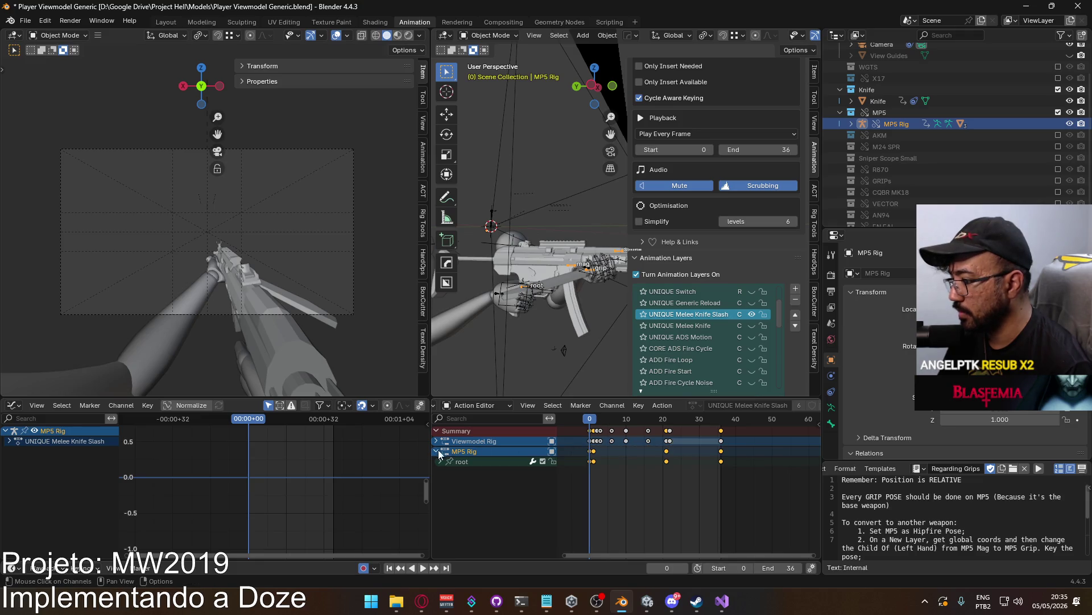
drag(721, 476, 569, 459)
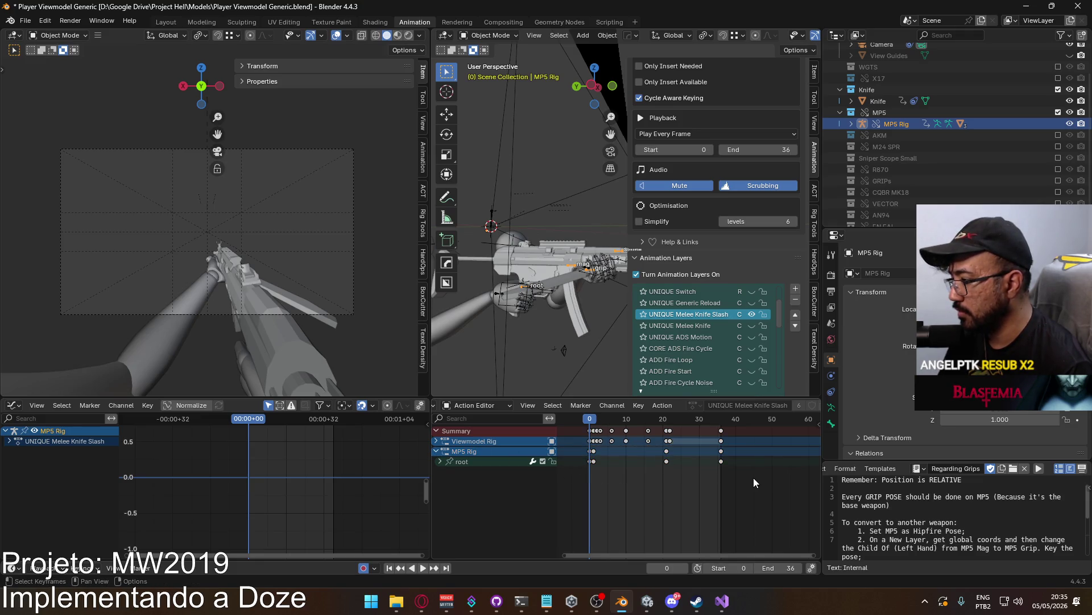
drag(753, 477, 602, 463)
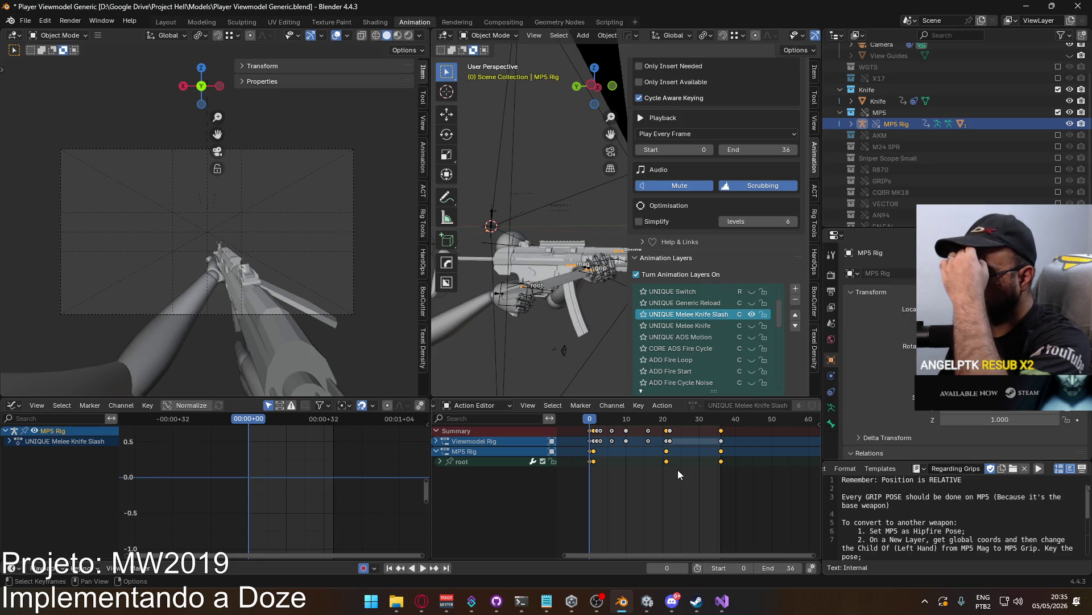
click(437, 442)
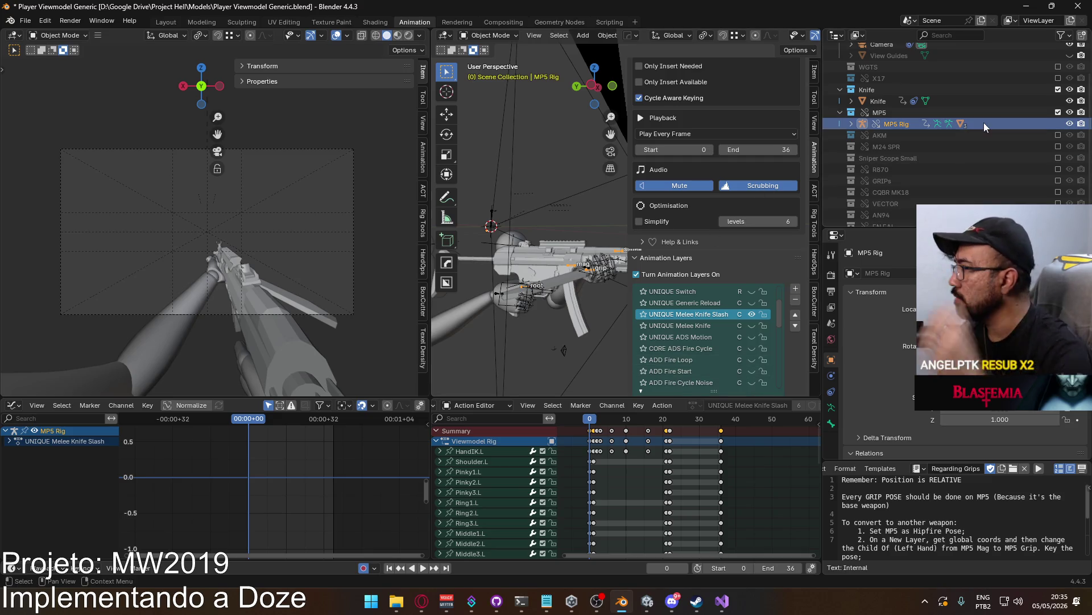
- Enable the X17 collection in the scene and orbit to see the sidearm rig
scroll(985, 134, down, 1)
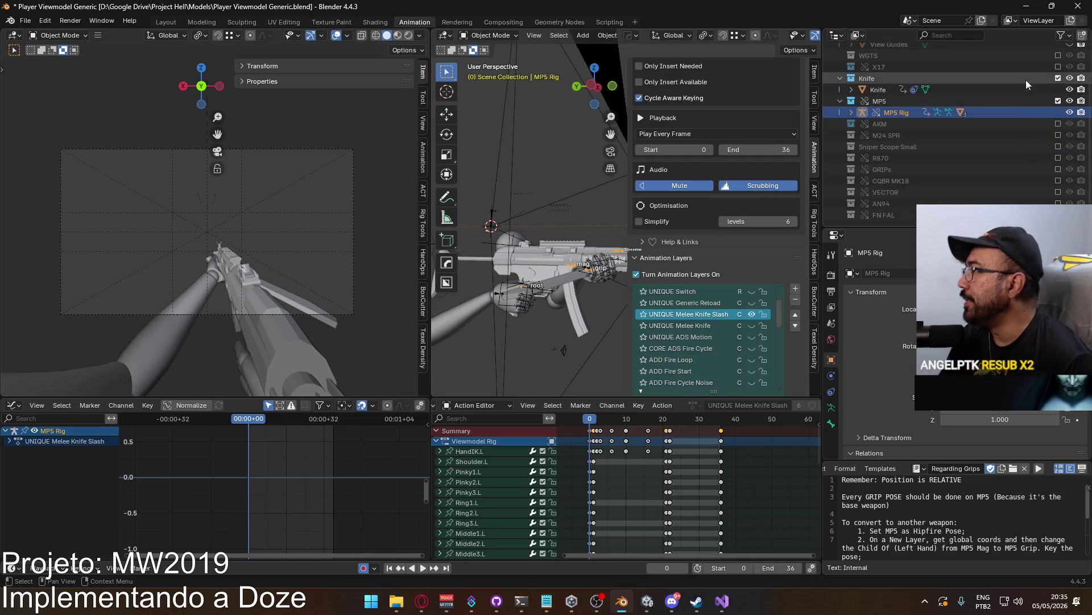
click(1058, 67)
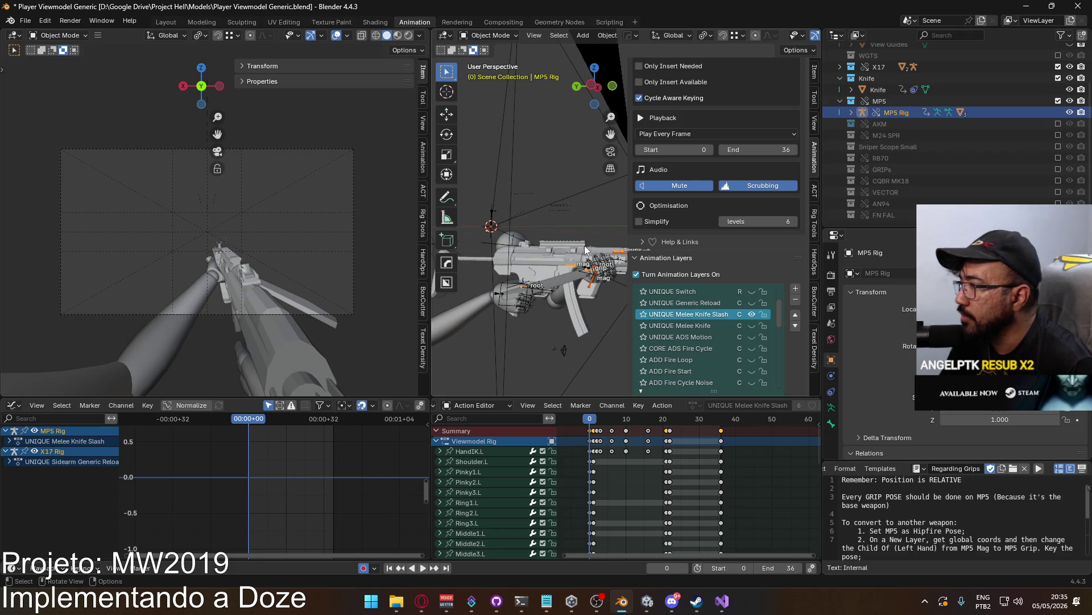
drag(559, 194, 590, 208)
mouse_move(537, 206)
middle_down()
mouse_move(572, 243)
mouse_move(531, 121)
middle_up()
click(486, 35)
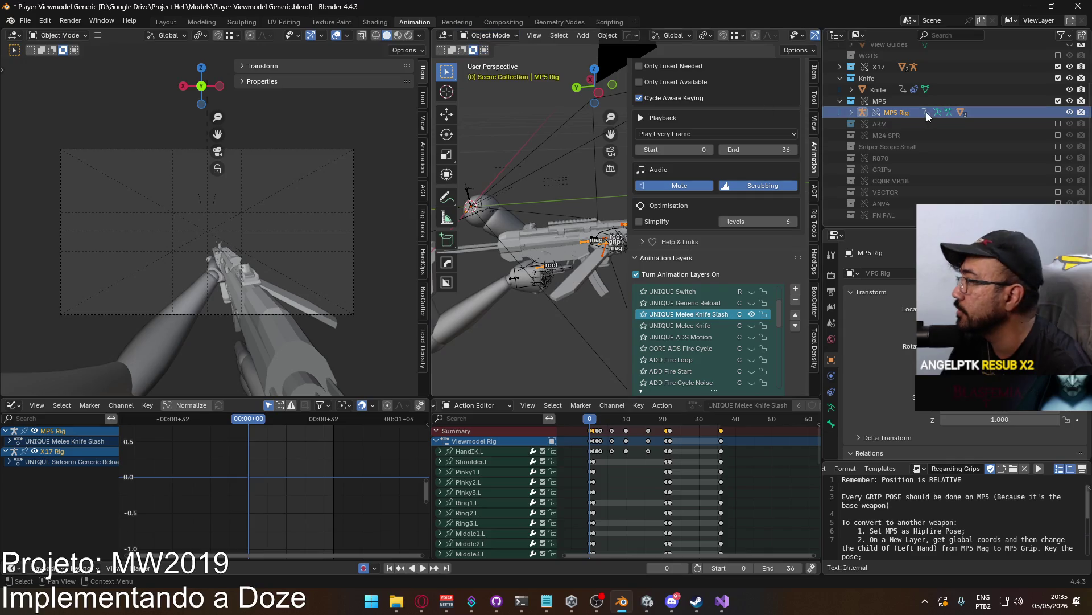
- Exclude the Knife and MP5 collections from the scene
scroll(873, 150, up, 3)
click(1058, 128)
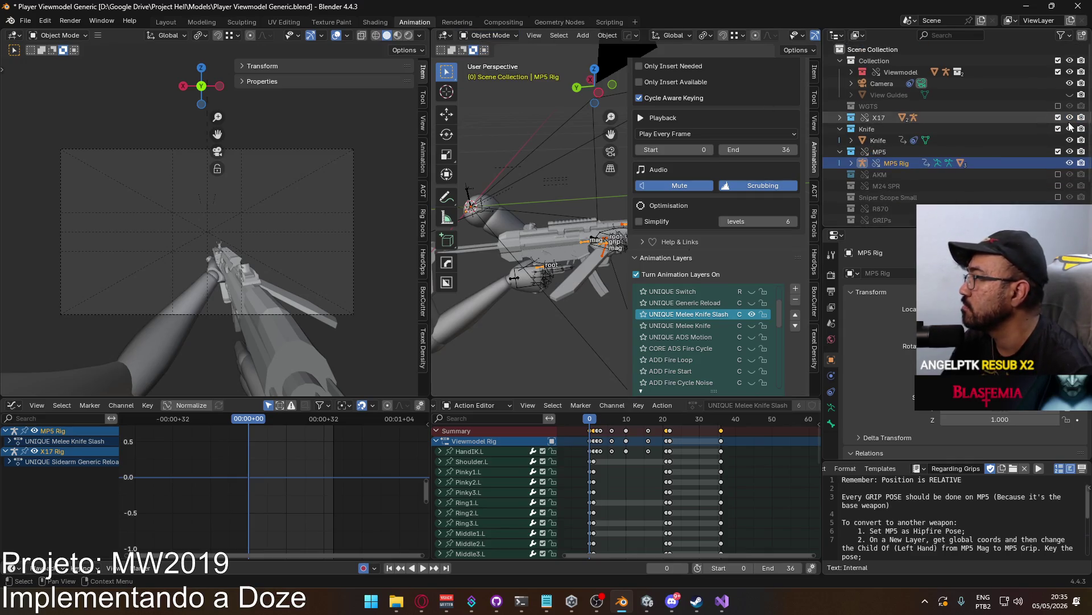
mouse_move(582, 245)
middle_down()
mouse_move(597, 256)
mouse_move(546, 191)
mouse_move(620, 193)
middle_up()
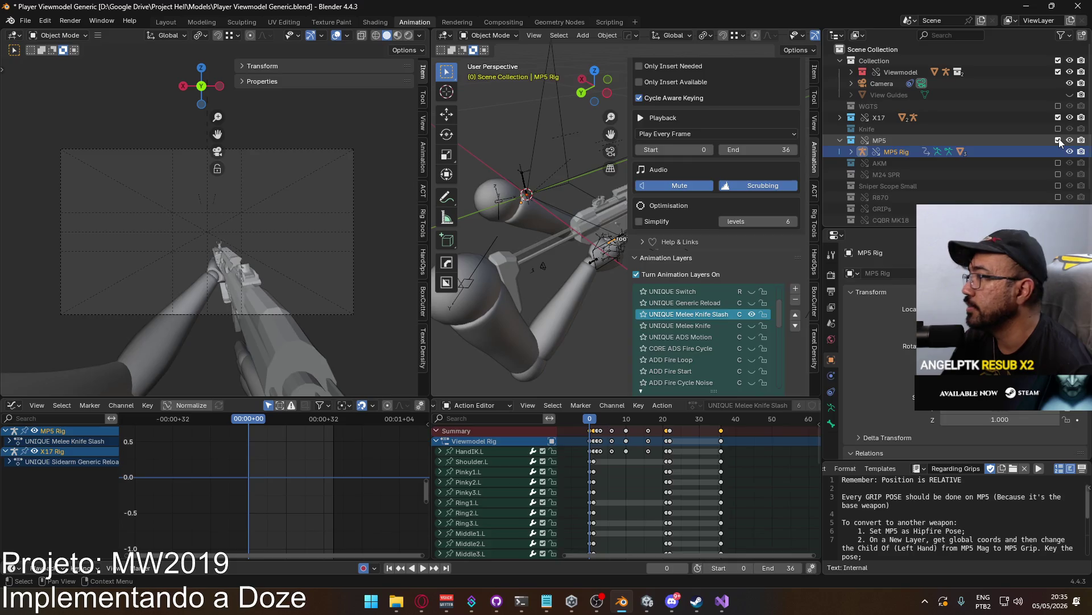
click(1058, 140)
- Add a layer to the X17 Rig using the UNIQUE Melee Knife Slash action, with a fake user
click(537, 231)
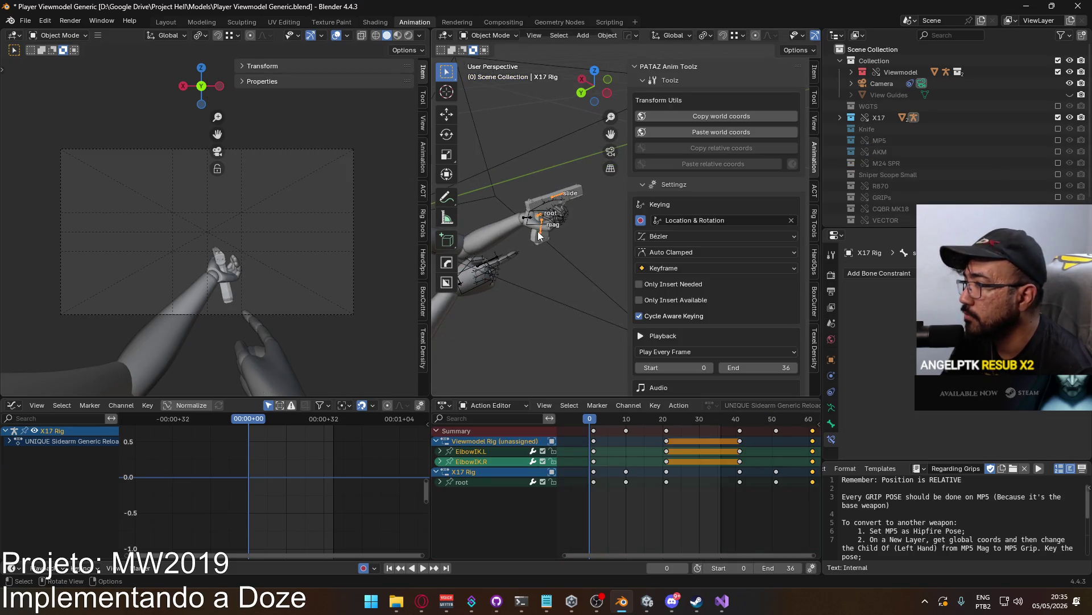
scroll(765, 257, down, 10)
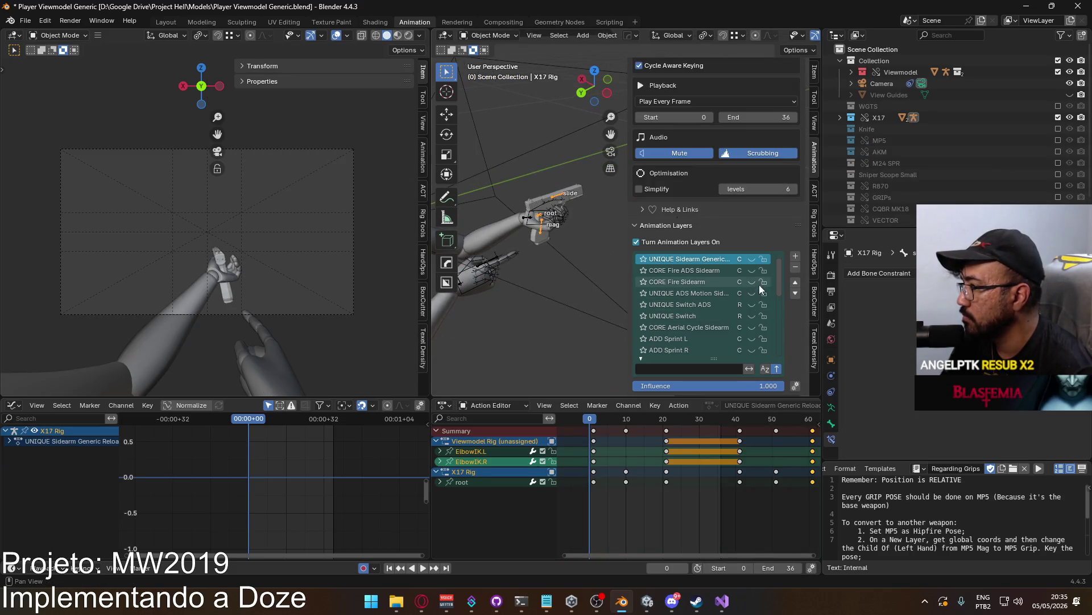
scroll(750, 290, up, 1)
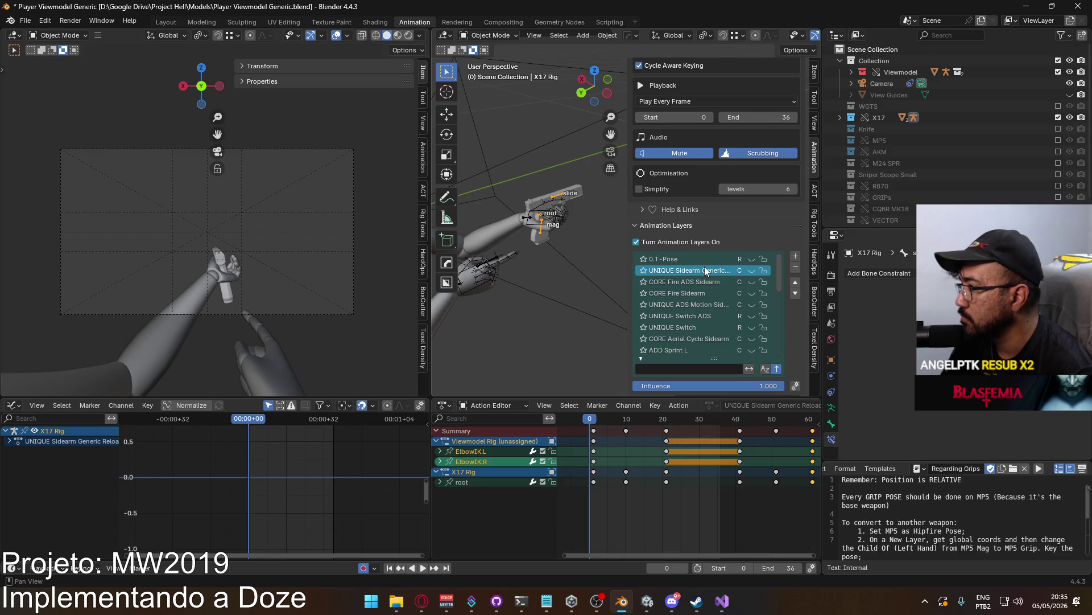
click(795, 257)
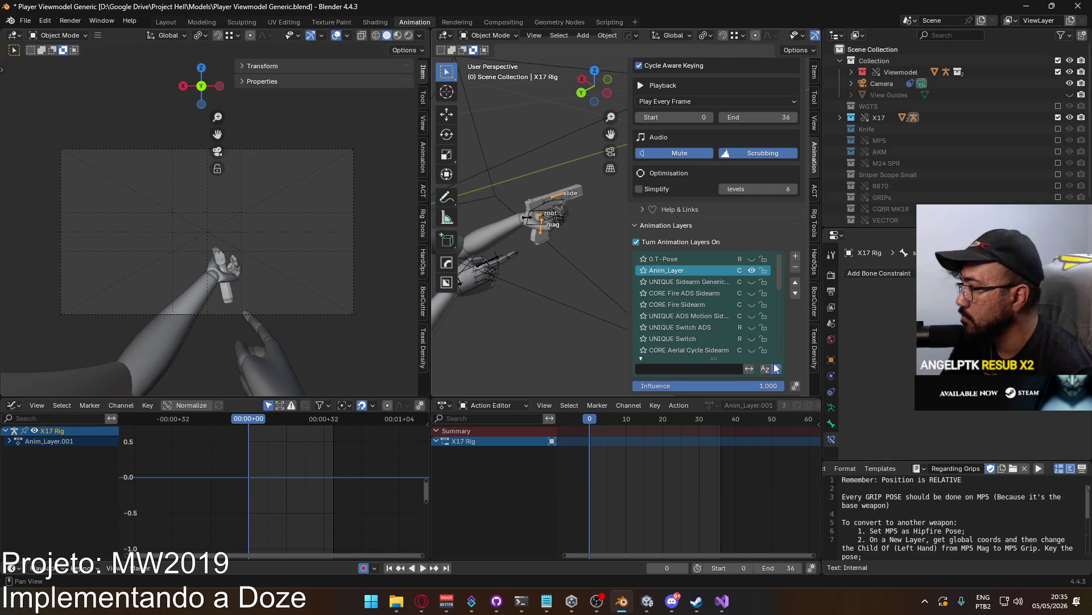
scroll(785, 347, down, 8)
click(695, 329)
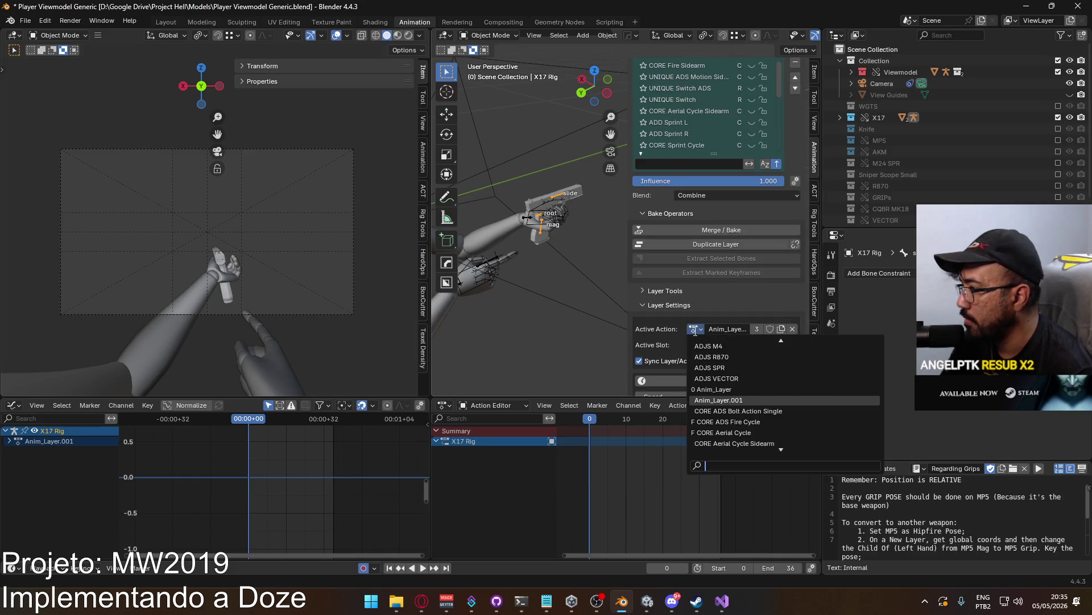
text(slas)
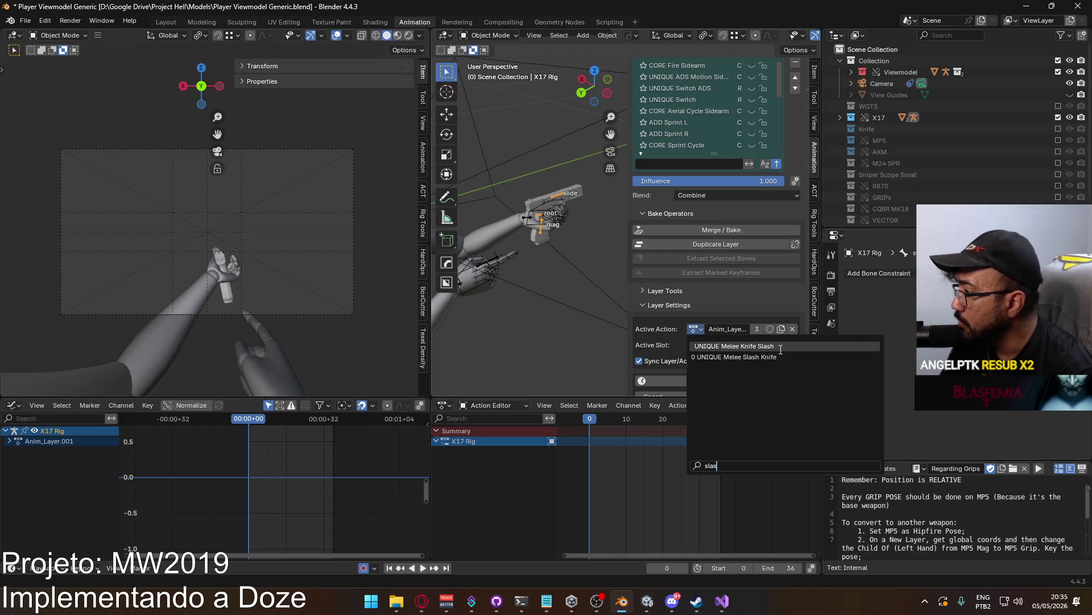
click(773, 346)
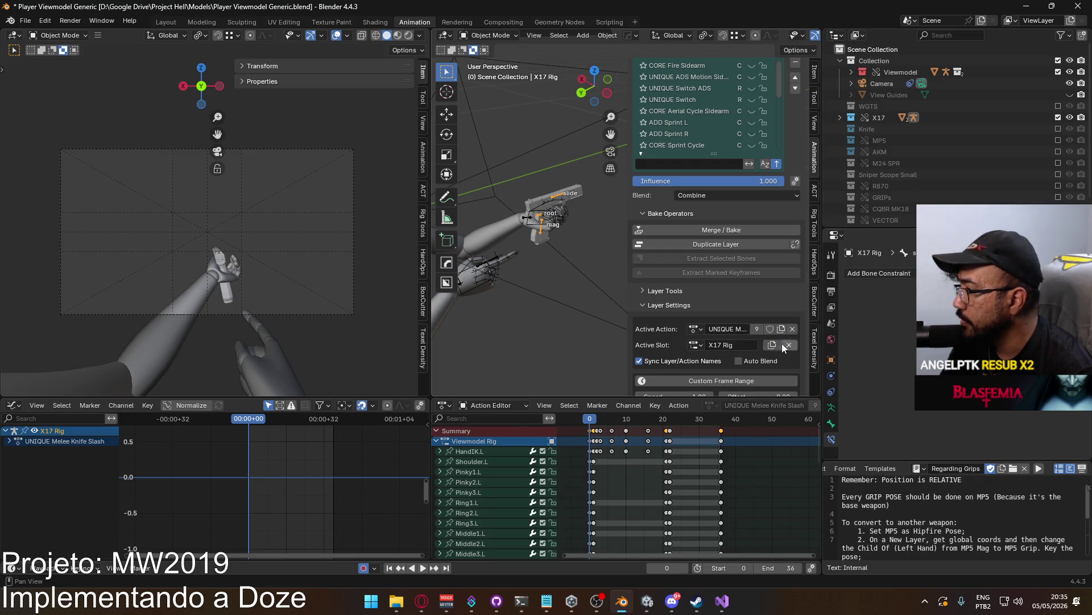
click(769, 330)
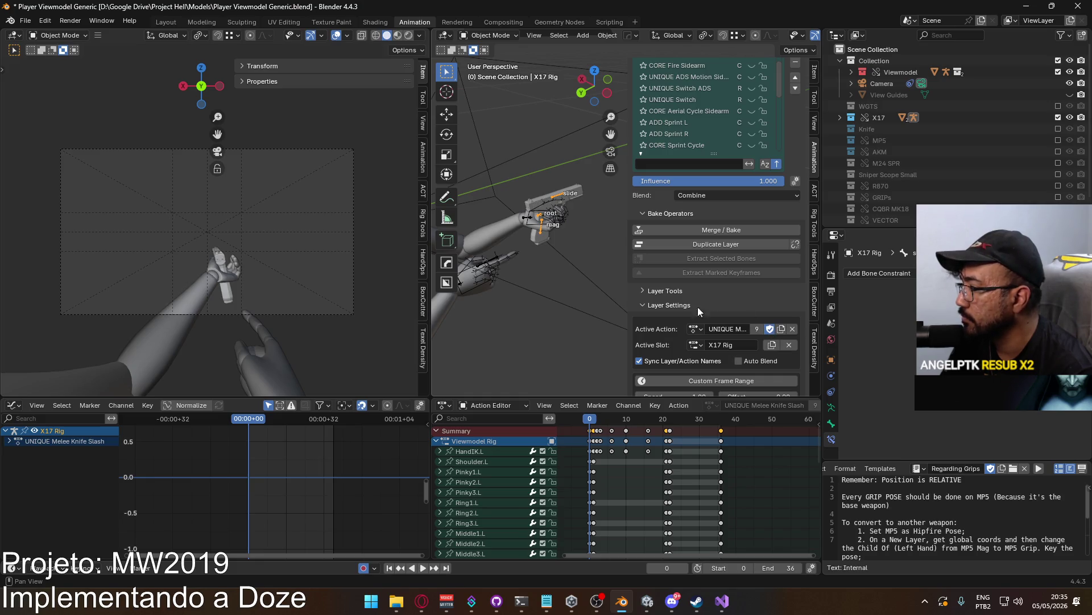
- Duplicate the Viewmodel Rig's slash layer and rename it UNIQUE Melee Knife Slash Sidearm
click(469, 268)
scroll(688, 238, up, 3)
scroll(762, 188, up, 2)
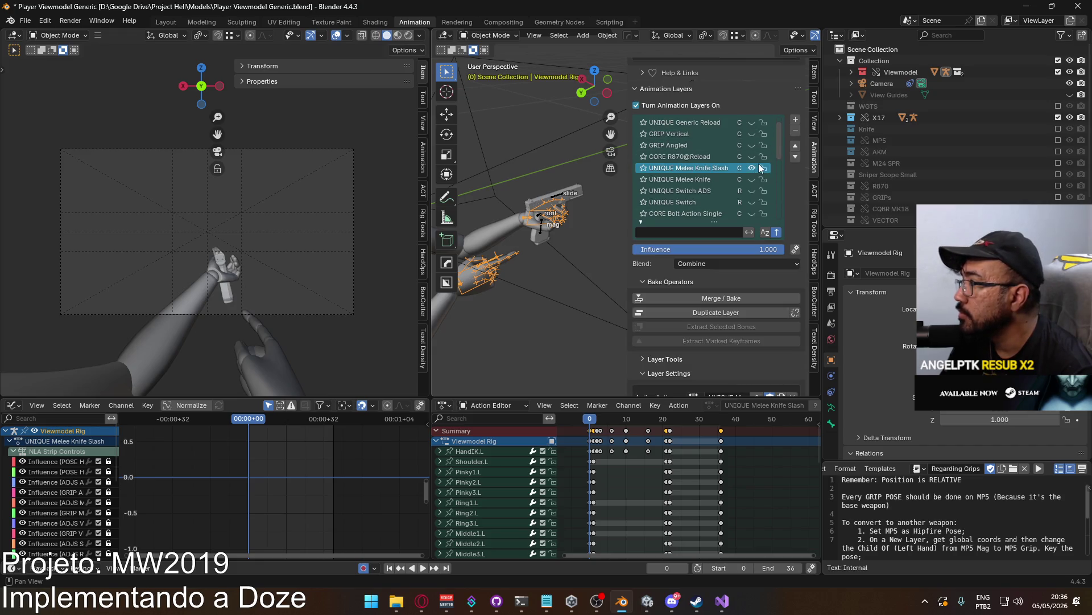
click(745, 314)
double_click(710, 169)
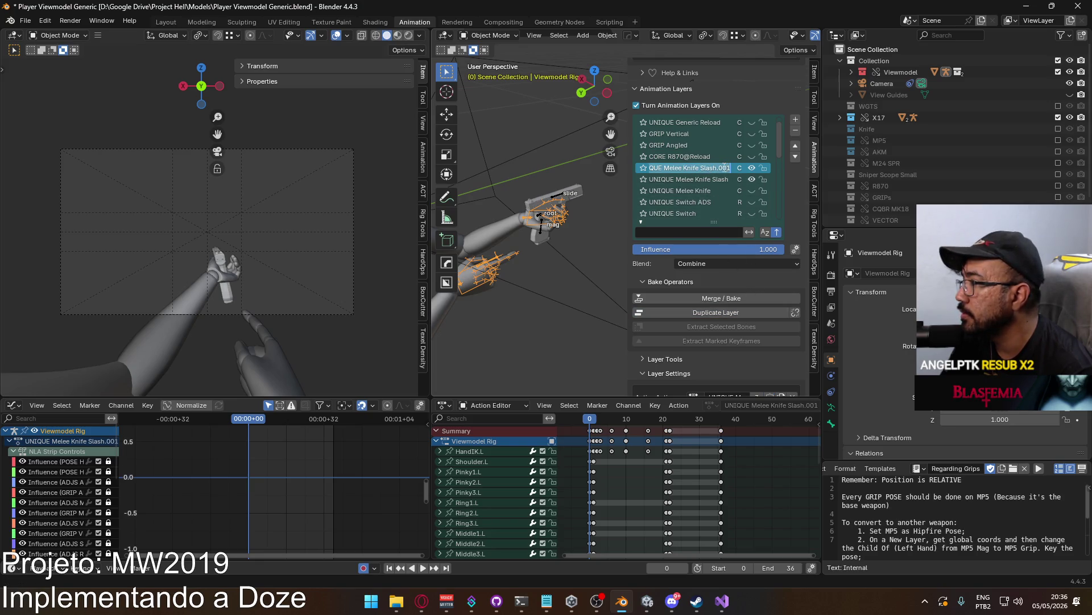
drag(718, 169, 755, 170)
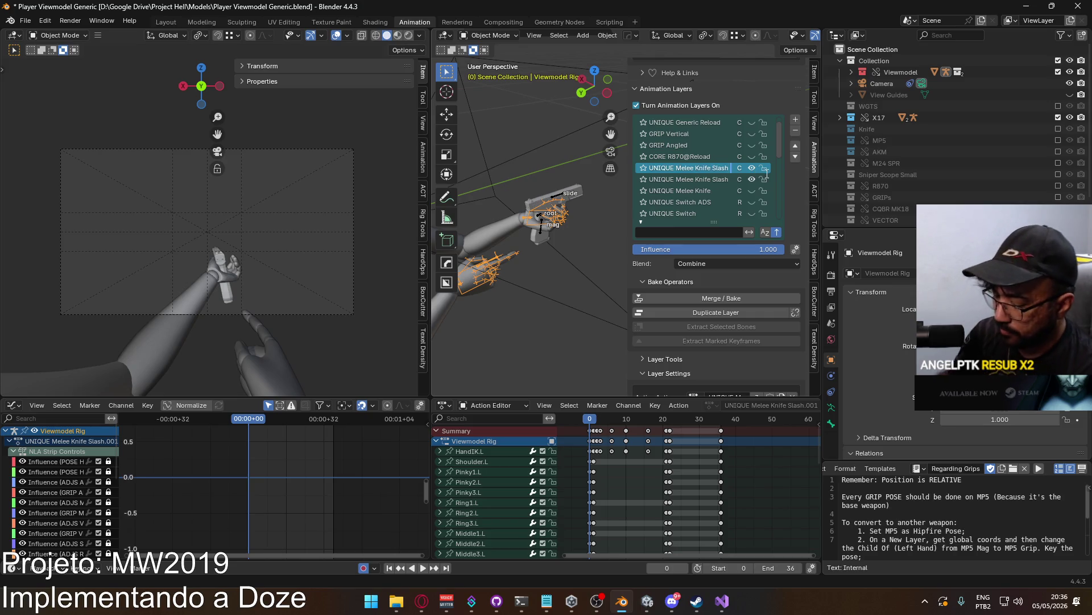
text(Sidearm)
key(Return)
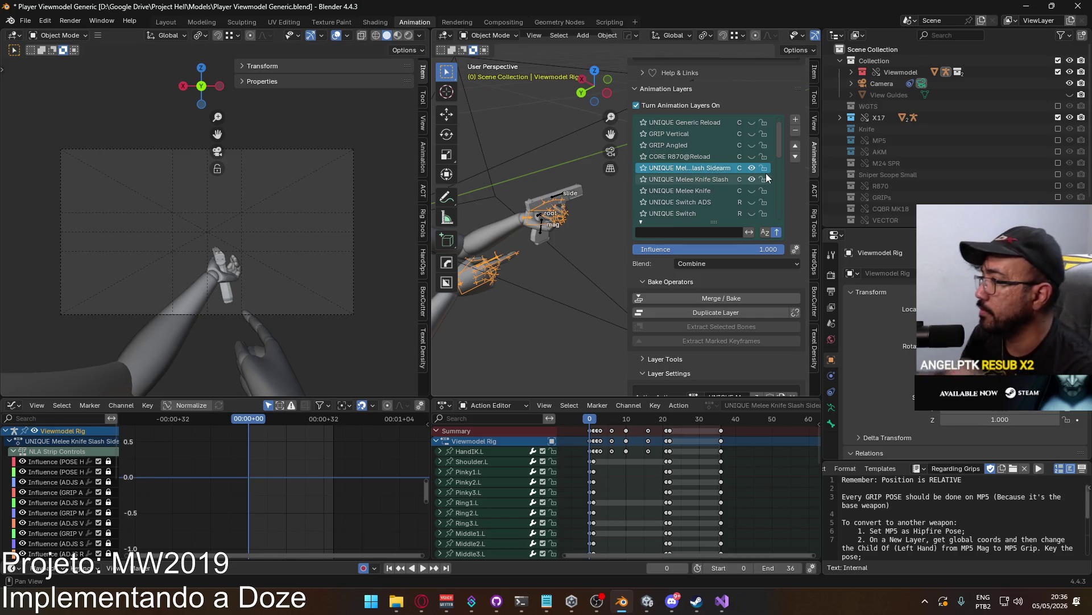
- Hide the original UNIQUE Melee Knife Slash layer and save Player Viewmodel Generic.blend
click(751, 180)
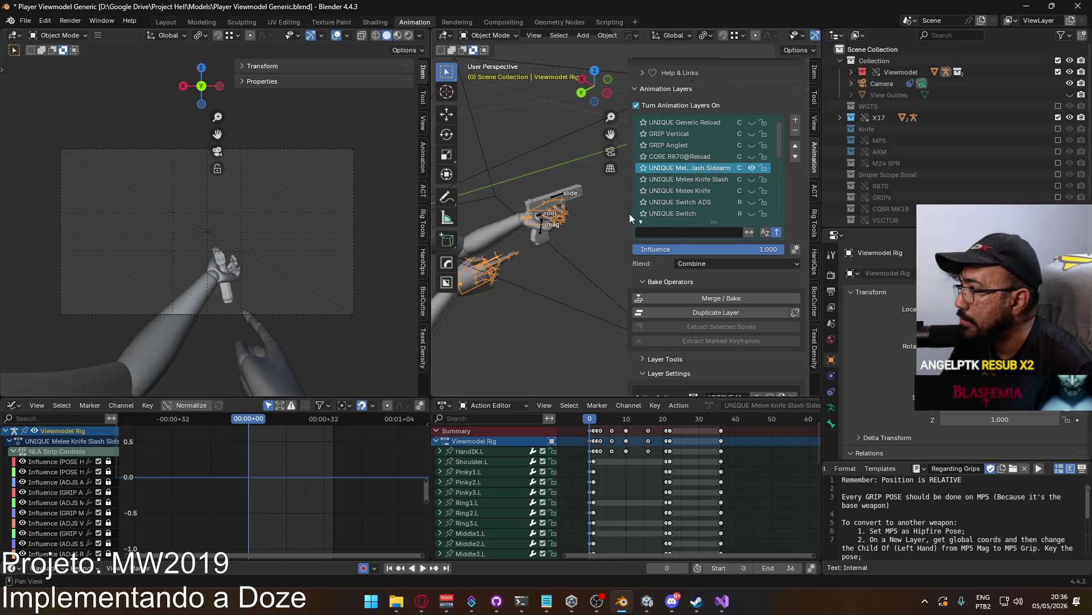
drag(629, 213, 672, 215)
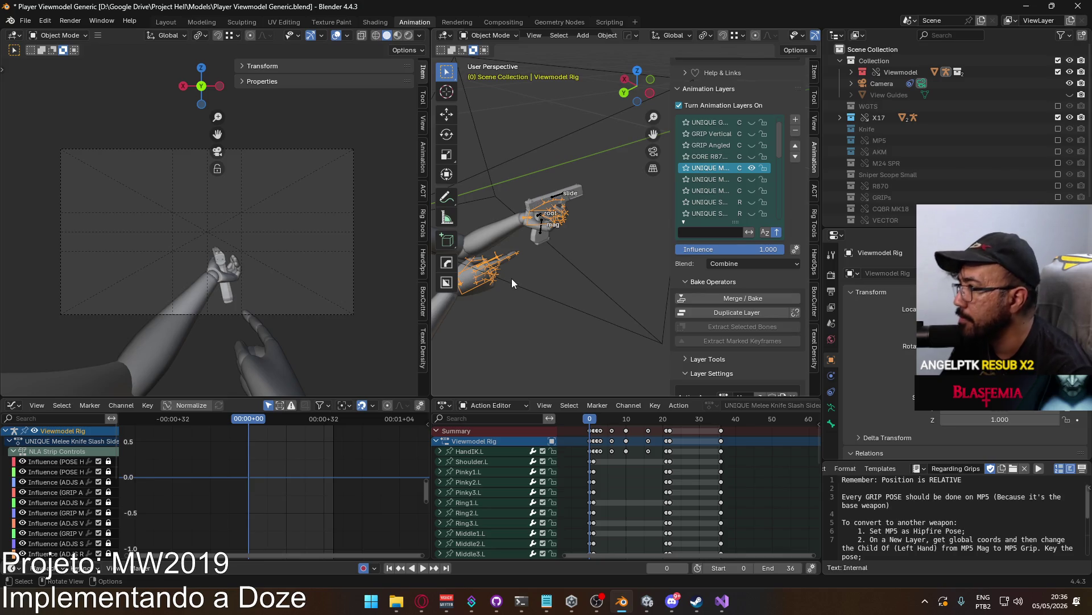
middle_drag(511, 278, 546, 295)
key(ctrl+s)
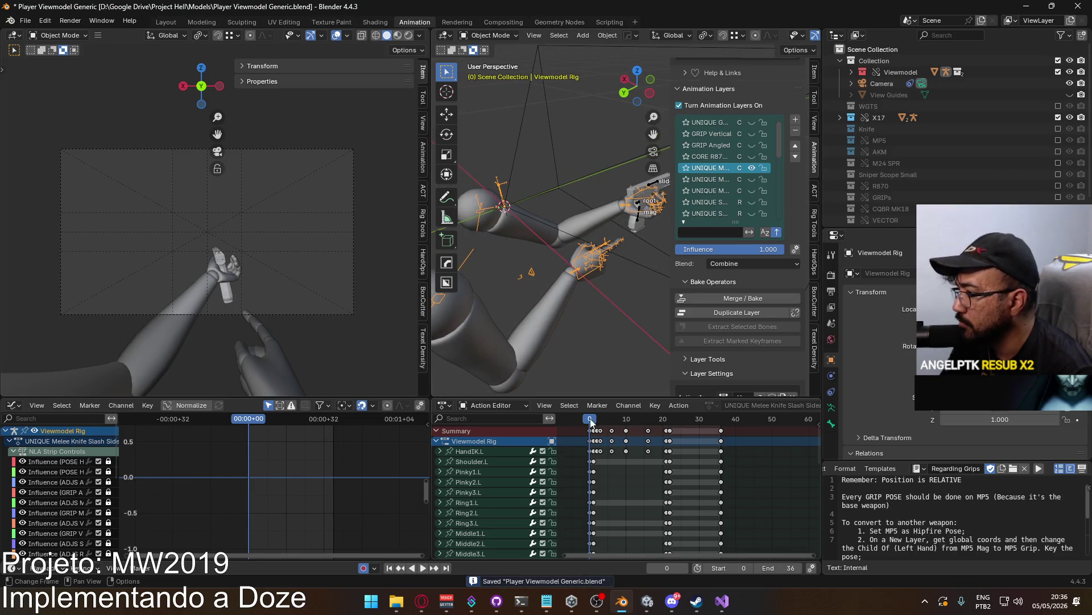
- In Pose Mode, select the HandIK.R bone and play the slash to review its motion path
key(space)
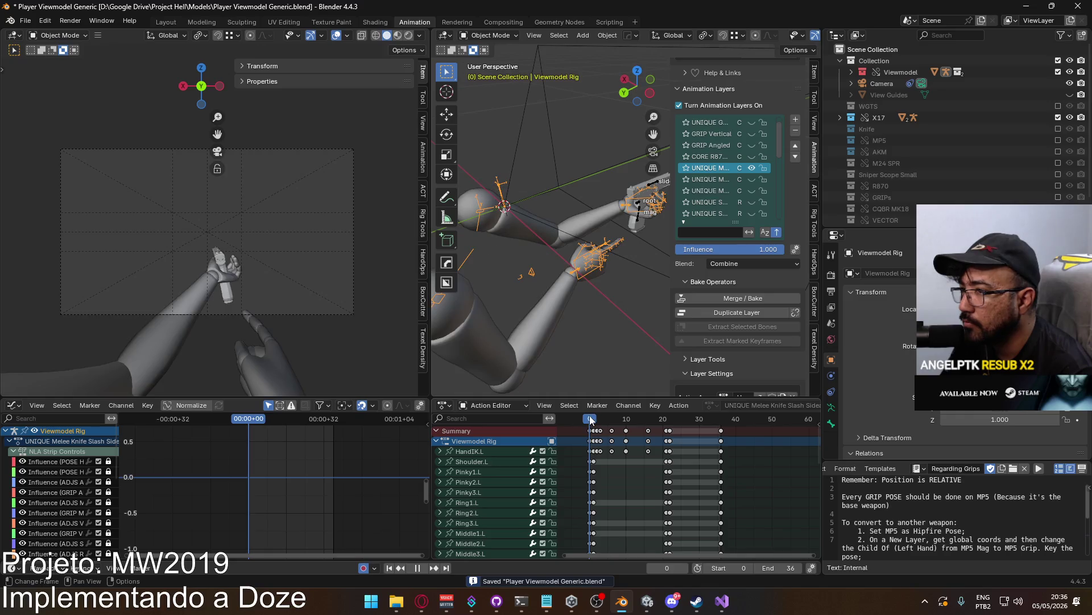
key(space)
click(492, 36)
click(493, 77)
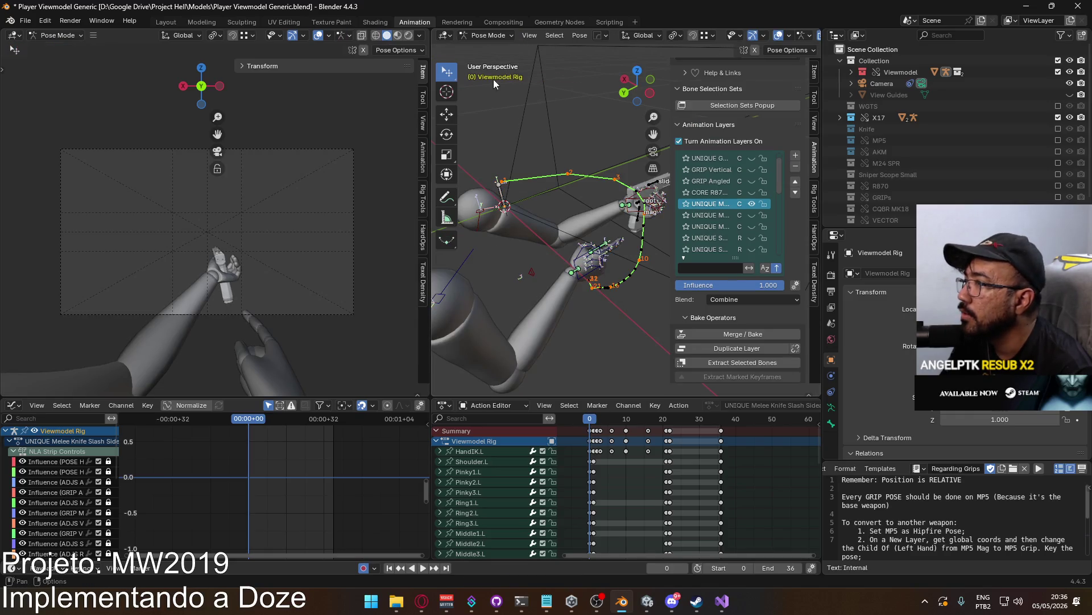
click(579, 271)
key(space)
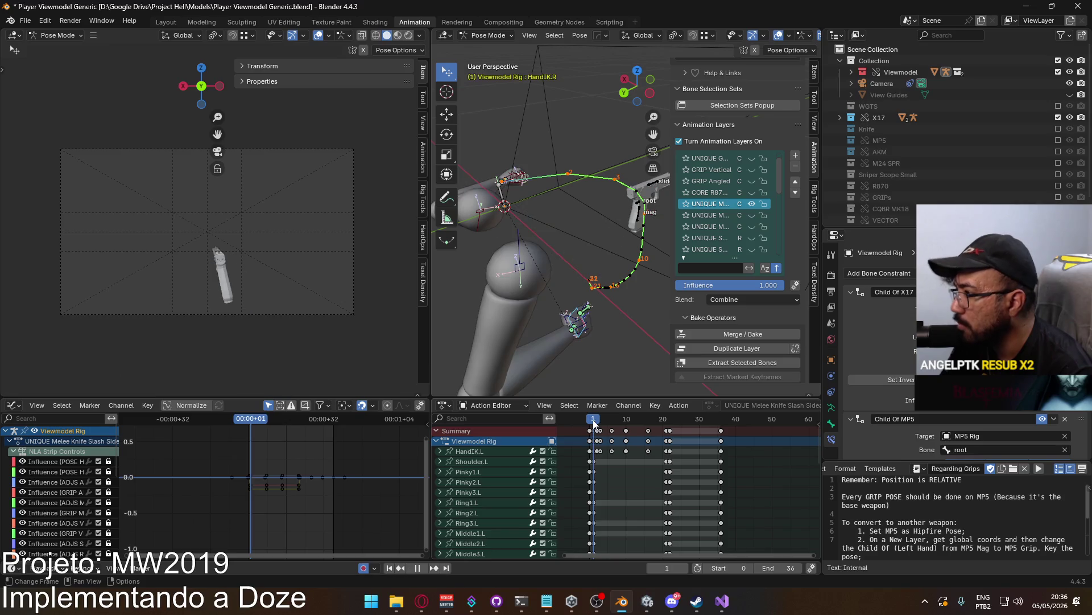
drag(592, 424, 593, 424)
key(space)
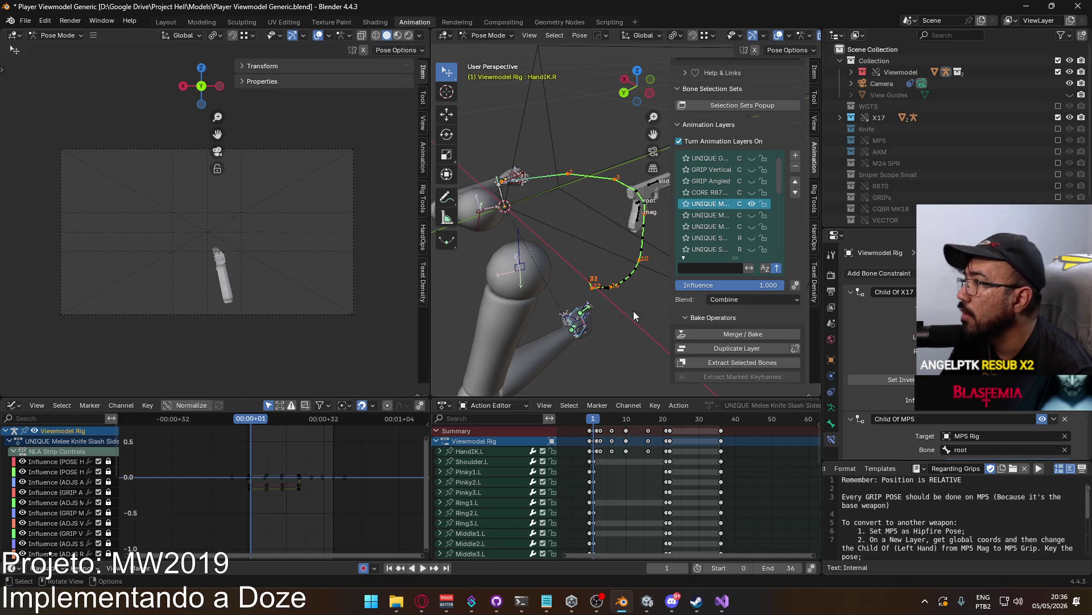
- Return to Object Mode and make the X17 Rig the active object, checking its layer stack
mouse_move(669, 224)
mouse_down()
mouse_move(564, 239)
mouse_move(697, 249)
mouse_up()
click(491, 35)
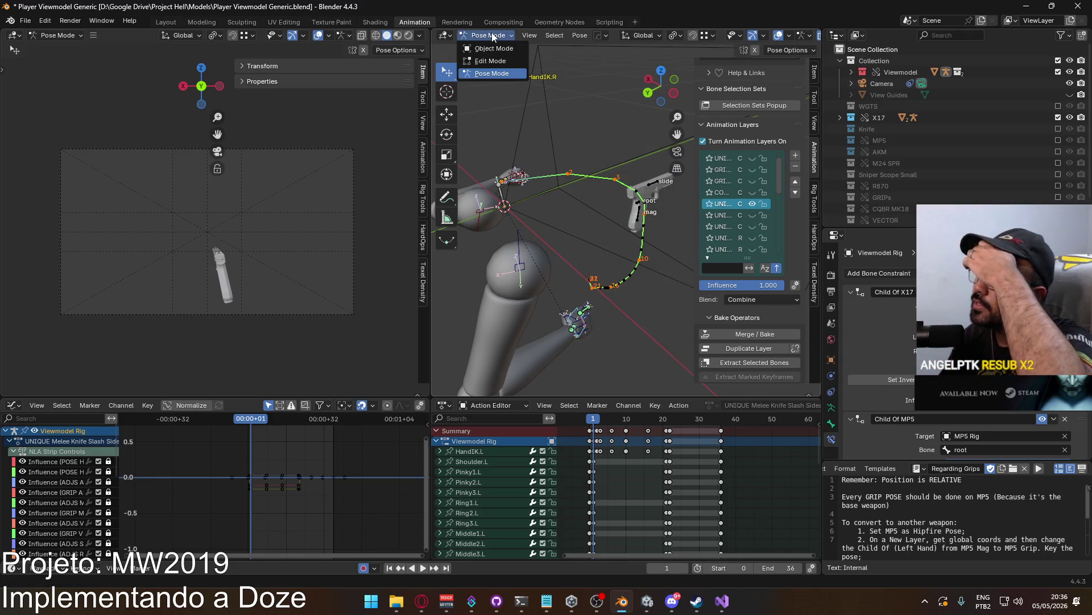
click(499, 44)
click(639, 206)
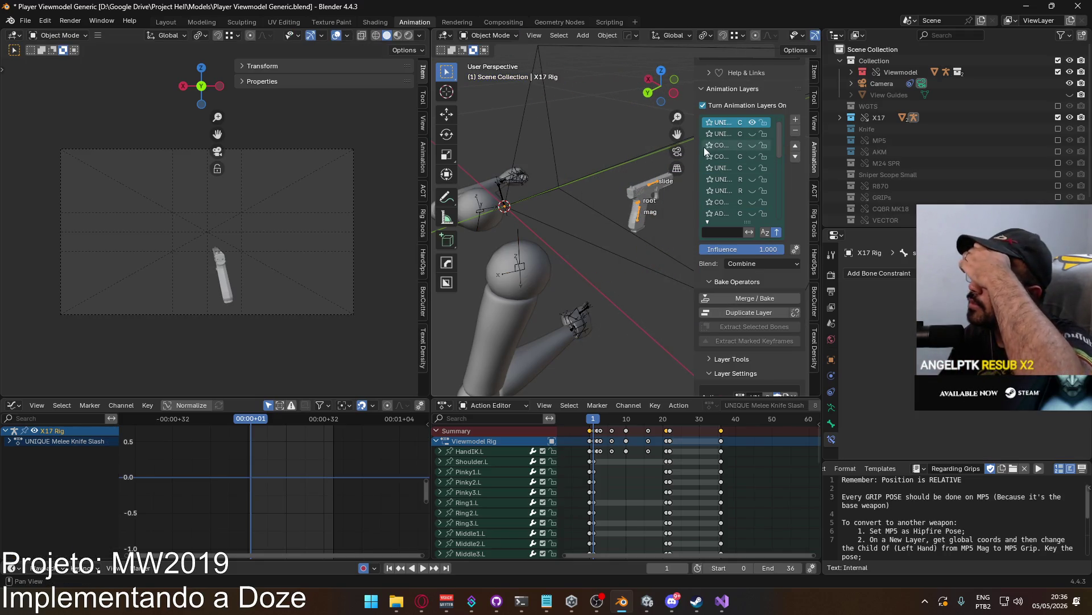
drag(696, 149, 586, 161)
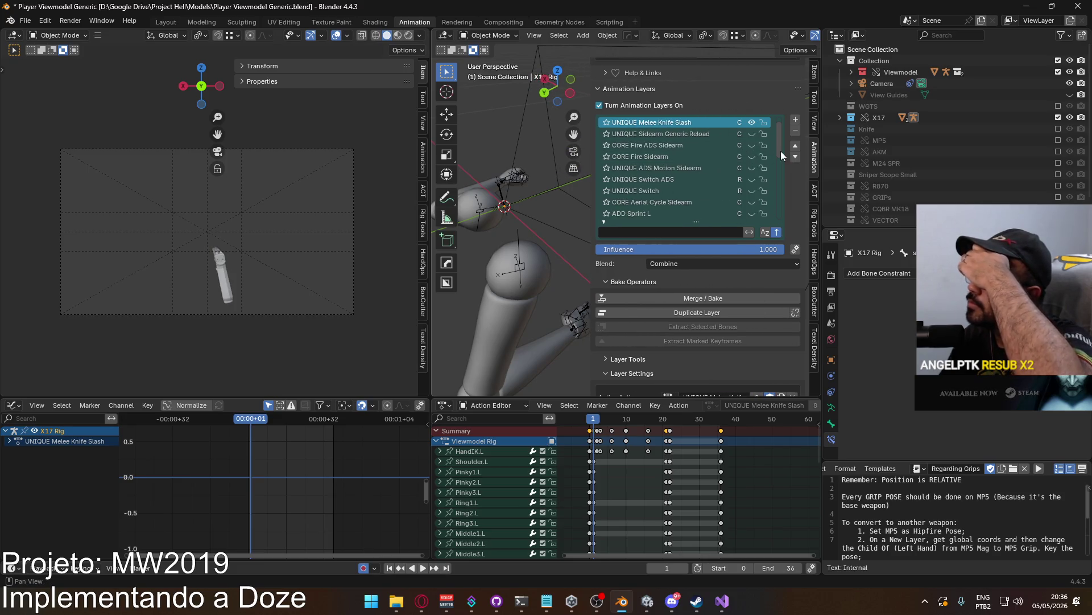
mouse_move(782, 128)
mouse_down()
mouse_move(776, 210)
mouse_move(757, 102)
mouse_up()
drag(599, 164, 710, 171)
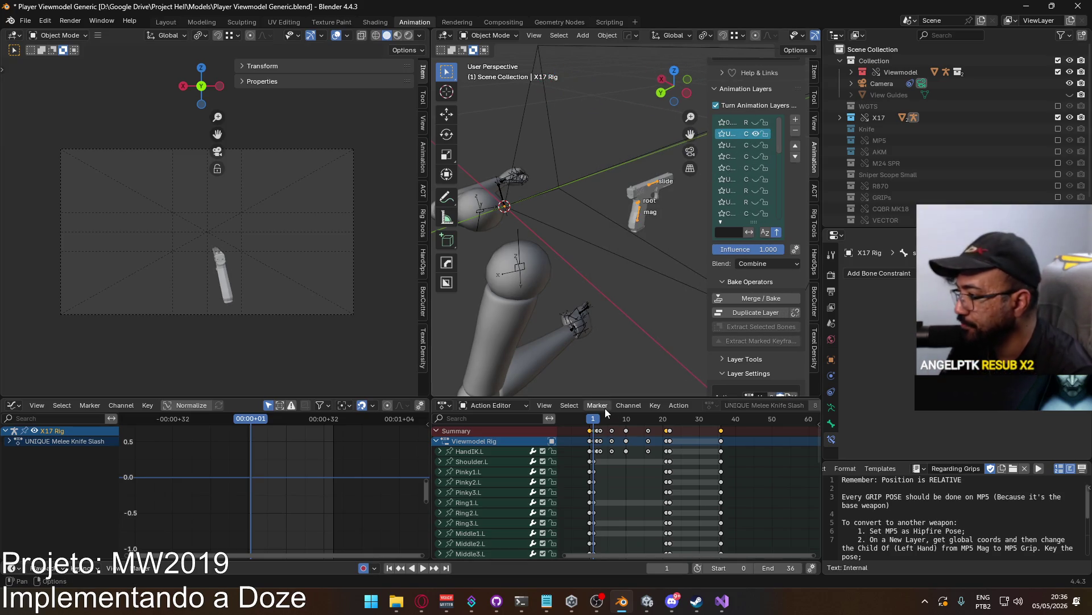
click(575, 309)
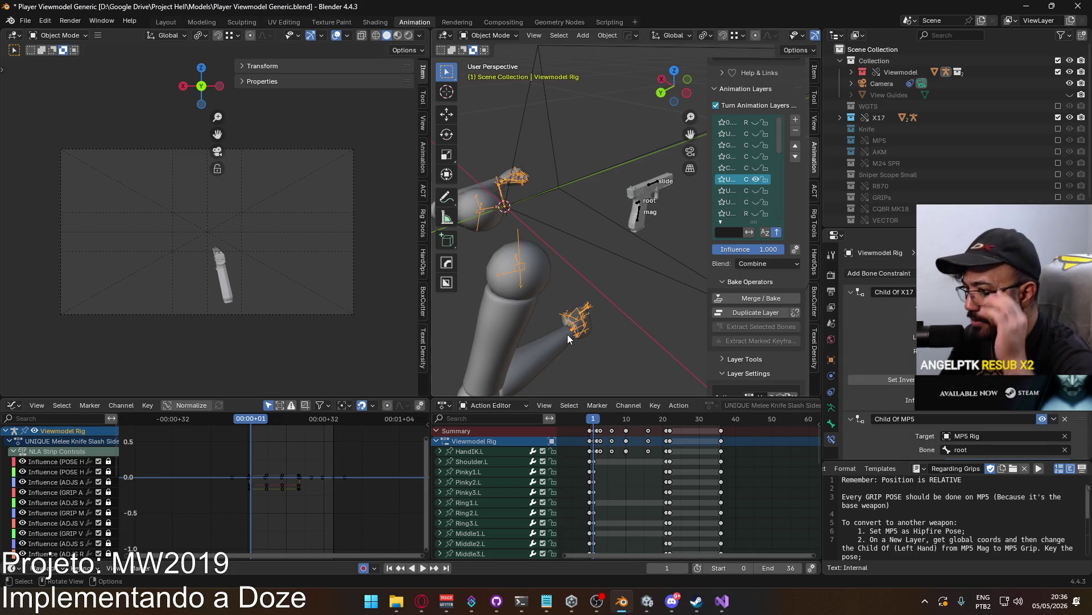
click(643, 205)
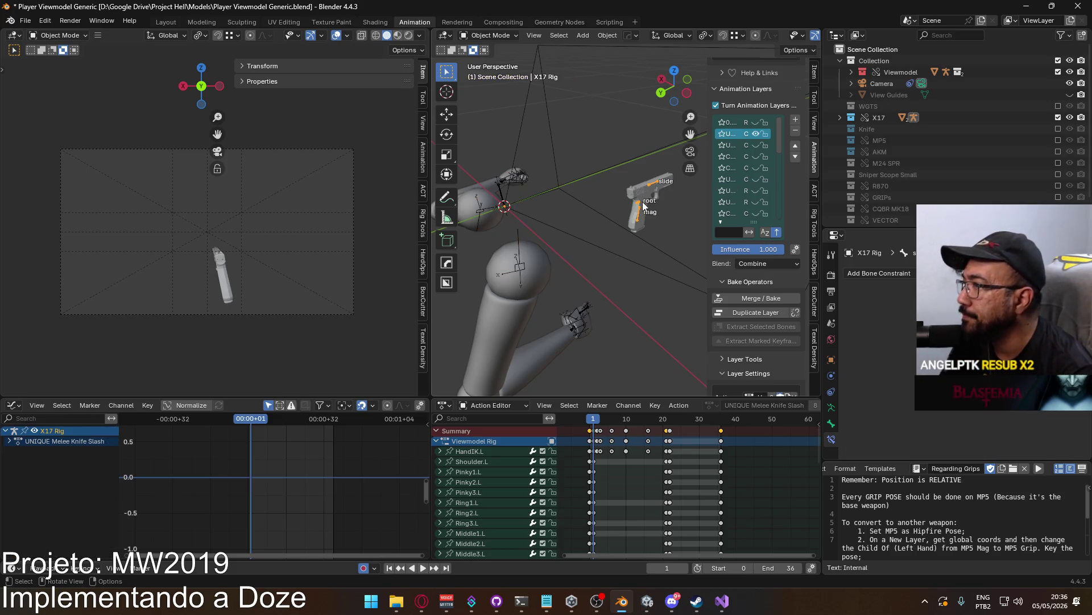
- In Pose Mode on the X17 Rig, key root location and rotation and paste the copied root keyframes
click(491, 36)
click(490, 74)
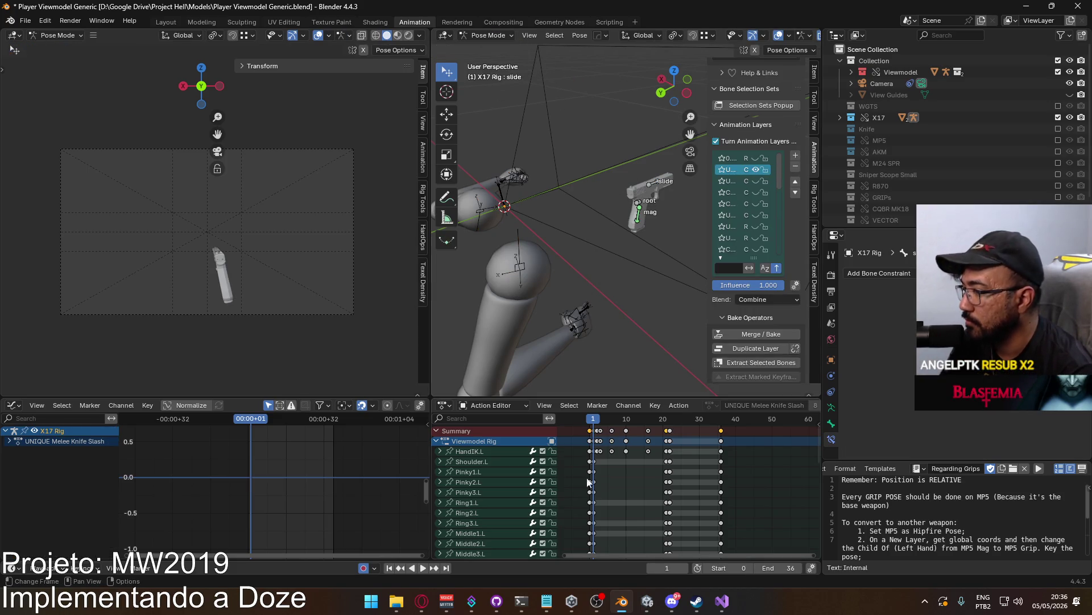
click(440, 442)
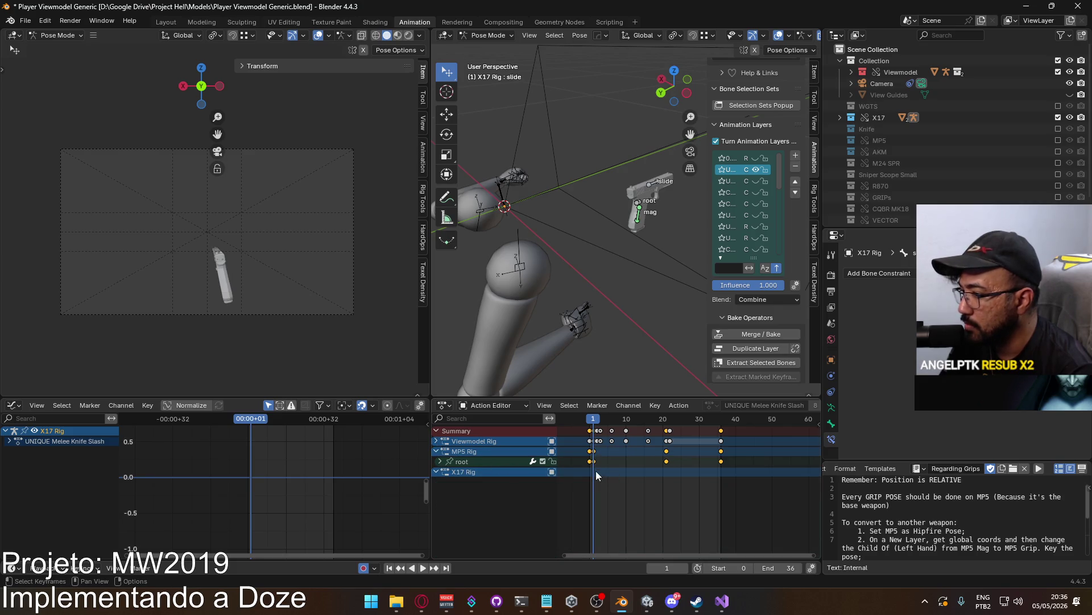
scroll(719, 472, up, 1)
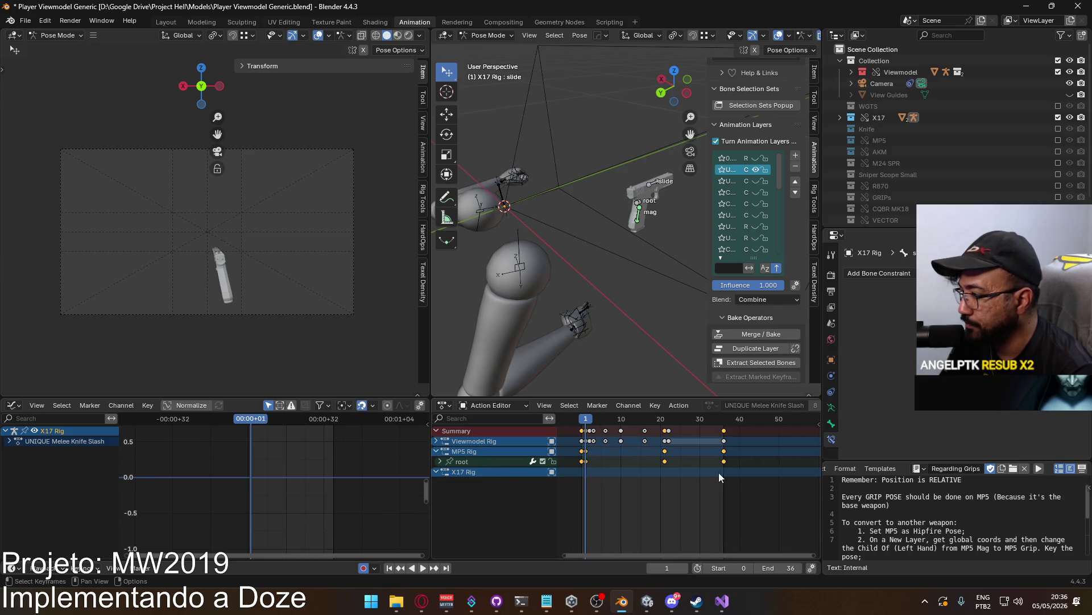
click(584, 424)
key(space)
key(Escape)
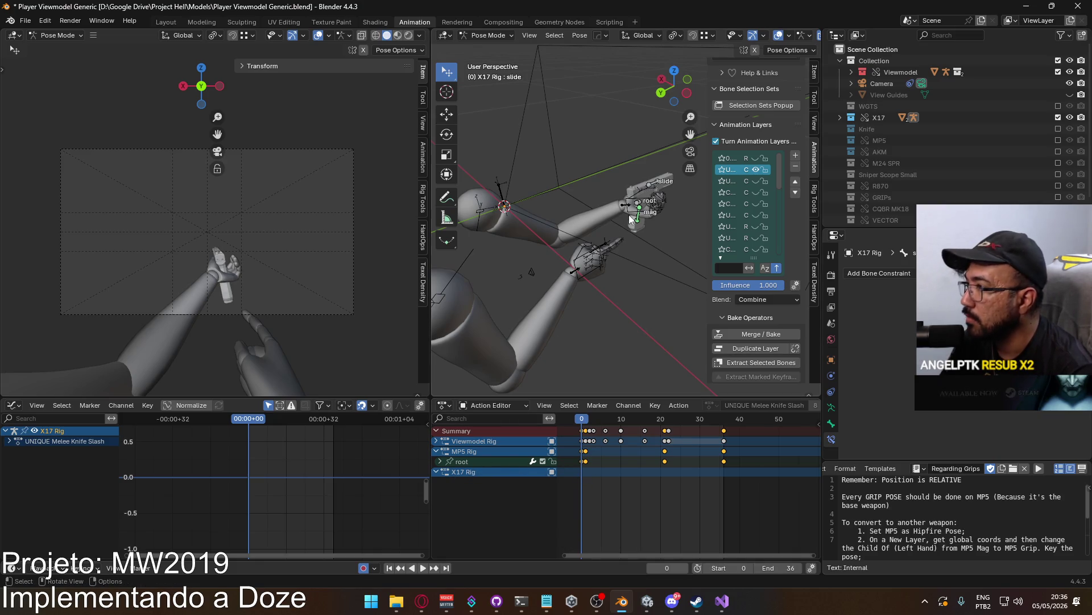
key(i)
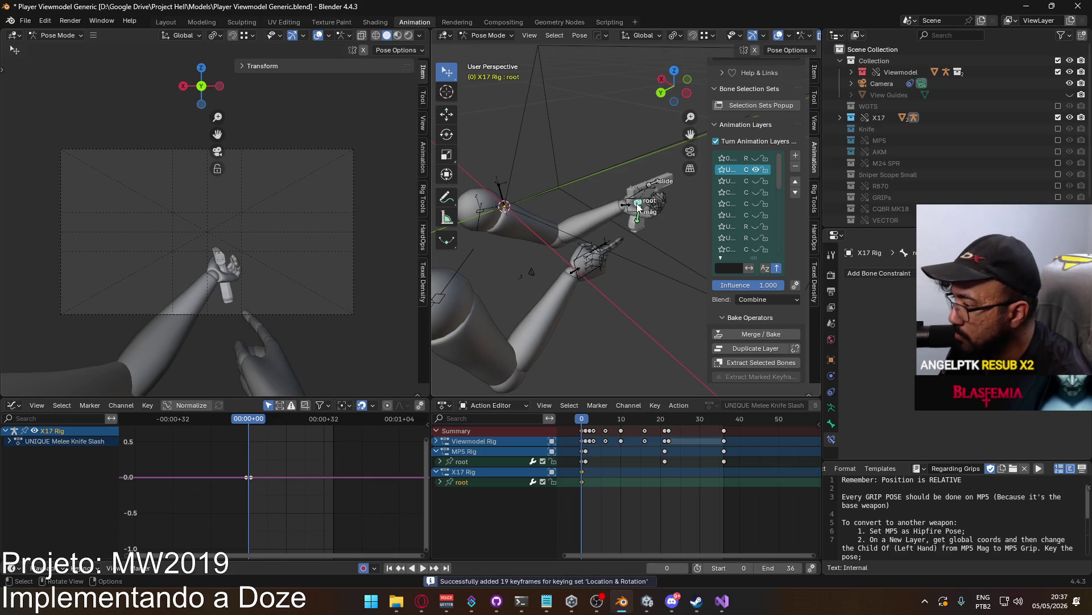
key(ctrl+v)
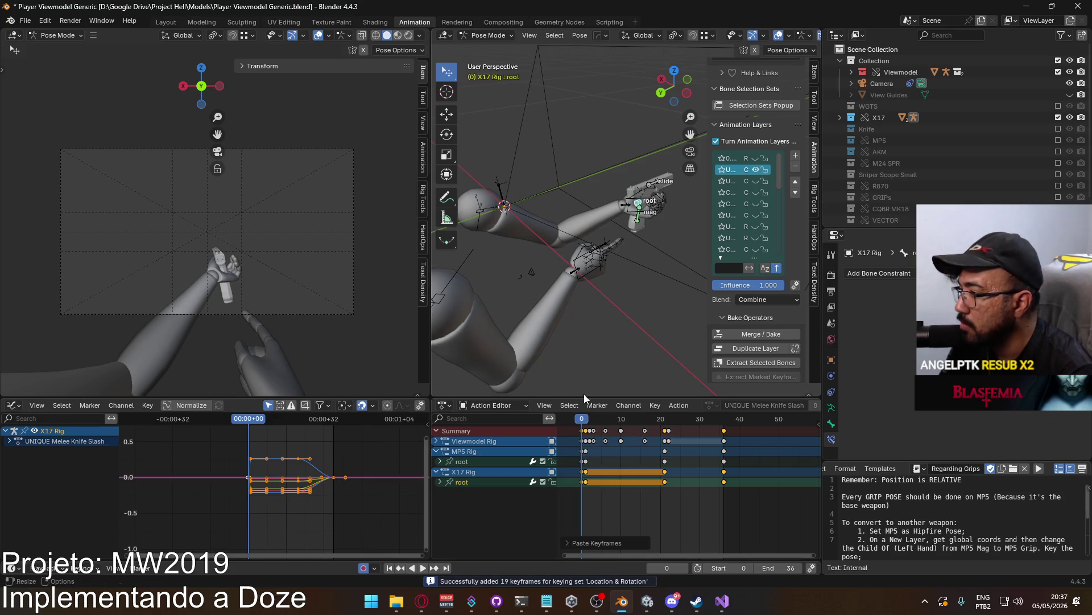
key(space)
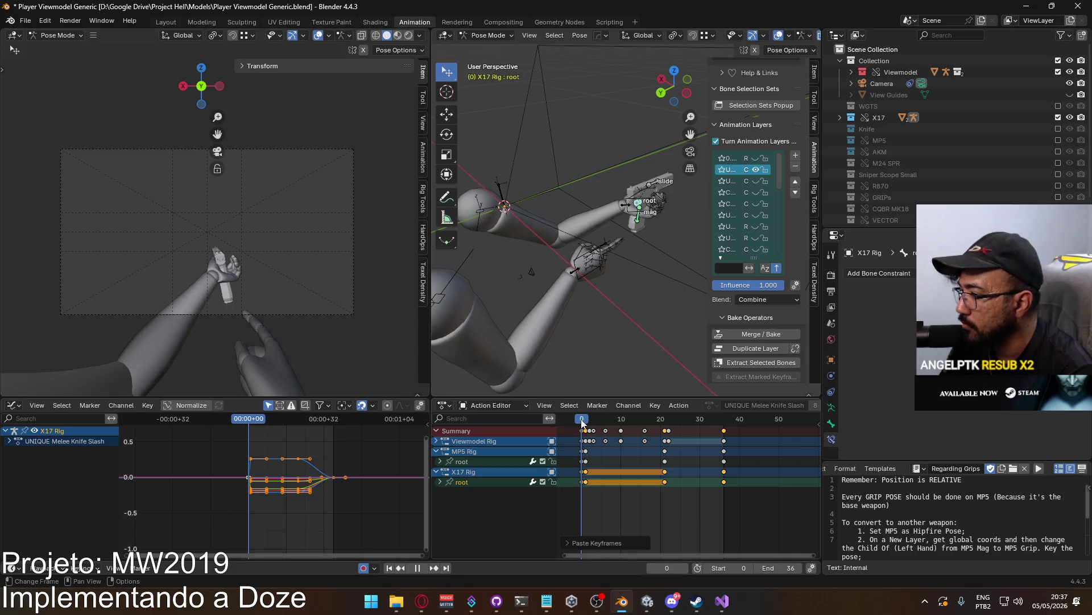
key(space)
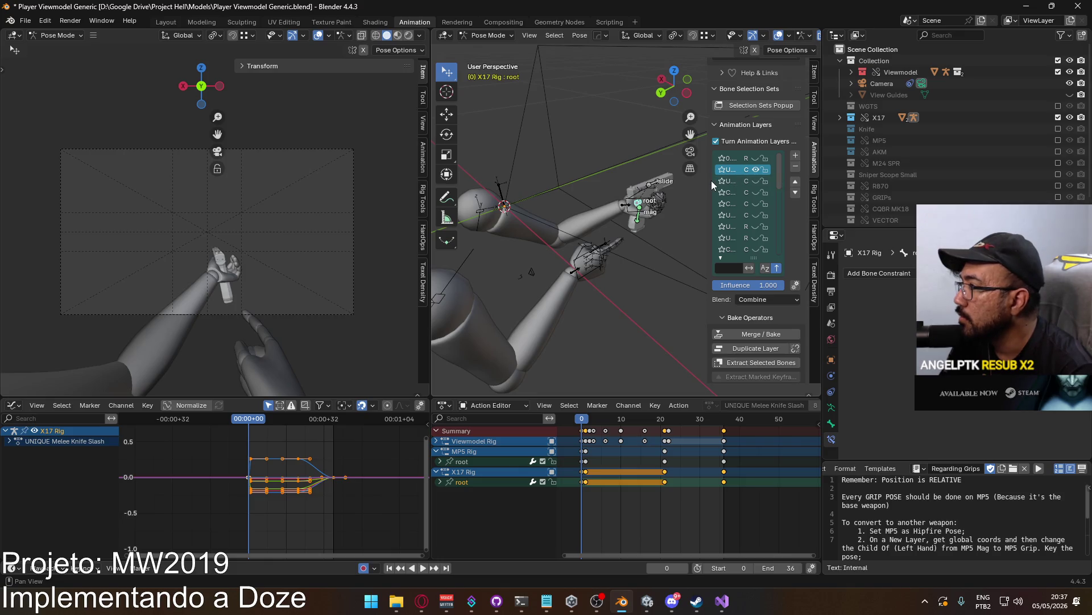
- Switch to the Viewmodel Rig and put it in Pose Mode
mouse_move(710, 183)
mouse_down()
mouse_move(574, 205)
mouse_move(682, 197)
mouse_up()
click(489, 36)
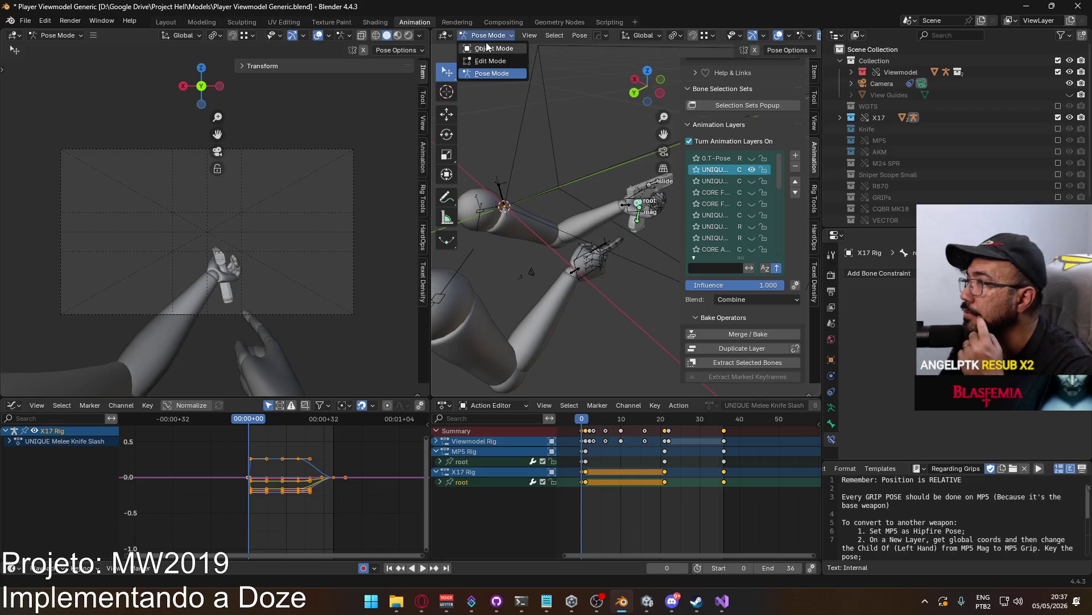
click(486, 45)
click(585, 261)
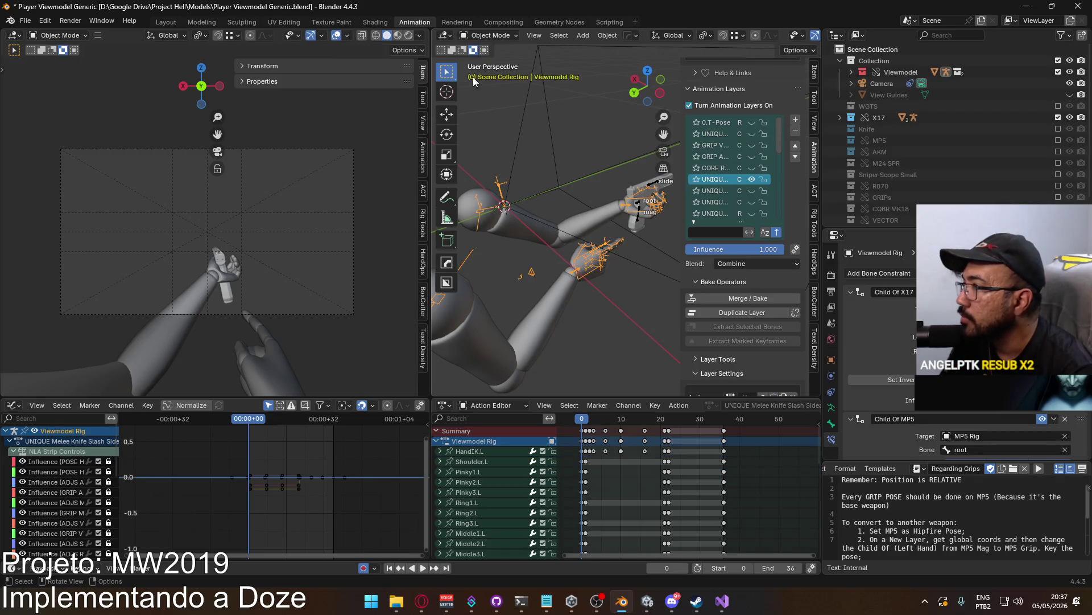
click(489, 35)
click(495, 71)
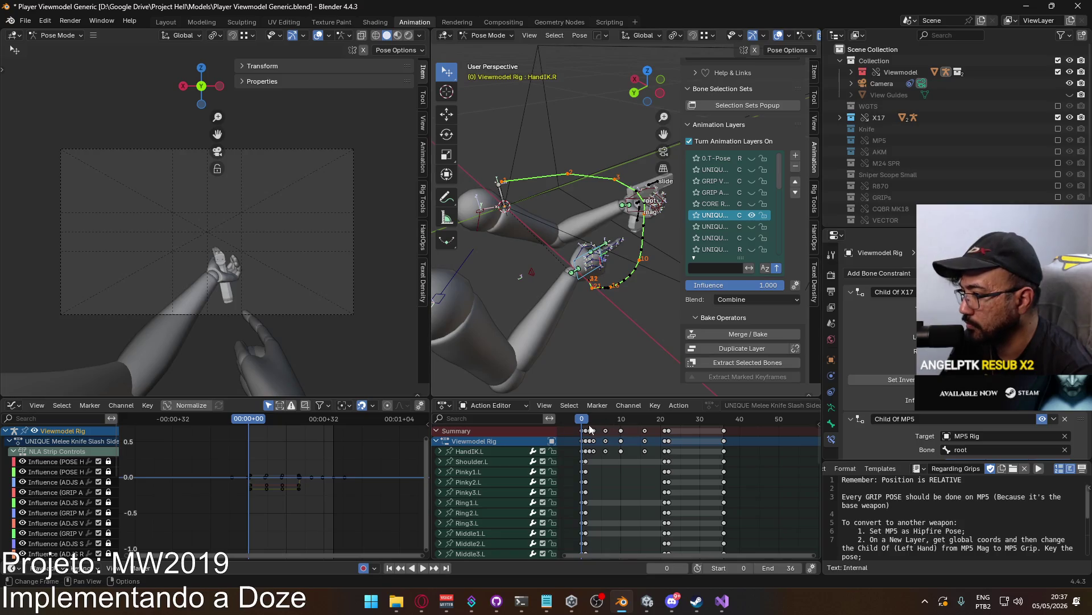
- At frame -1, show the POSE Hipfire Sidearm layer and copy the pose of all bones
key(Left)
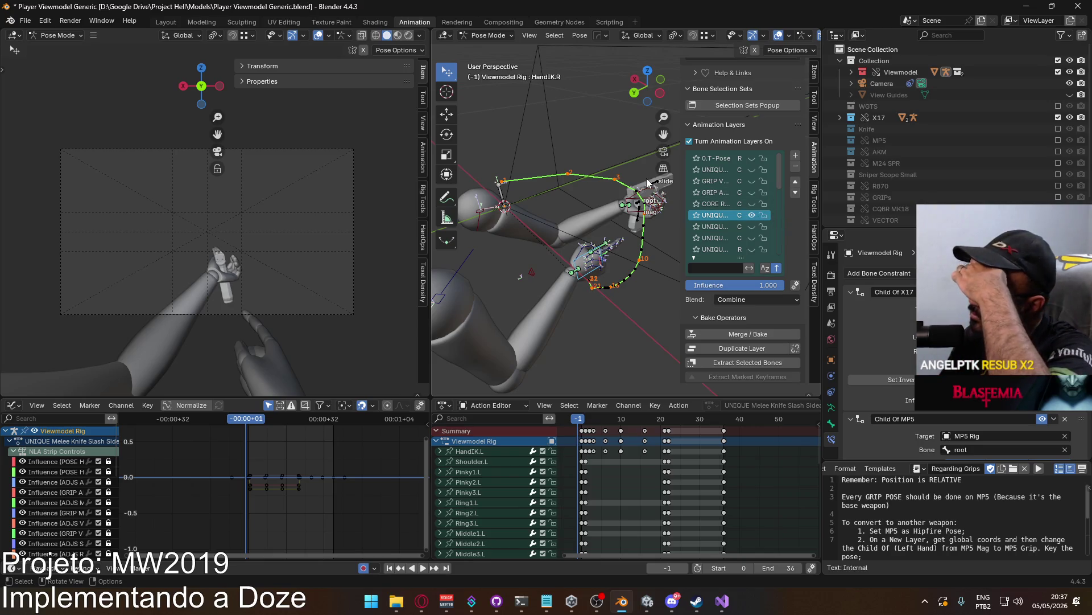
drag(680, 158, 620, 159)
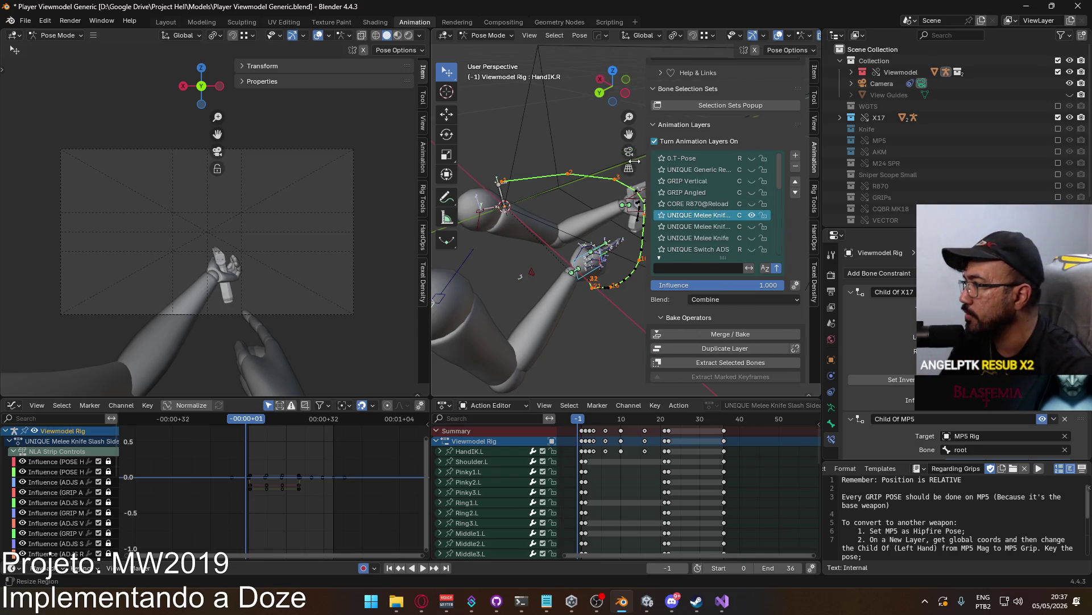
drag(777, 179, 779, 250)
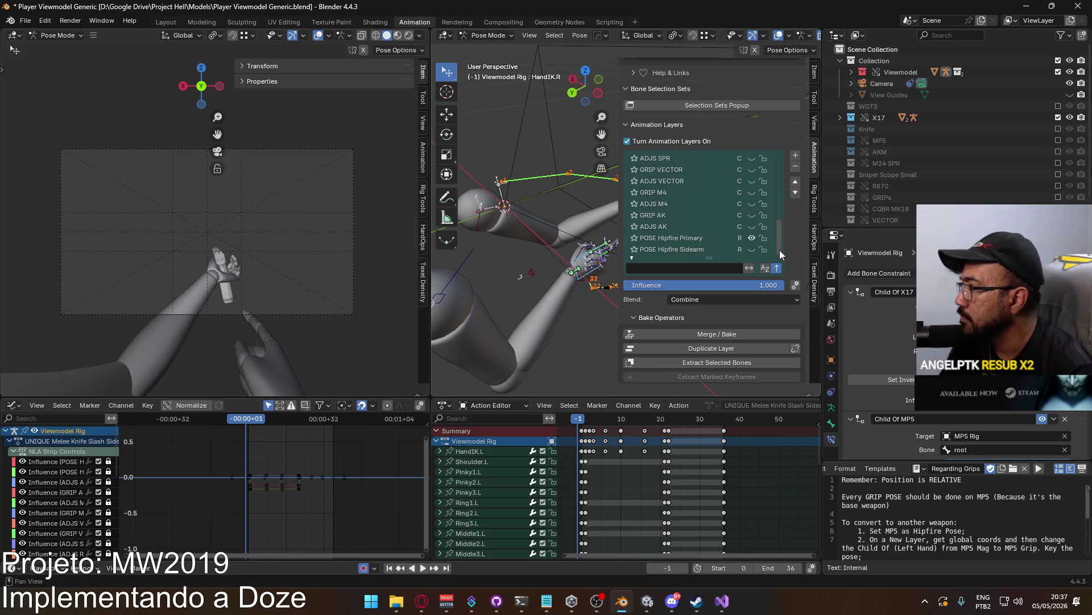
click(752, 250)
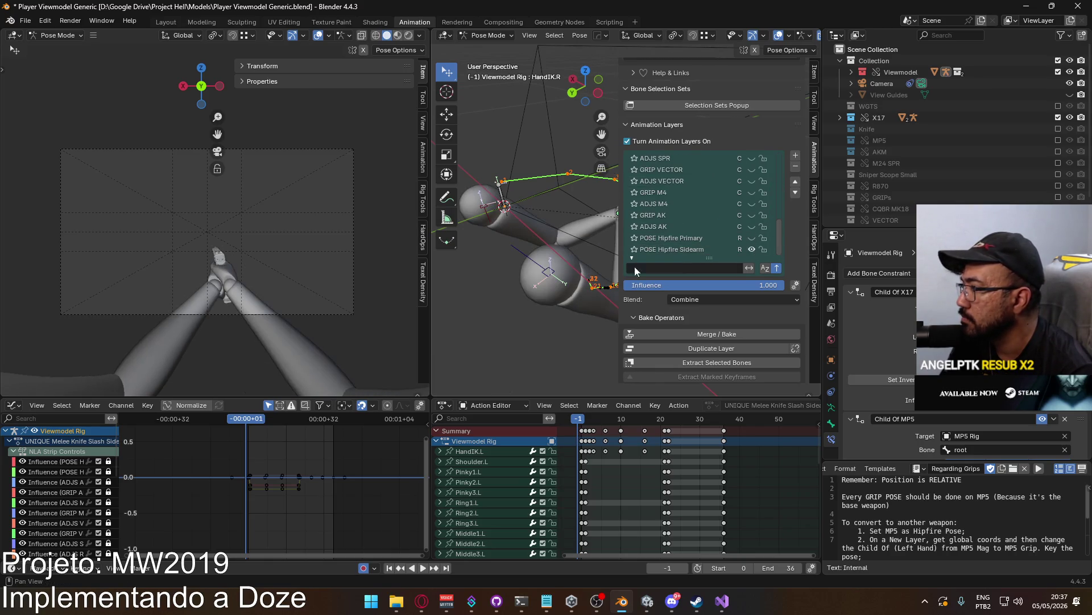
mouse_move(516, 272)
middle_down()
mouse_move(482, 259)
mouse_move(517, 263)
middle_up()
key(a)
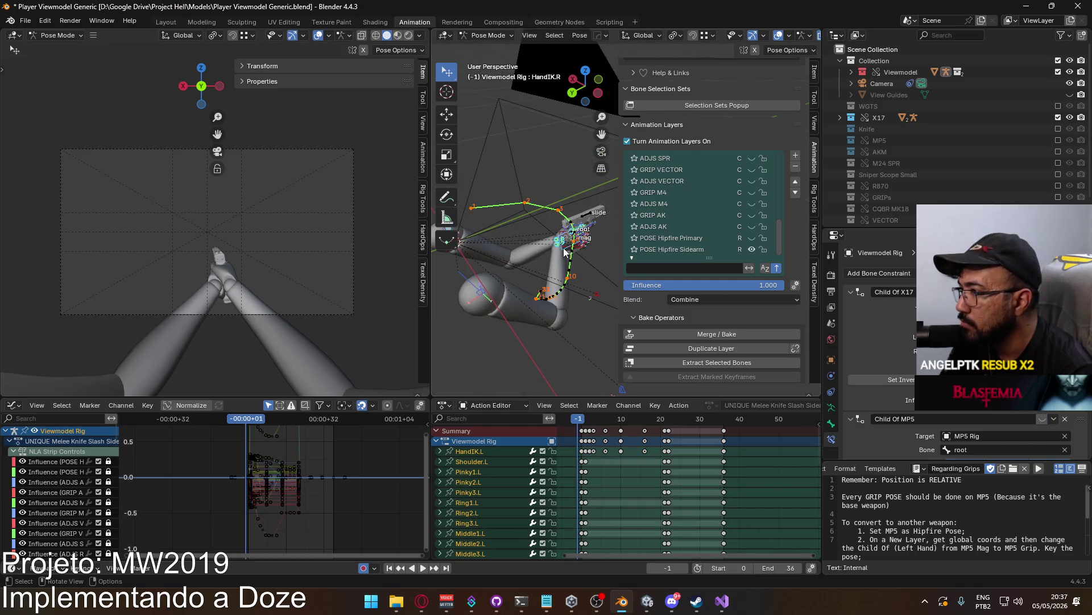
right_click(560, 255)
click(561, 240)
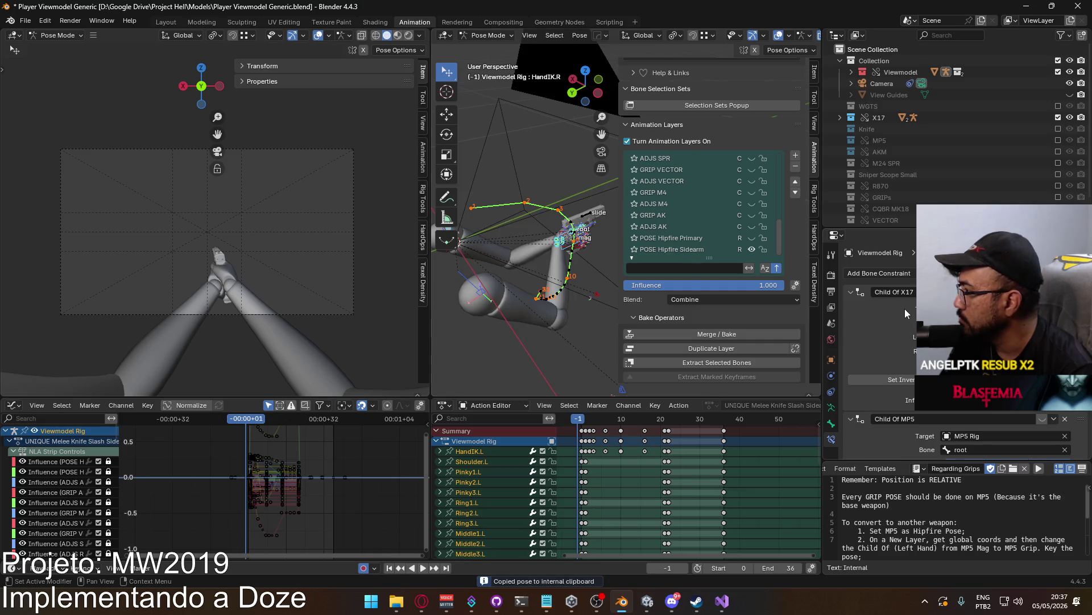
- Select Socket Weapon to check its Copy Sidearm Rig constraint targets X17 Rig, then play
middle_drag(562, 258, 522, 273)
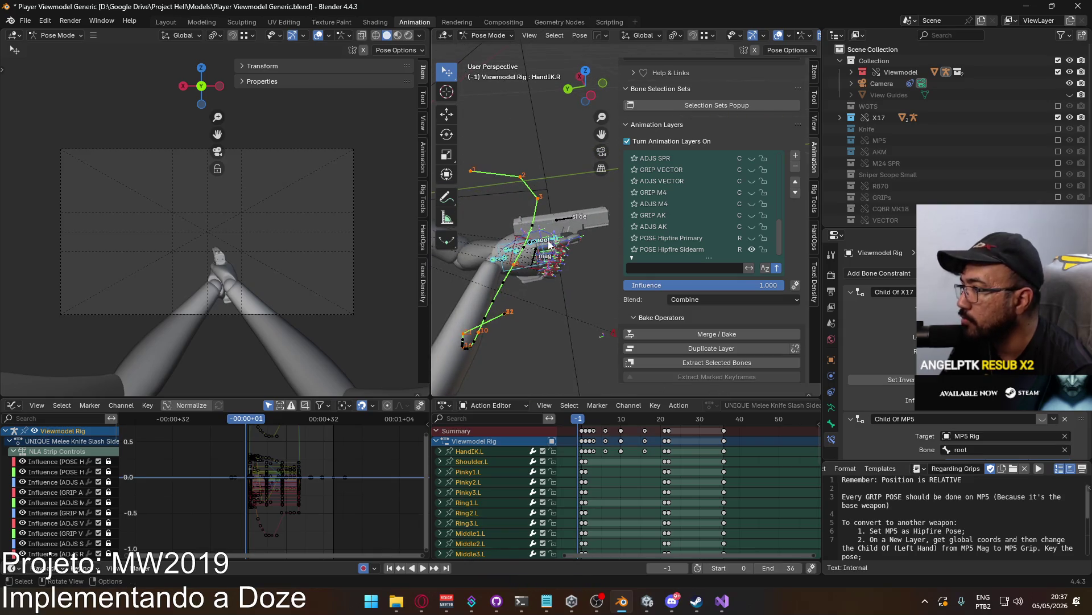
click(553, 239)
scroll(889, 279, down, 5)
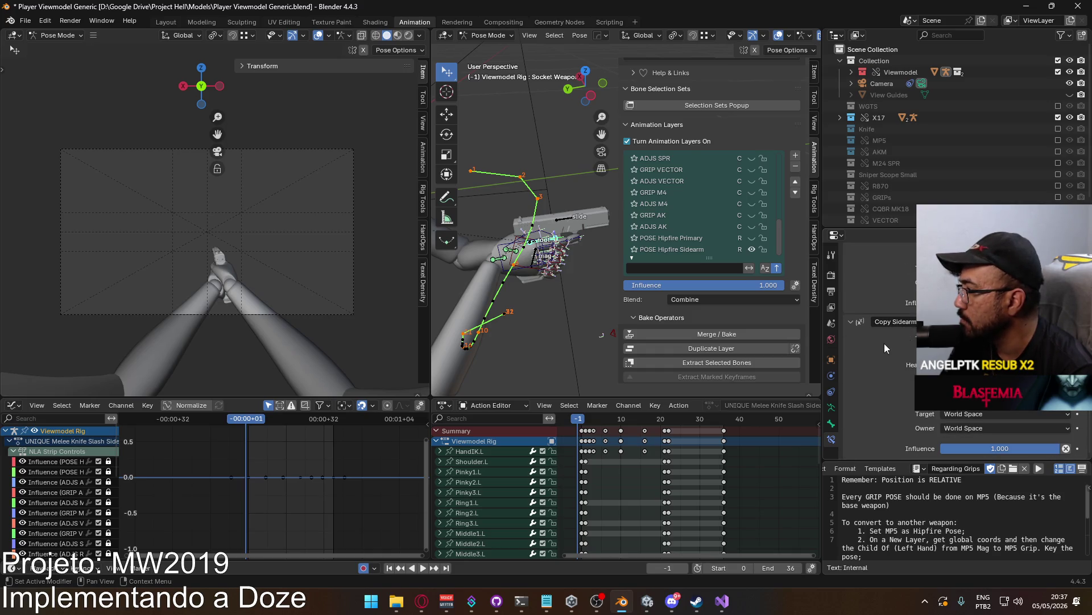
scroll(900, 346, up, 5)
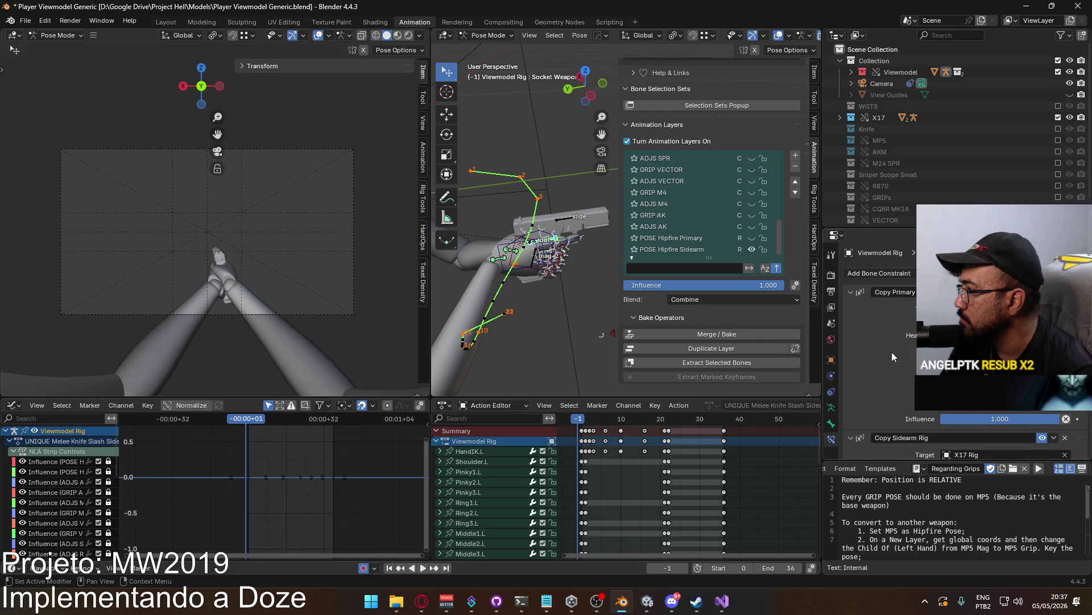
key(space)
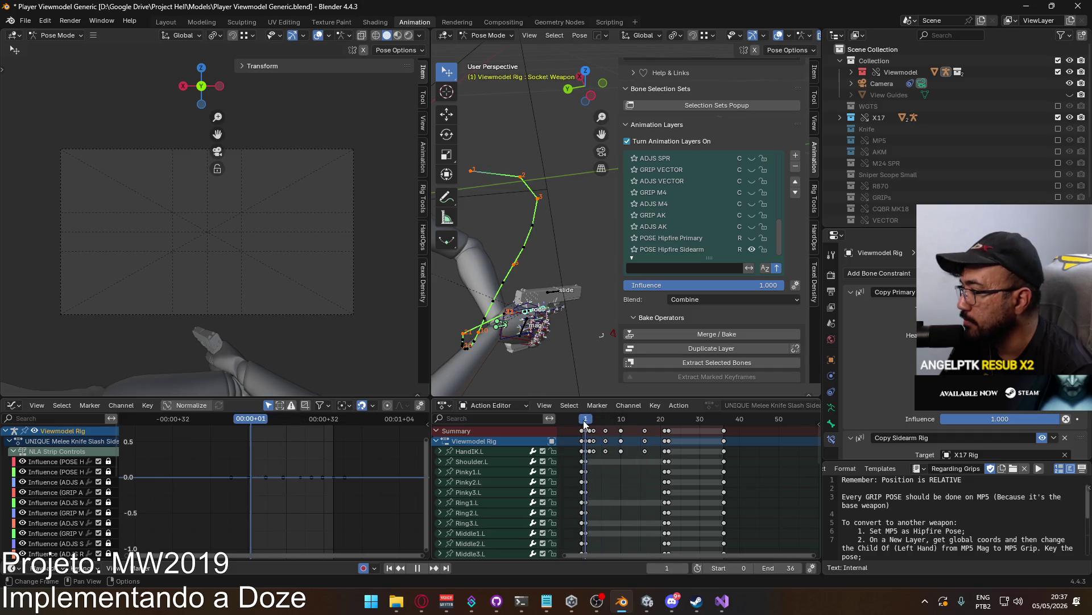
- Select the right hand IK bone and make the knife slash layer visible
key(Escape)
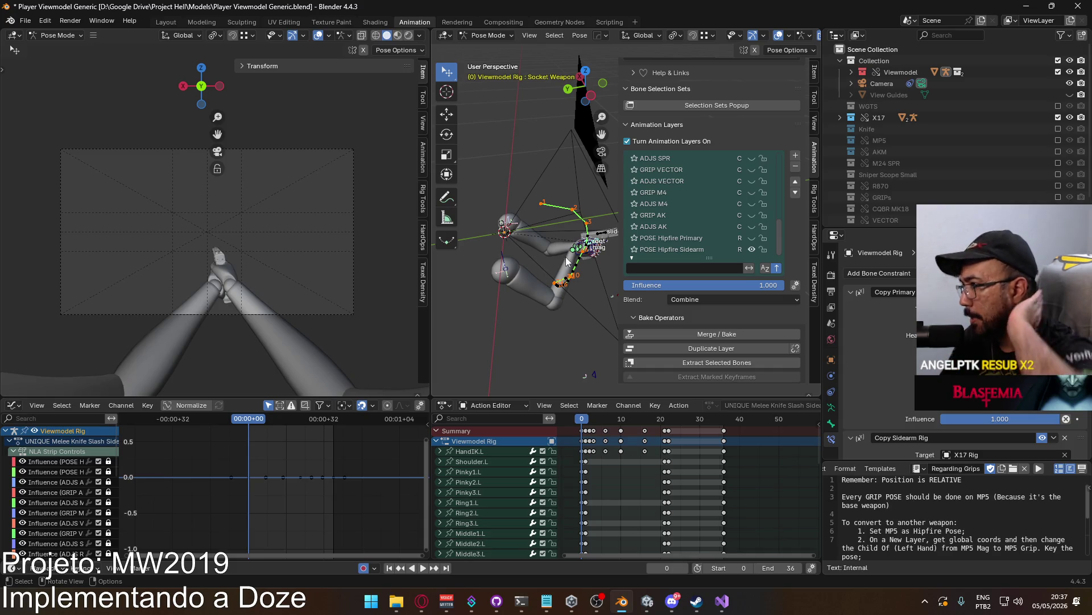
mouse_move(575, 231)
middle_down()
mouse_move(561, 245)
mouse_move(569, 225)
middle_up()
click(571, 218)
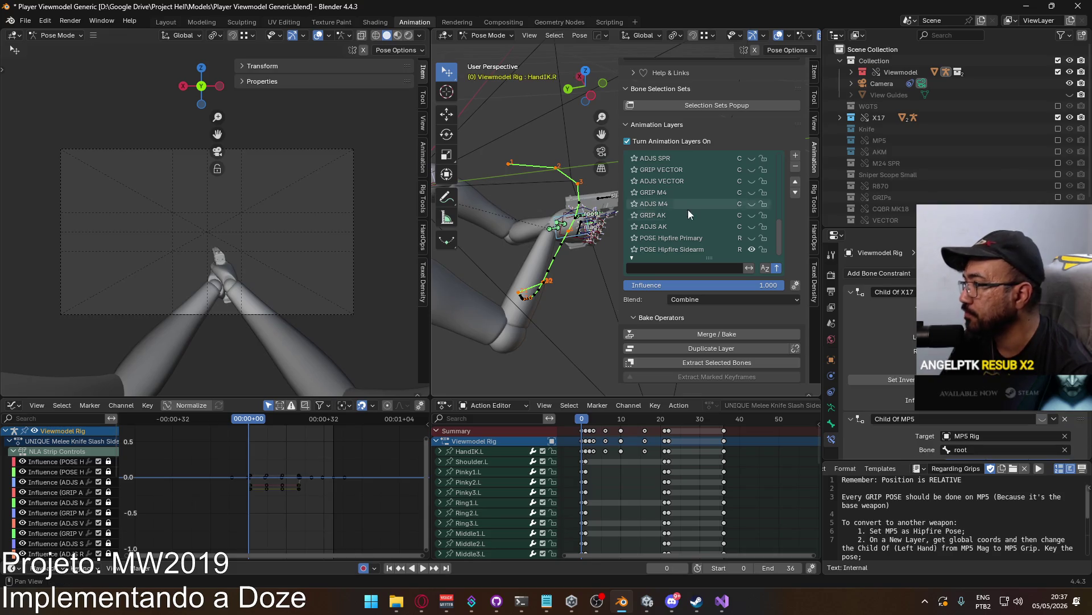
scroll(713, 219, up, 6)
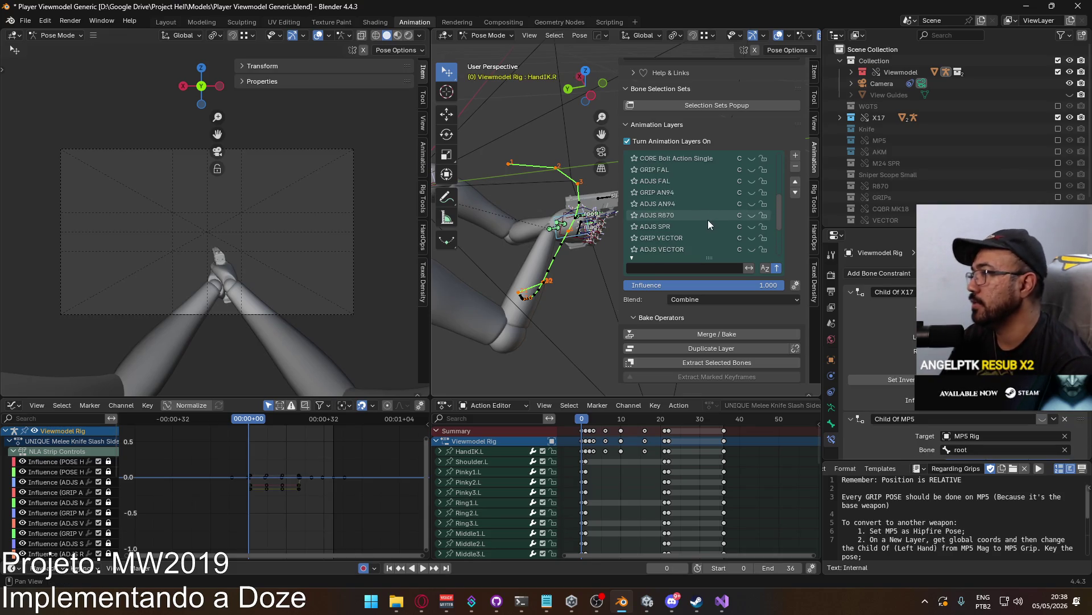
scroll(706, 221, up, 7)
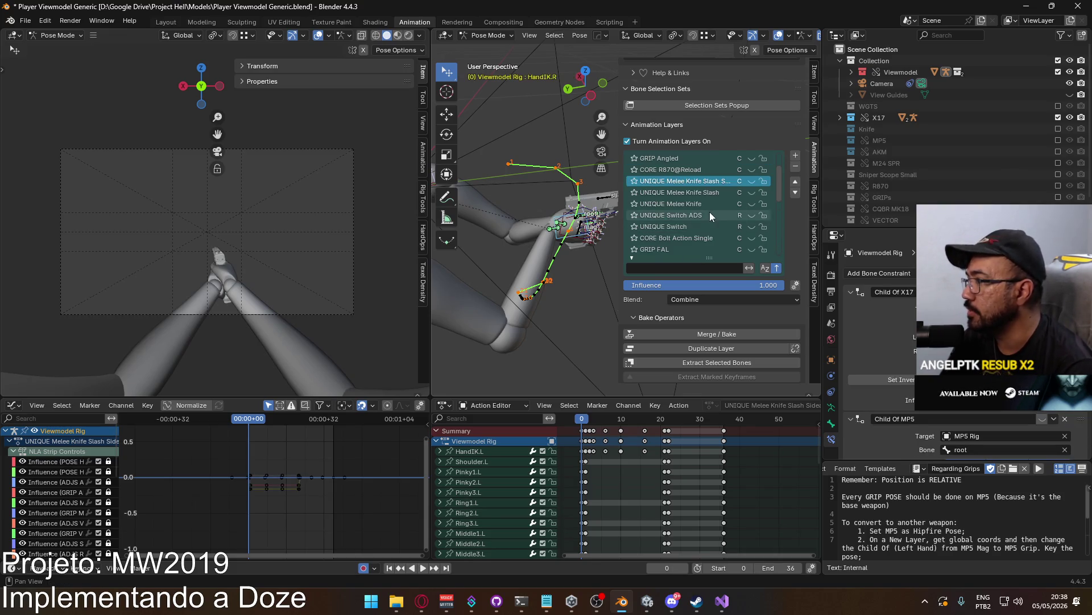
click(753, 180)
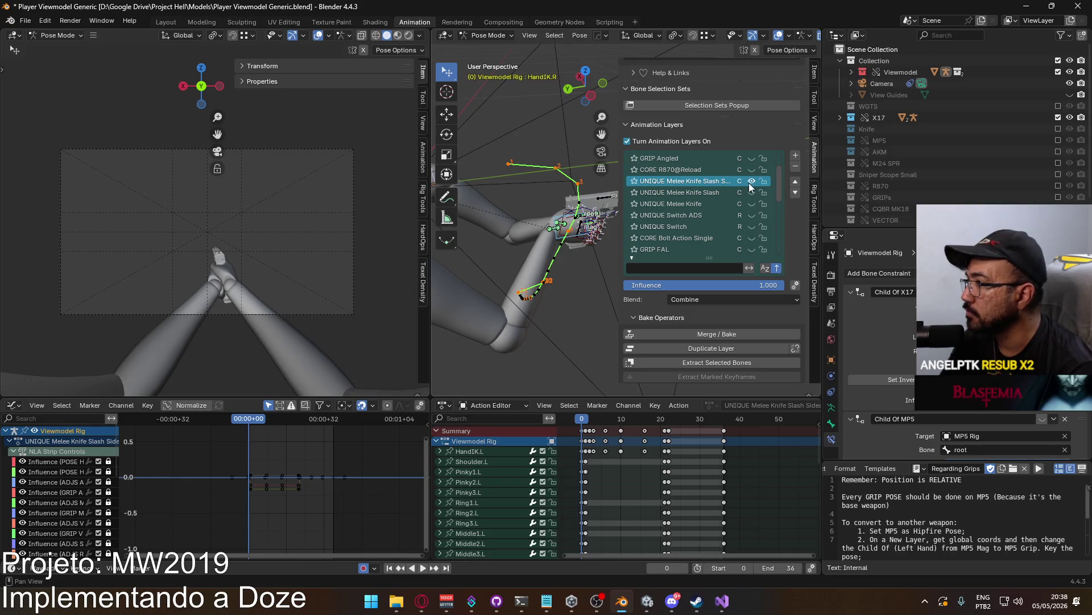
key(space)
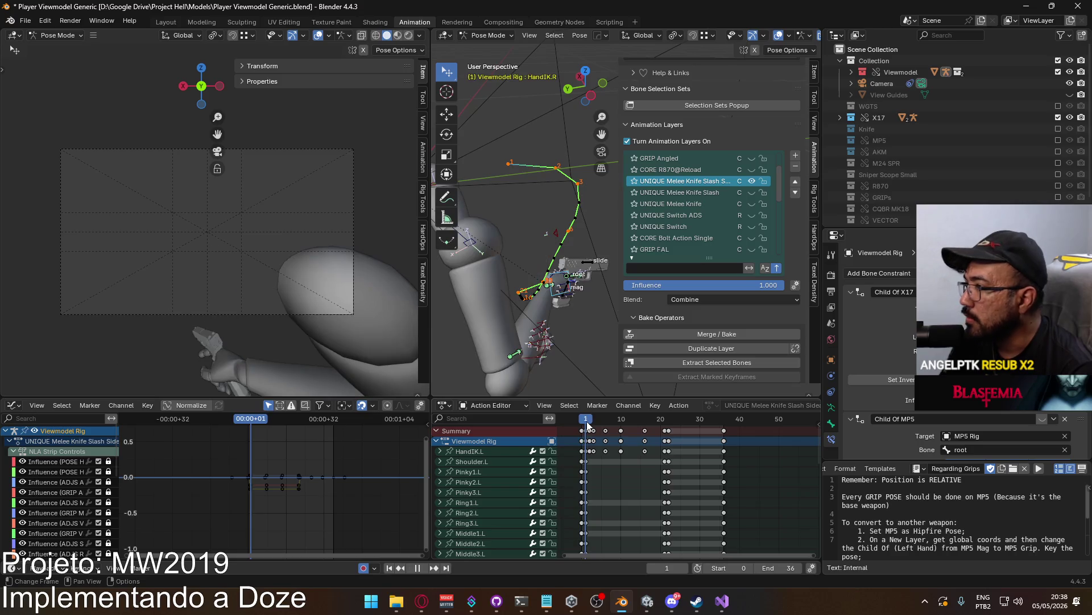
- Scrub through frames 0, 1, 12 and 18 to review the slash, then select all bones
mouse_move(586, 423)
mouse_down()
mouse_move(724, 425)
mouse_move(581, 424)
mouse_up()
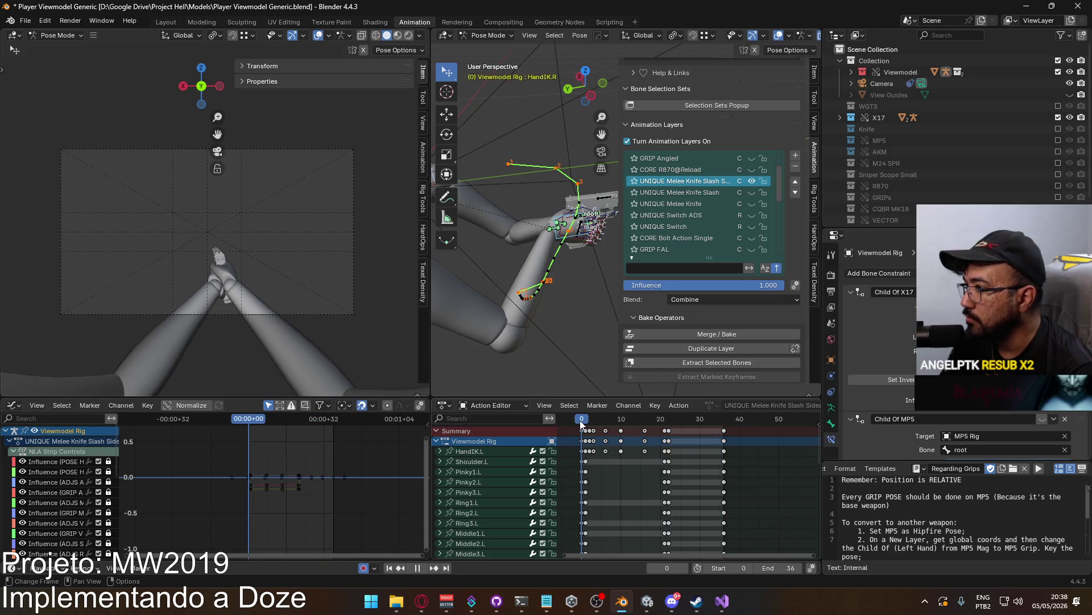
drag(581, 424, 585, 423)
mouse_move(541, 330)
middle_down()
mouse_move(559, 293)
mouse_move(622, 285)
mouse_move(518, 278)
mouse_move(479, 260)
mouse_move(524, 285)
middle_up()
key(space)
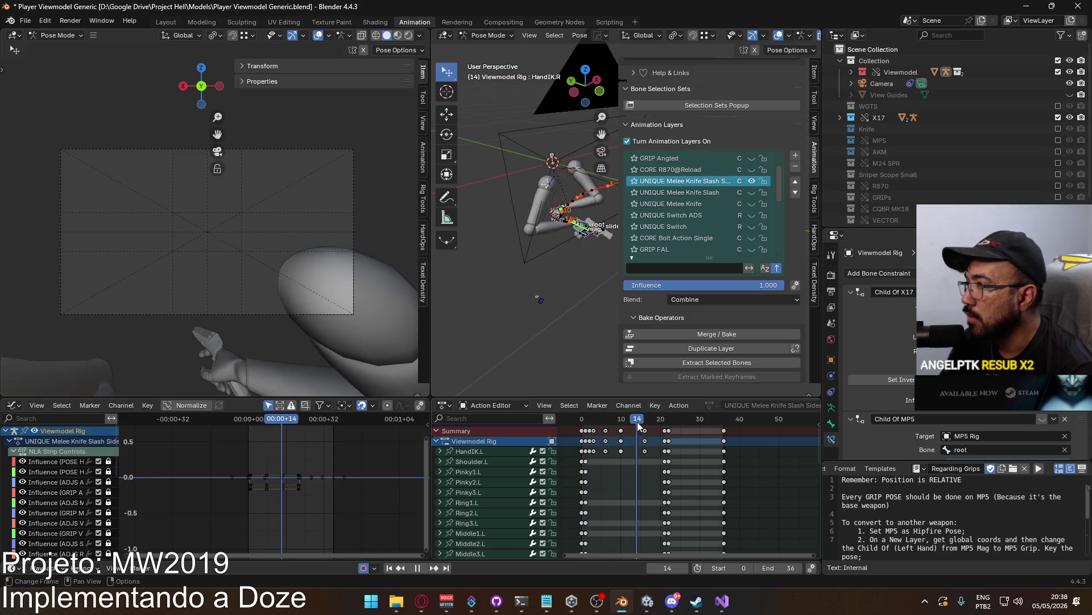
drag(723, 428, 582, 425)
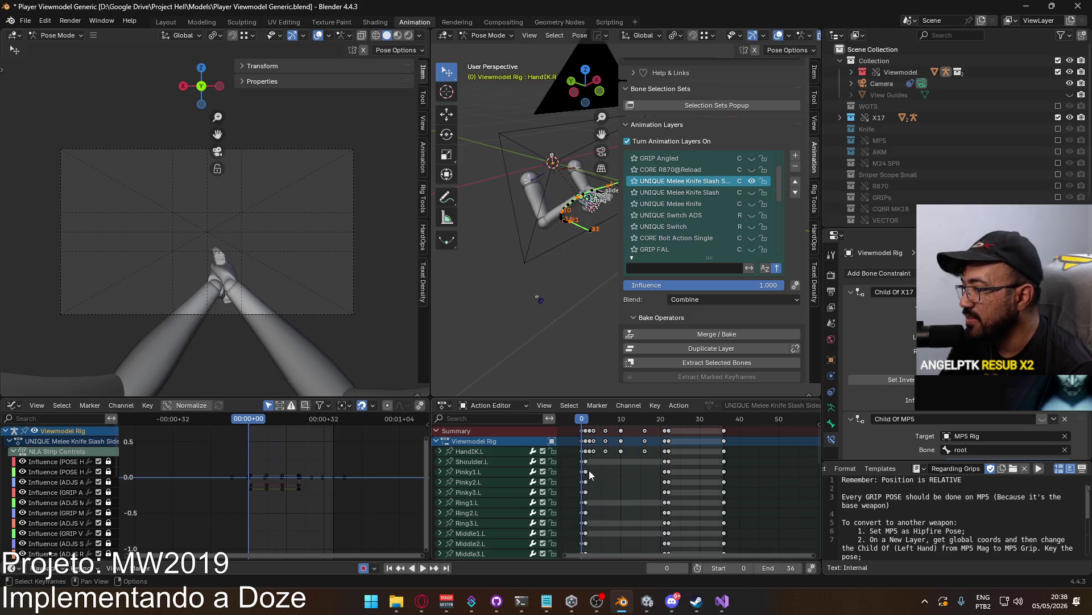
mouse_move(535, 319)
middle_down()
mouse_move(514, 284)
mouse_move(544, 335)
mouse_move(575, 305)
mouse_move(643, 296)
mouse_move(543, 302)
middle_up()
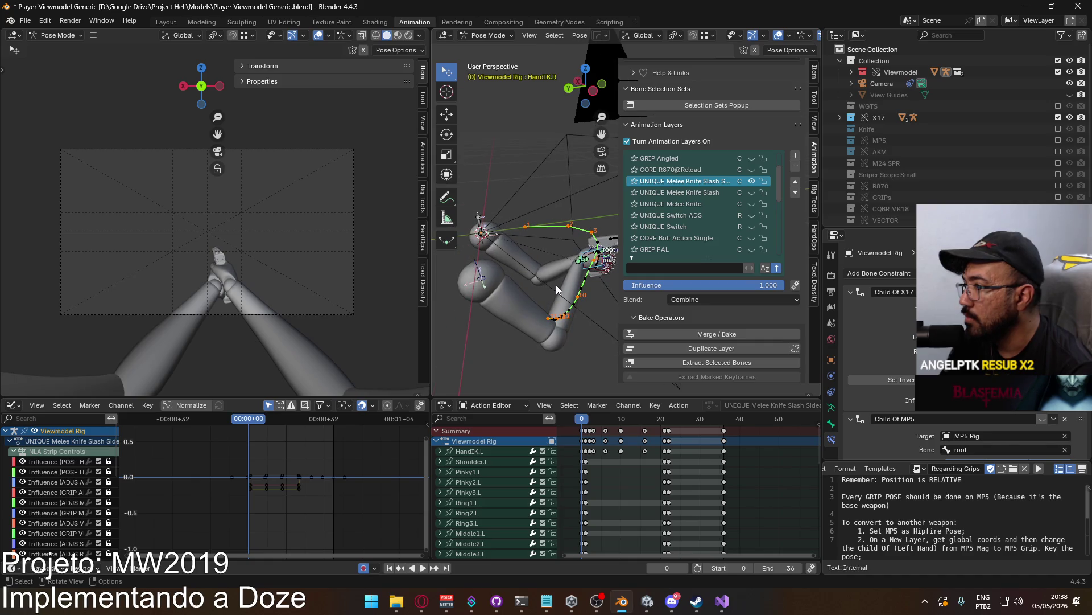
key(a)
right_click(483, 278)
- Copy the full pose and show the UNIQUE Melee Knife Slash layer at frame 1
click(477, 278)
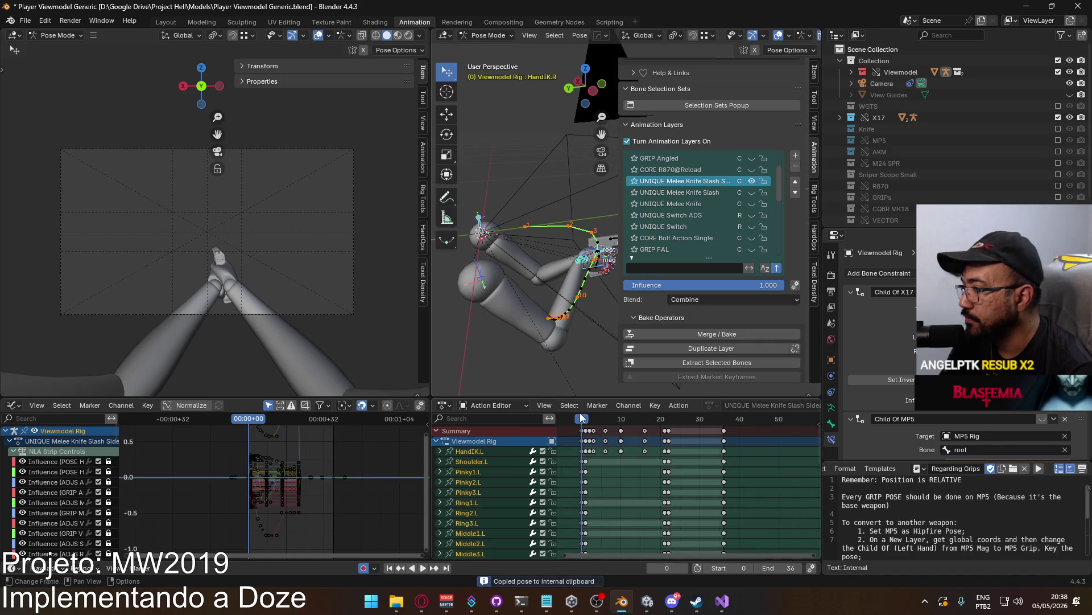
mouse_move(778, 197)
mouse_down()
mouse_move(783, 259)
mouse_move(771, 174)
mouse_up()
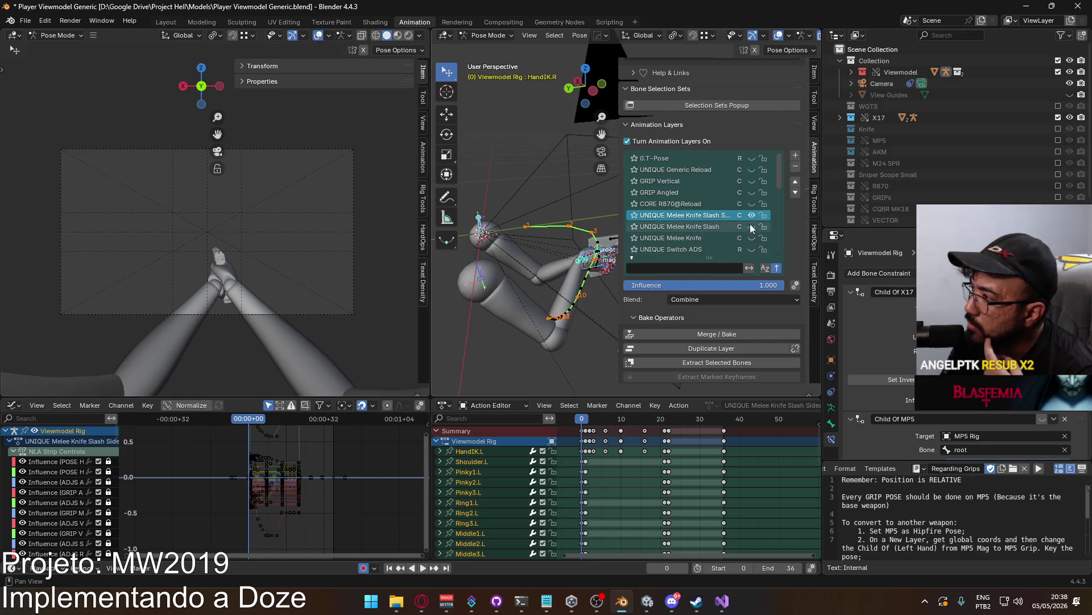
click(752, 227)
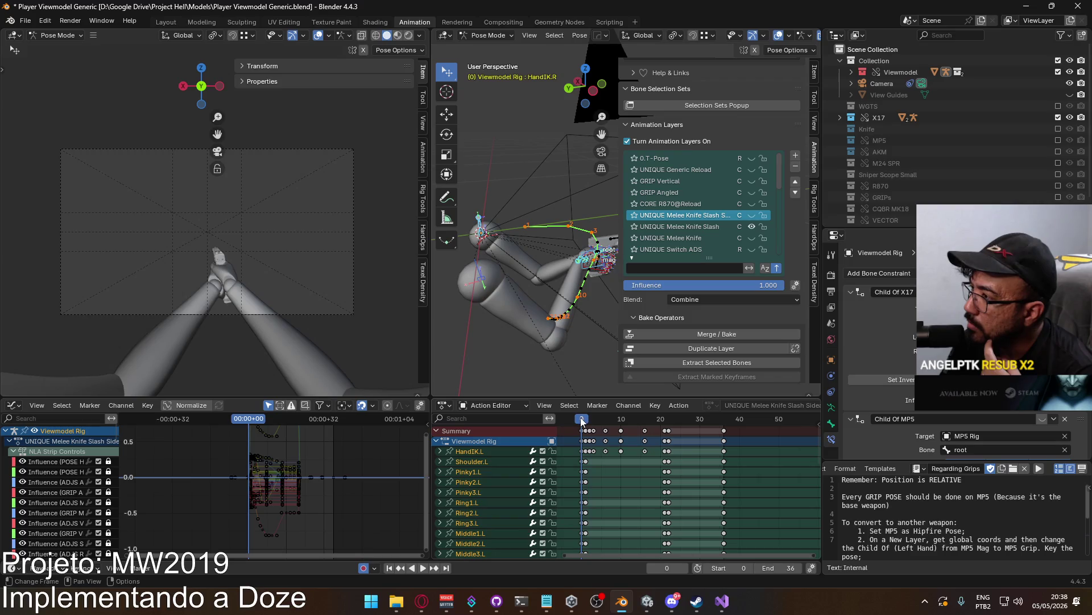
mouse_move(583, 421)
mouse_down()
mouse_move(623, 411)
mouse_move(581, 409)
mouse_up()
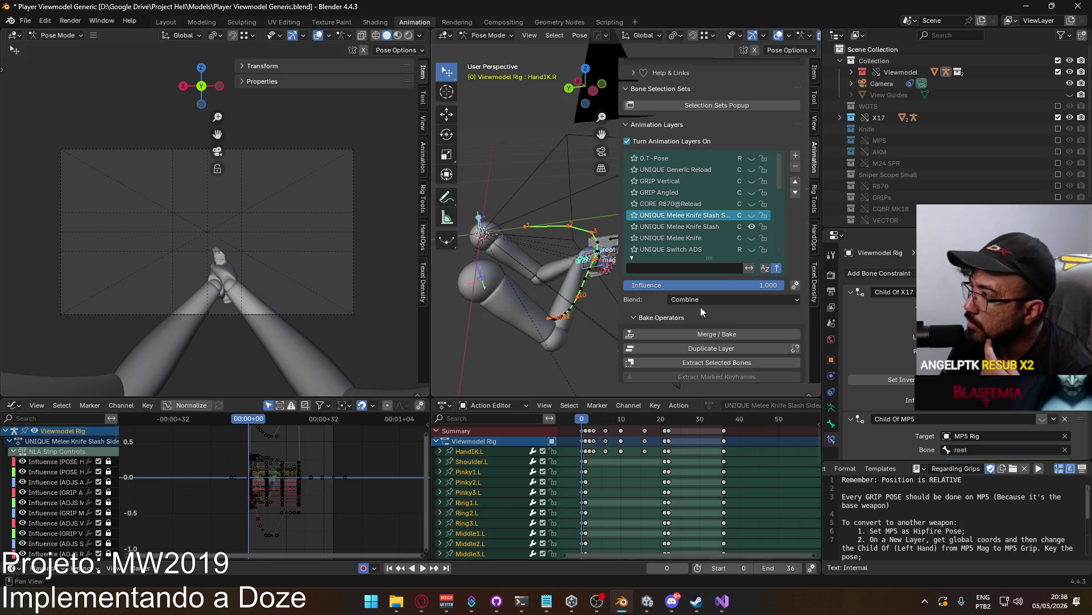
- Turn the selected layer back on and replay the slash from frame 0, viewing the finger channels
click(751, 215)
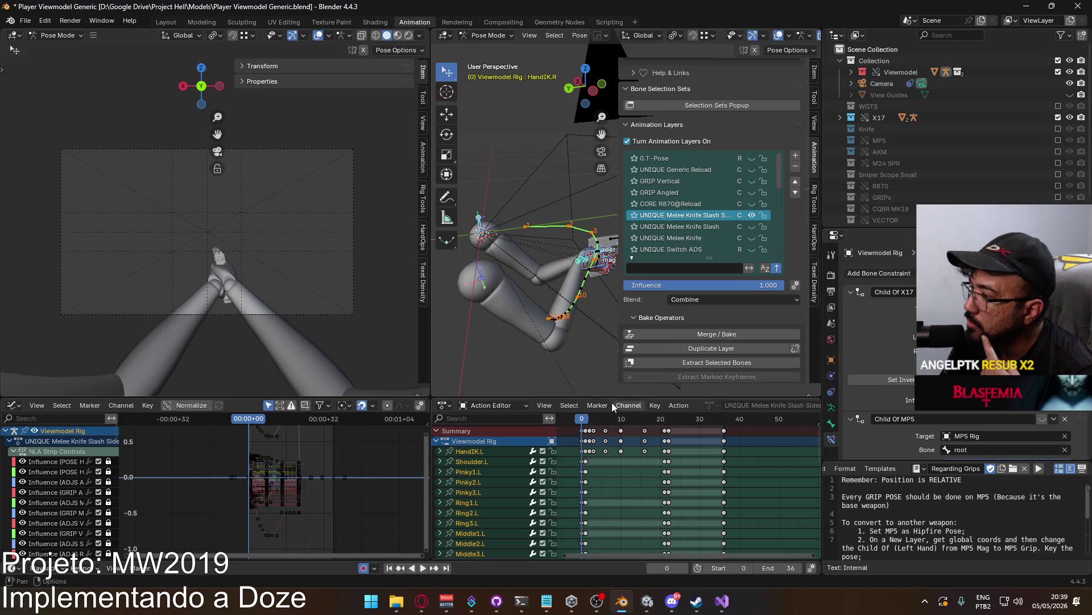
key(space)
drag(590, 420, 582, 421)
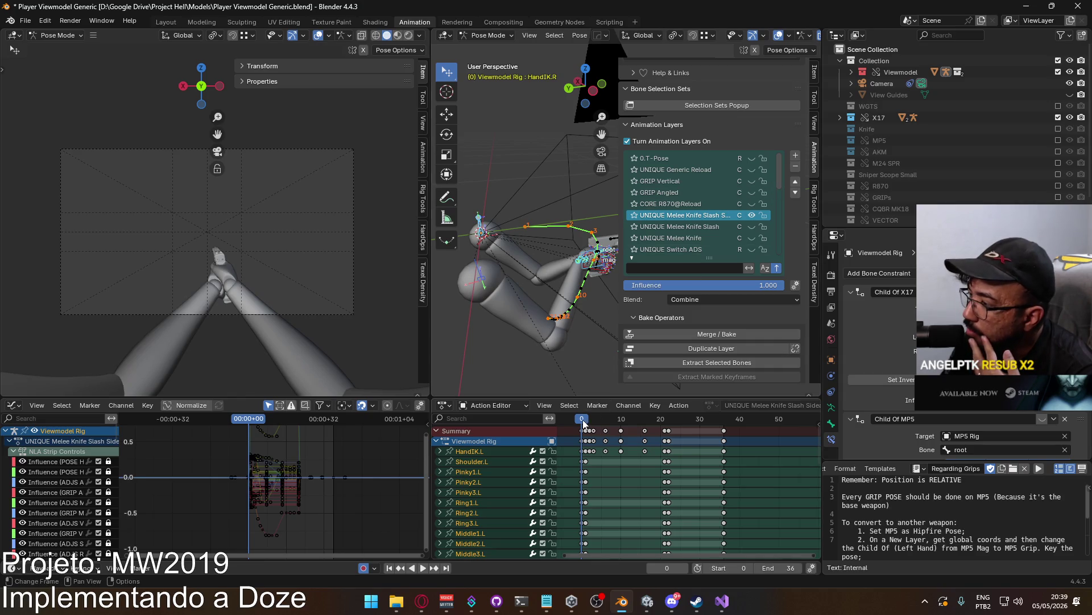
key(space)
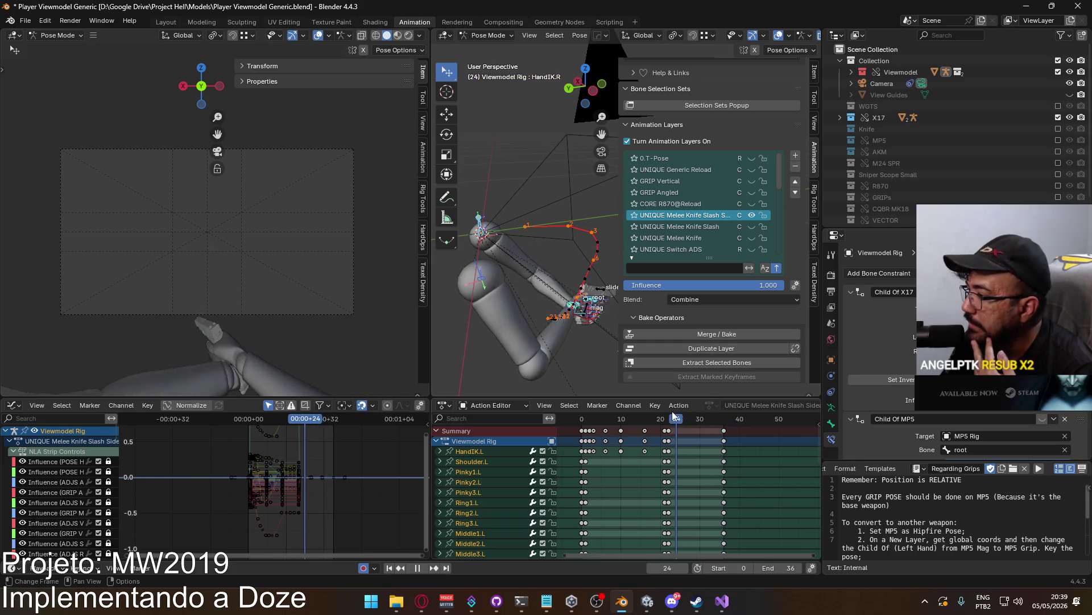
mouse_move(603, 418)
mouse_down()
mouse_move(577, 419)
mouse_move(588, 418)
mouse_up()
drag(777, 182, 774, 251)
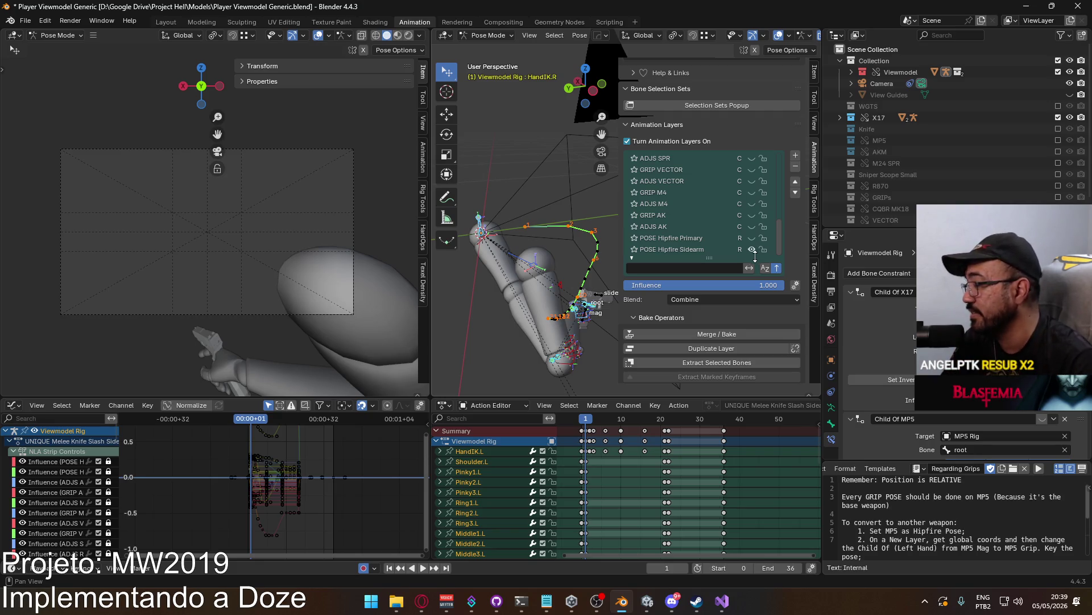
mouse_move(765, 554)
middle_down()
mouse_move(755, 510)
mouse_move(811, 433)
mouse_move(820, 546)
middle_up()
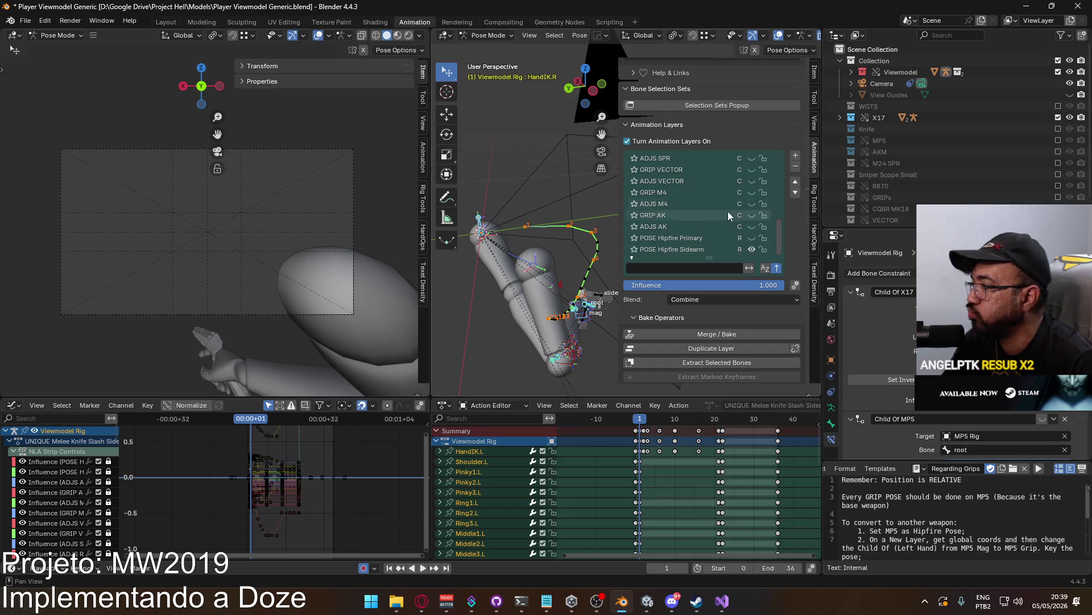
scroll(718, 223, up, 10)
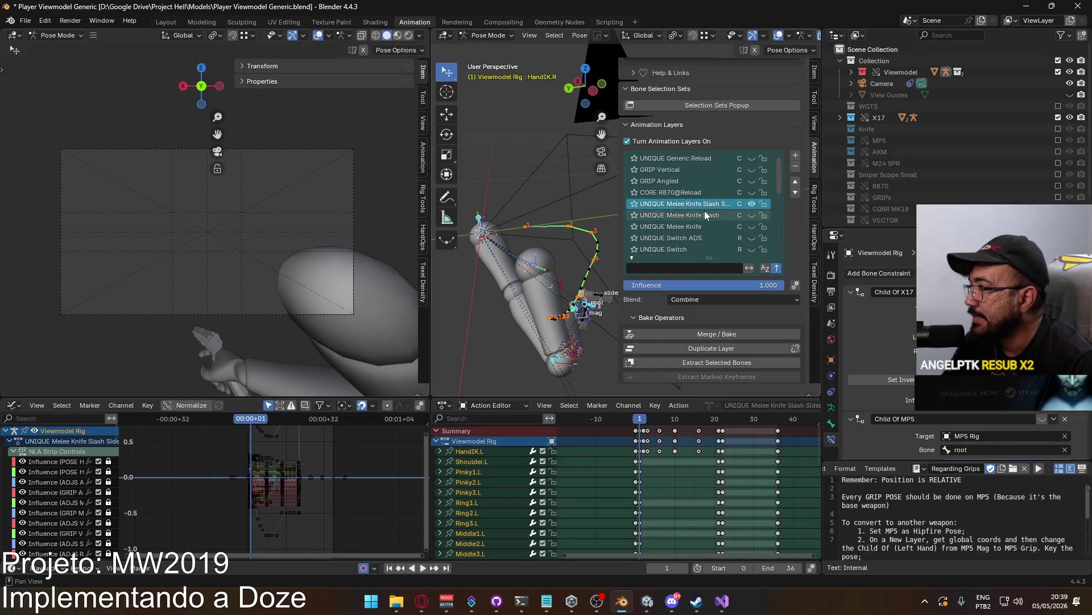
- Make UNIQUE Melee Knife Slash the active layer, show POSE Hipfire Primary, and play from frame 0
mouse_move(484, 307)
middle_down()
mouse_move(461, 322)
mouse_move(804, 274)
middle_up()
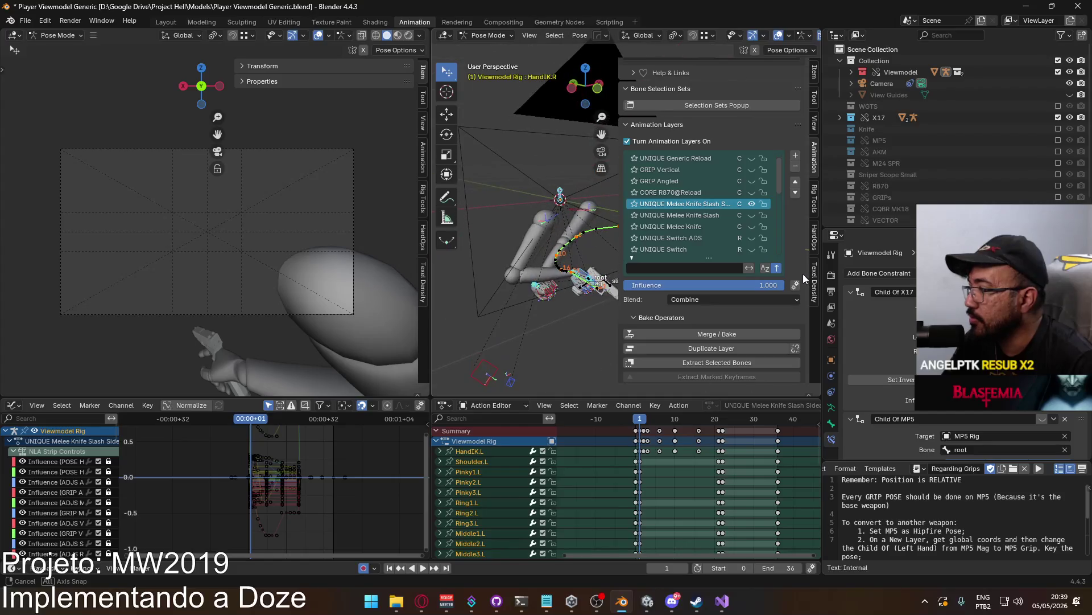
click(697, 216)
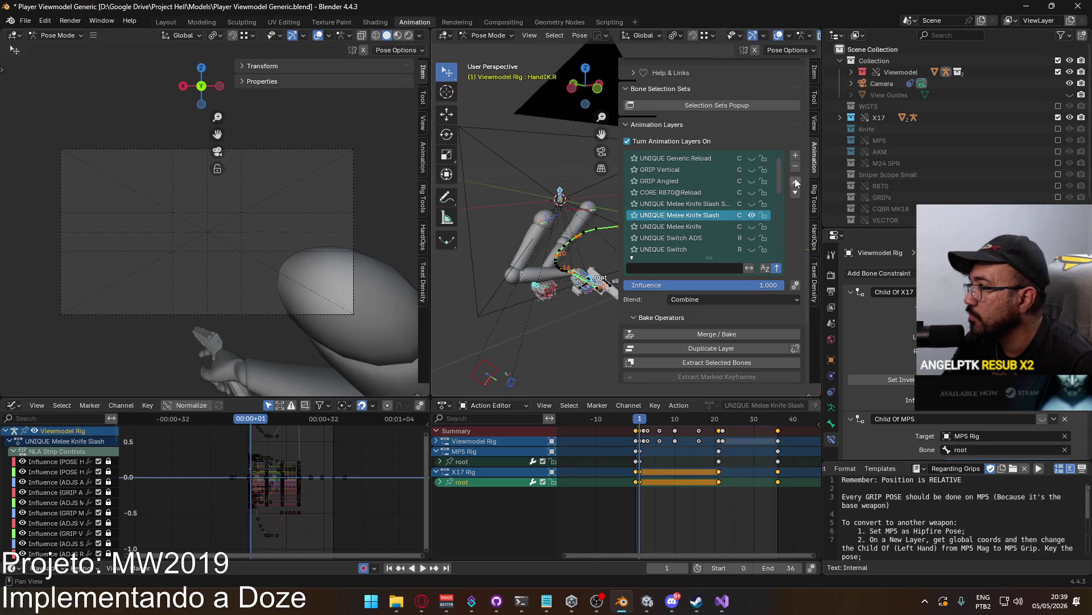
drag(780, 173, 775, 251)
click(751, 238)
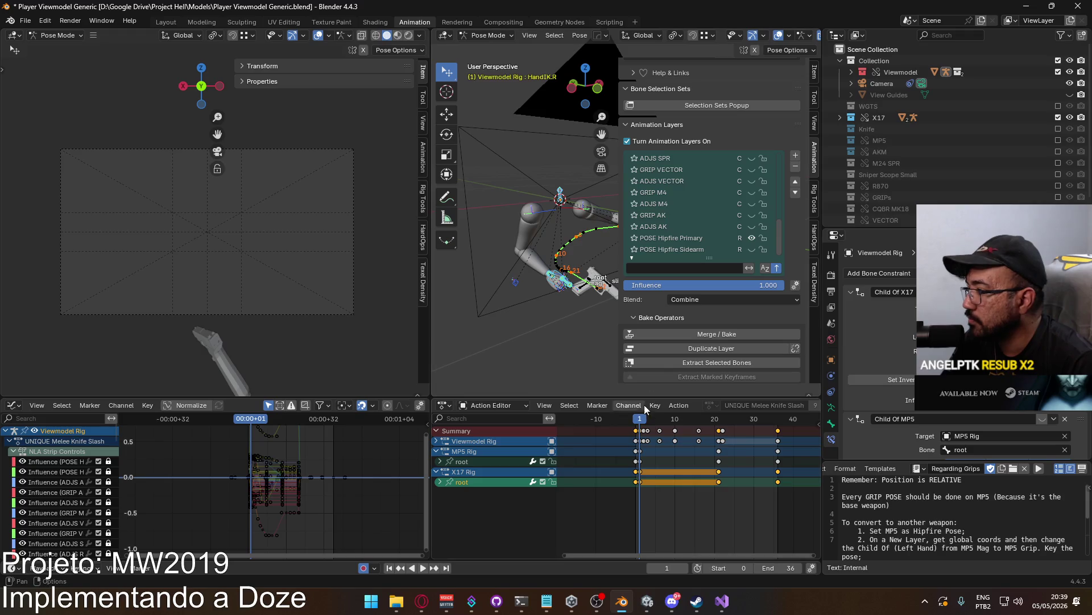
click(637, 422)
key(space)
key(Escape)
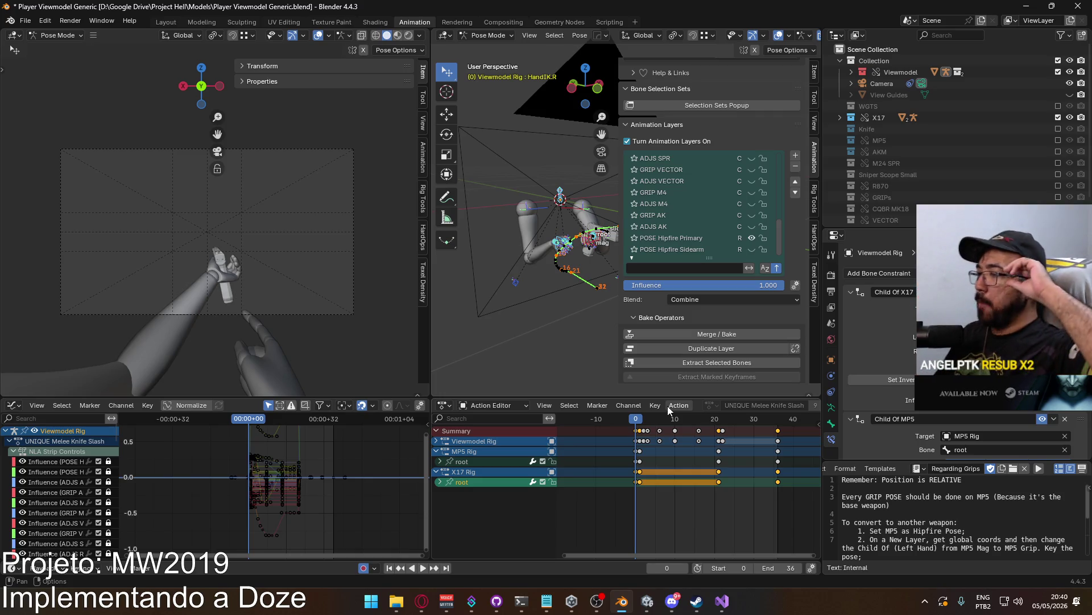
- Select all of the action's keyframes and paste the copied keys at frame 50
scroll(698, 214, up, 5)
scroll(695, 214, up, 6)
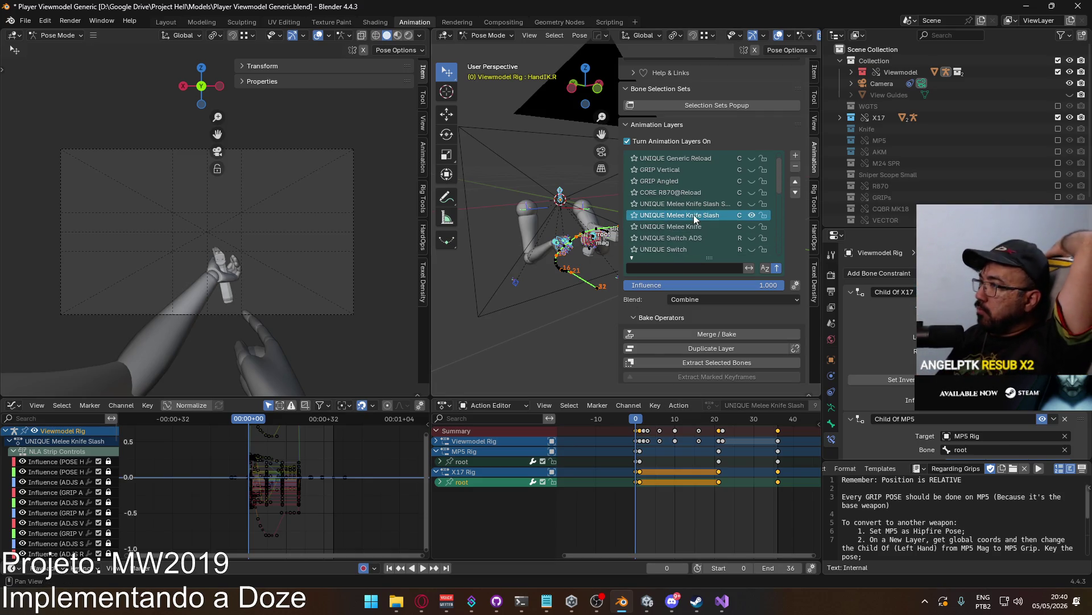
middle_drag(677, 517, 624, 494)
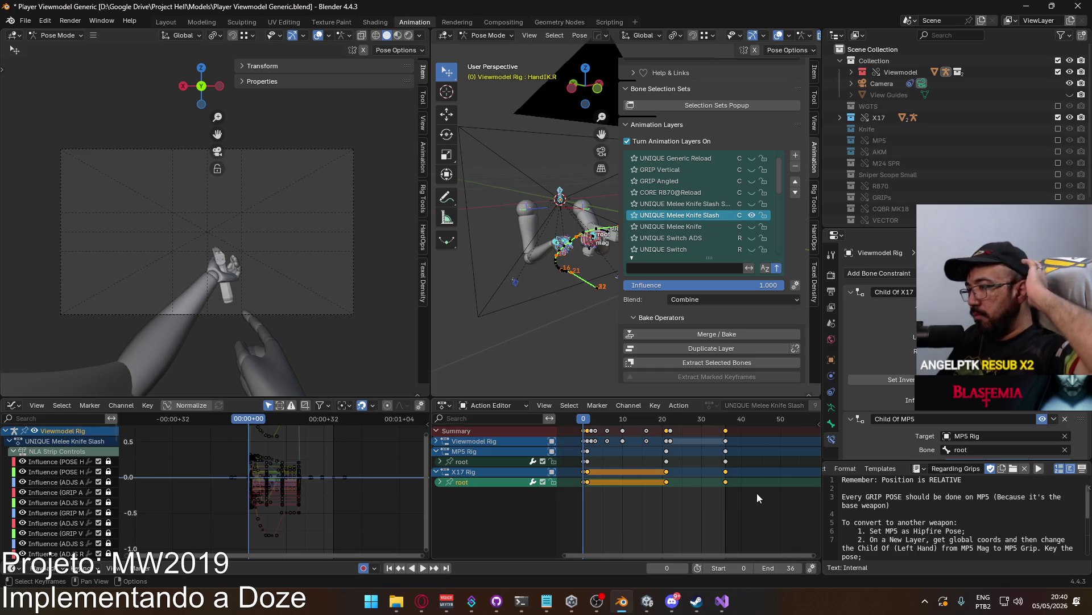
drag(756, 493, 578, 411)
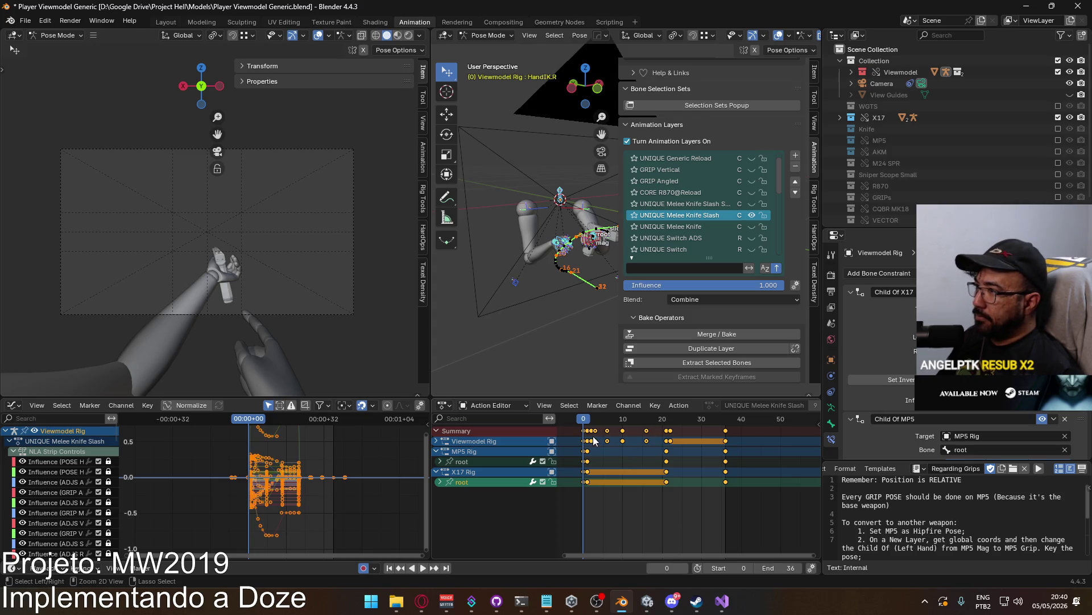
ctrl+scroll(683, 455, down, 3)
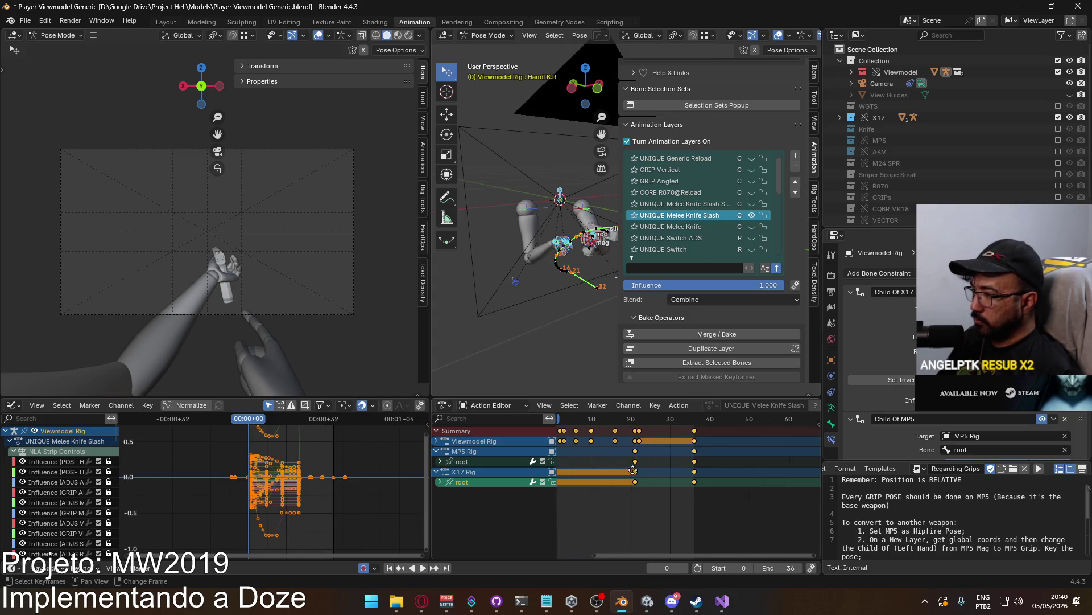
ctrl+scroll(736, 428, down, 2)
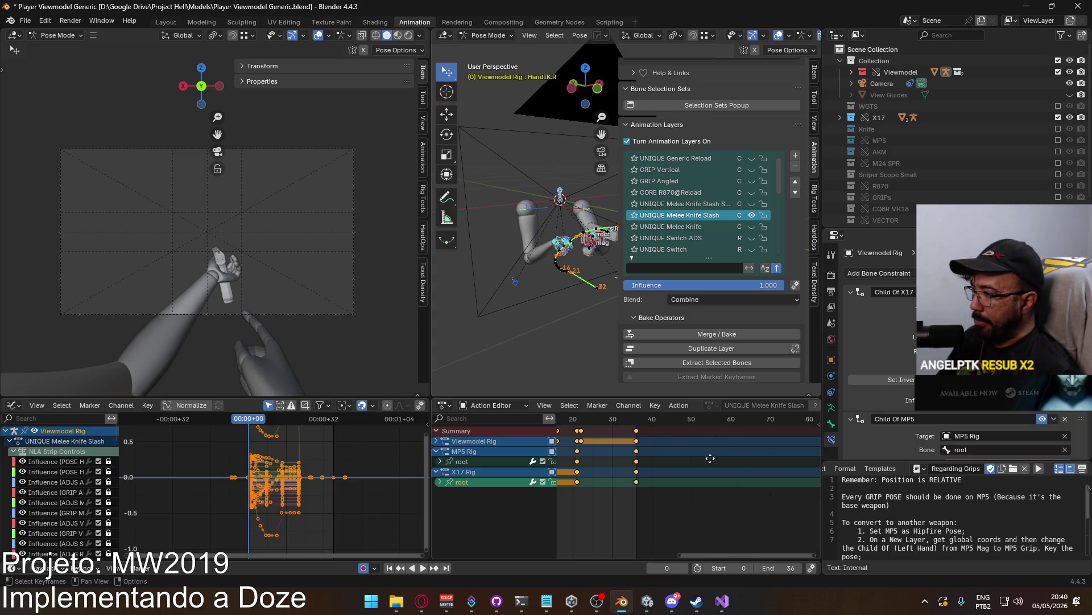
ctrl+scroll(716, 425, up, 2)
click(718, 419)
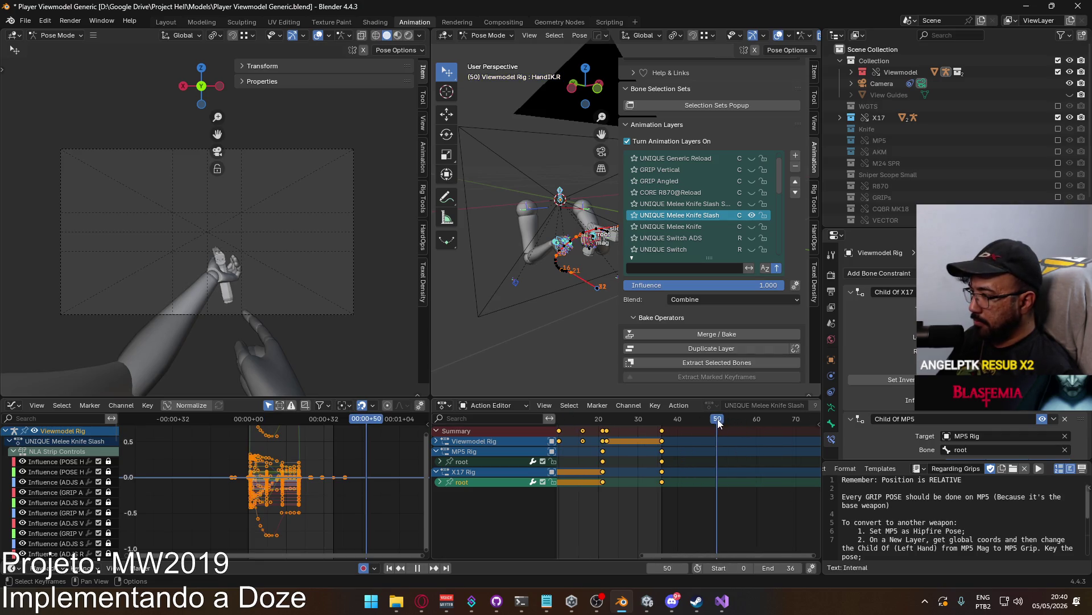
key(ctrl+v)
mouse_move(749, 483)
middle_down()
mouse_move(636, 484)
mouse_move(763, 487)
middle_up()
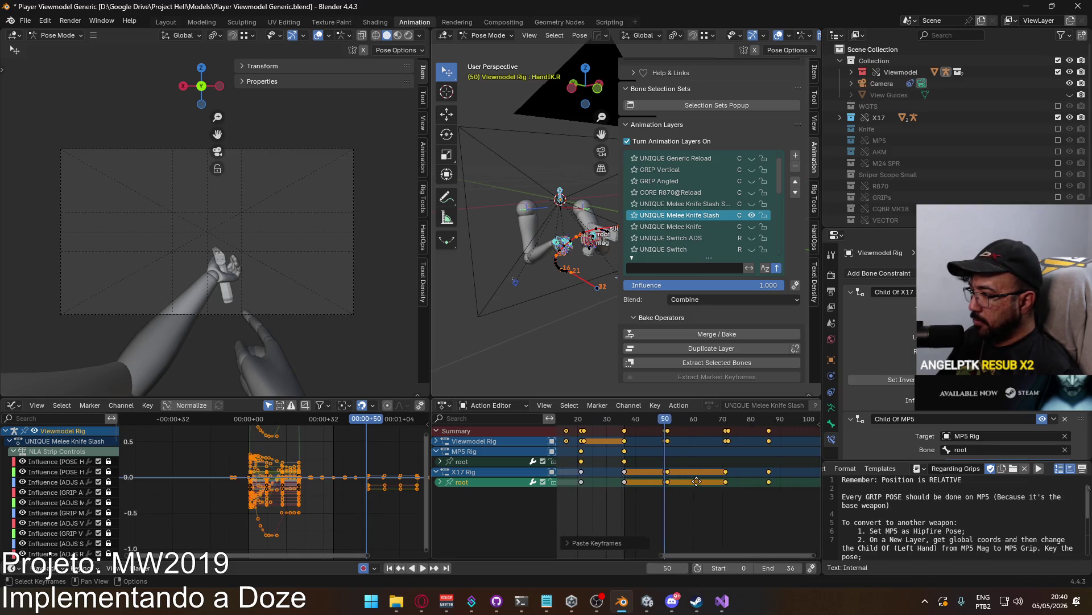
- Paste the copied keys onto the MP5 Rig root and the Viewmodel Rig's bone channels
ctrl+scroll(626, 483, up, 2)
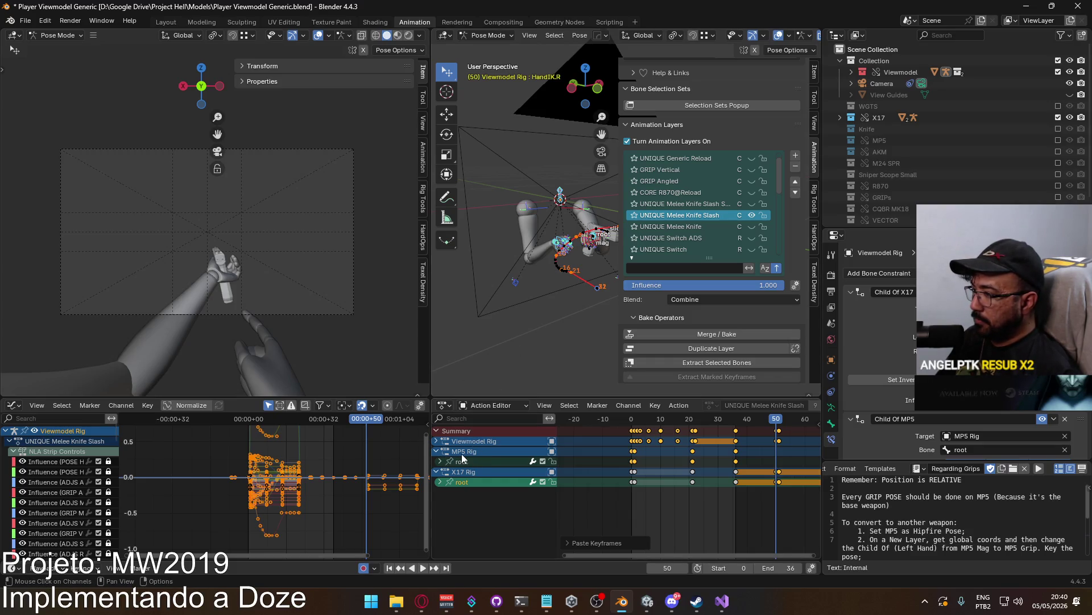
click(443, 461)
ctrl+scroll(649, 465, down, 2)
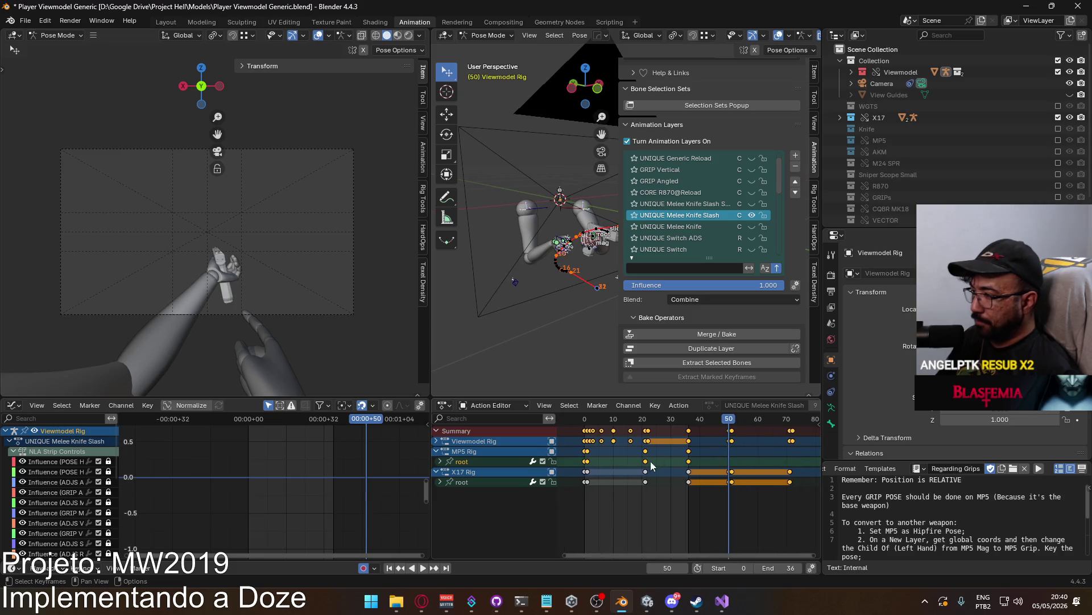
key(ctrl+v)
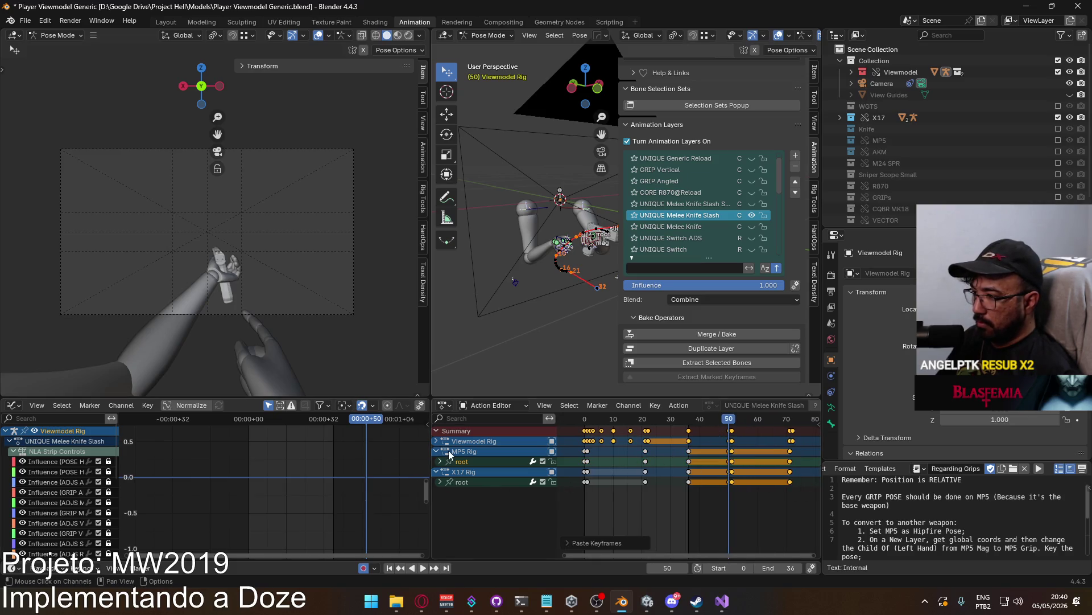
click(437, 441)
click(470, 451)
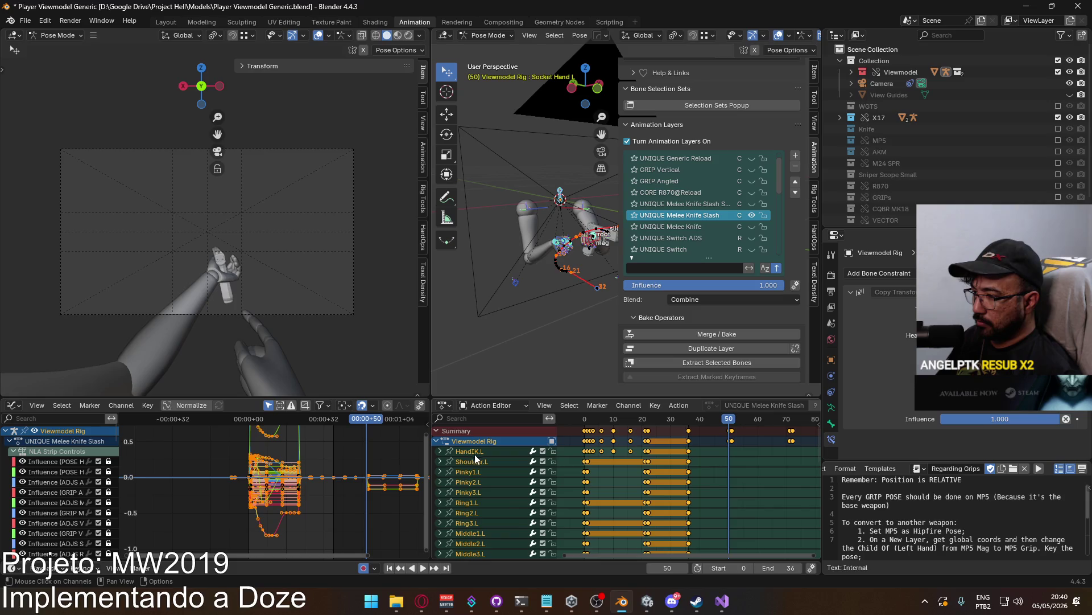
ctrl+scroll(734, 470, down, 2)
key(ctrl+v)
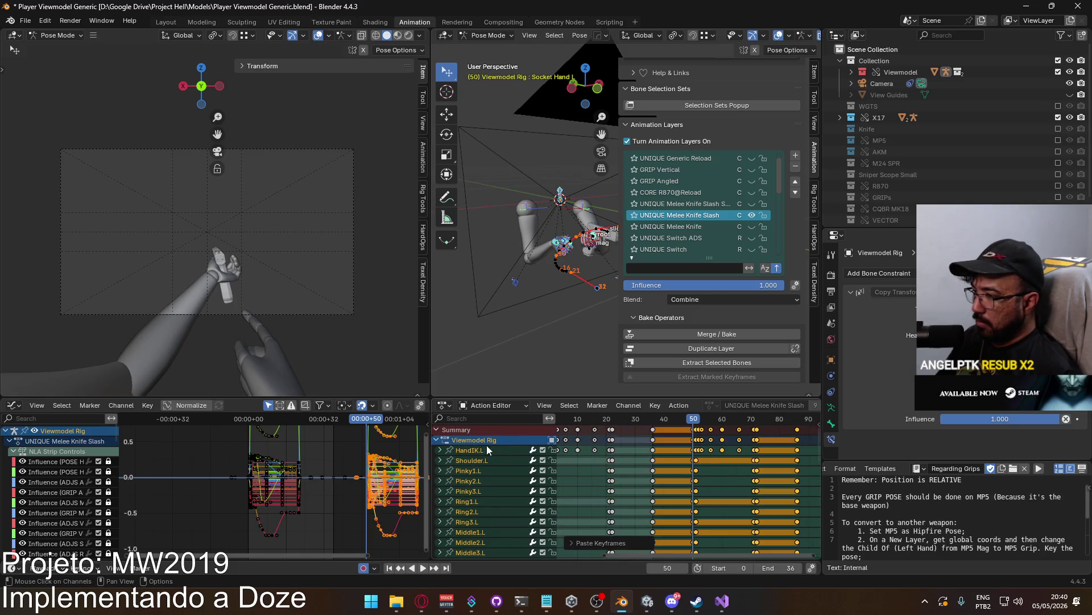
- Collapse the Viewmodel Rig channels and scrub the pasted slash forward, then back to frame 1
click(437, 441)
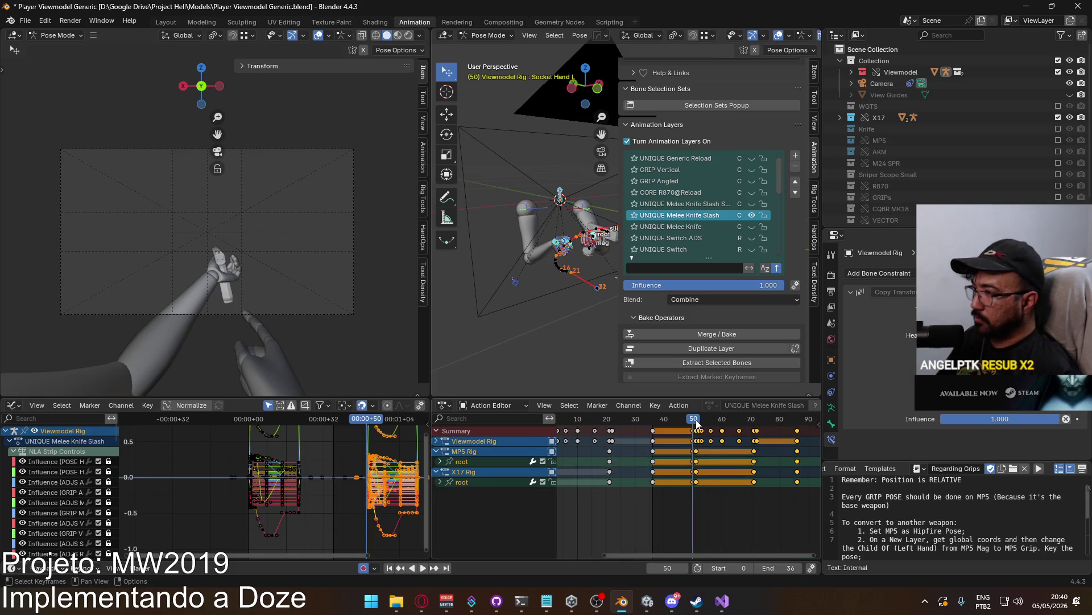
mouse_move(696, 424)
mouse_down()
mouse_move(797, 422)
mouse_move(654, 419)
mouse_up()
middle_drag(599, 475, 659, 475)
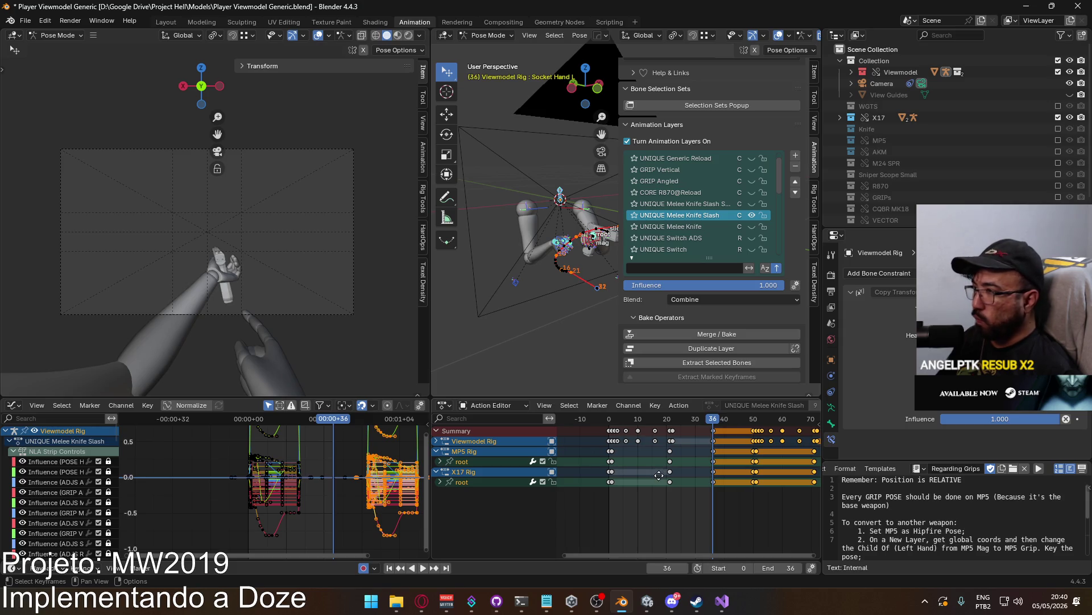
drag(704, 427, 612, 424)
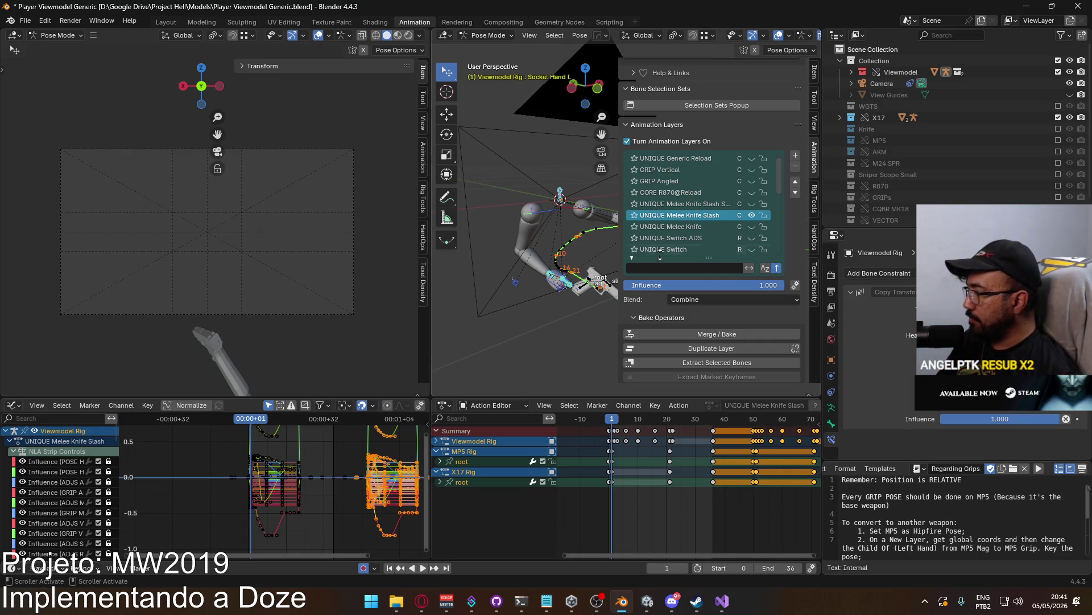
mouse_move(569, 256)
middle_down()
mouse_move(480, 231)
mouse_move(603, 250)
middle_up()
- Select the HandIK.L bone and copy its world coordinates from Quick Favorites
click(597, 235)
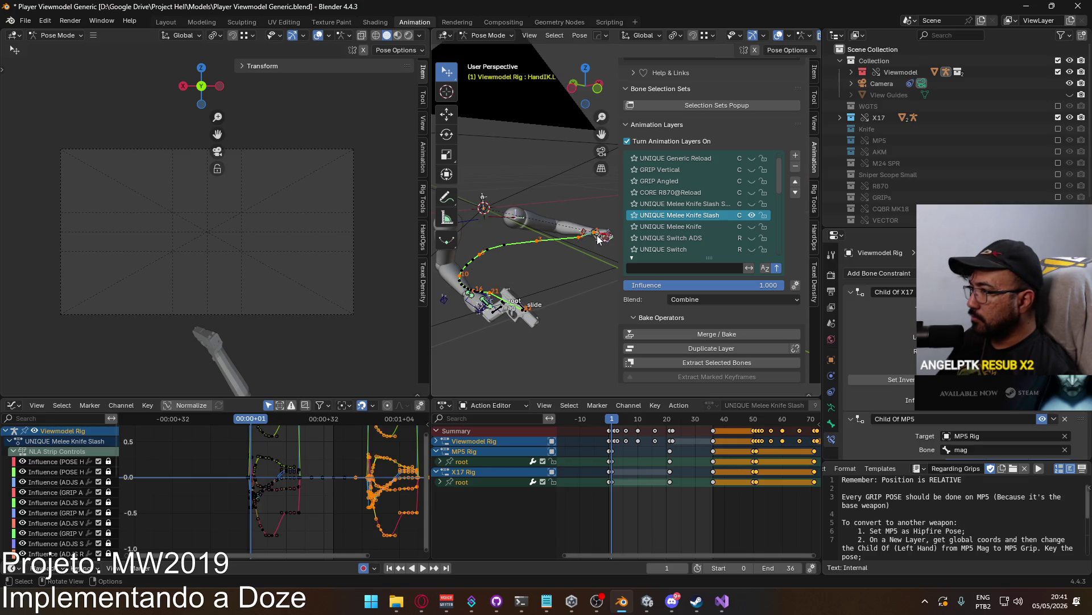
key(q)
mouse_move(599, 235)
click(664, 258)
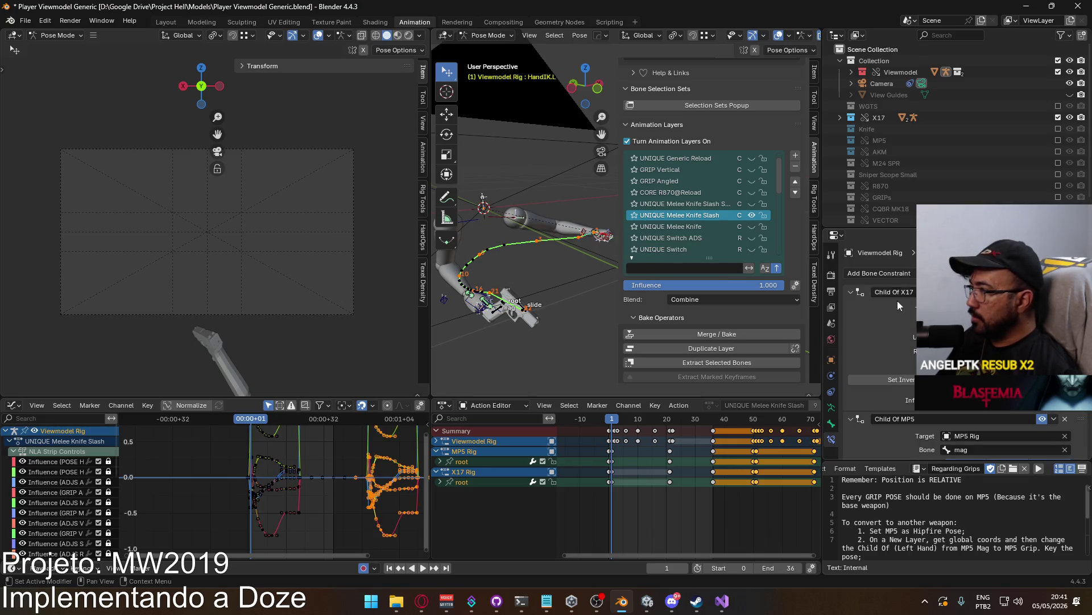
scroll(897, 301, down, 3)
scroll(879, 344, up, 3)
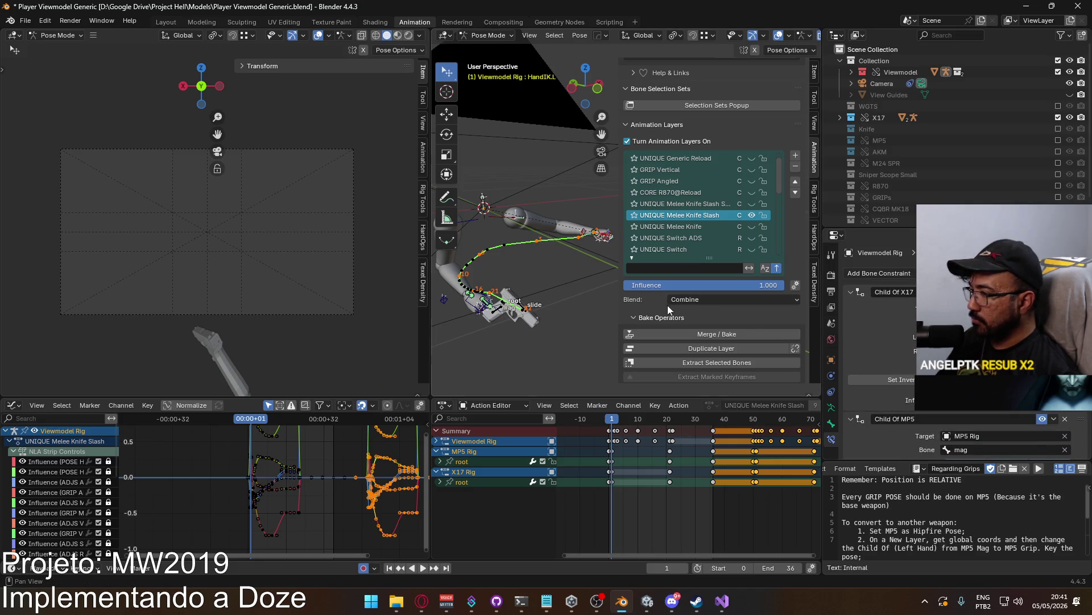
- Key the Child Of MP5 enabled state at frame 0, then toggle the constraint at frame 1
right_click(1042, 418)
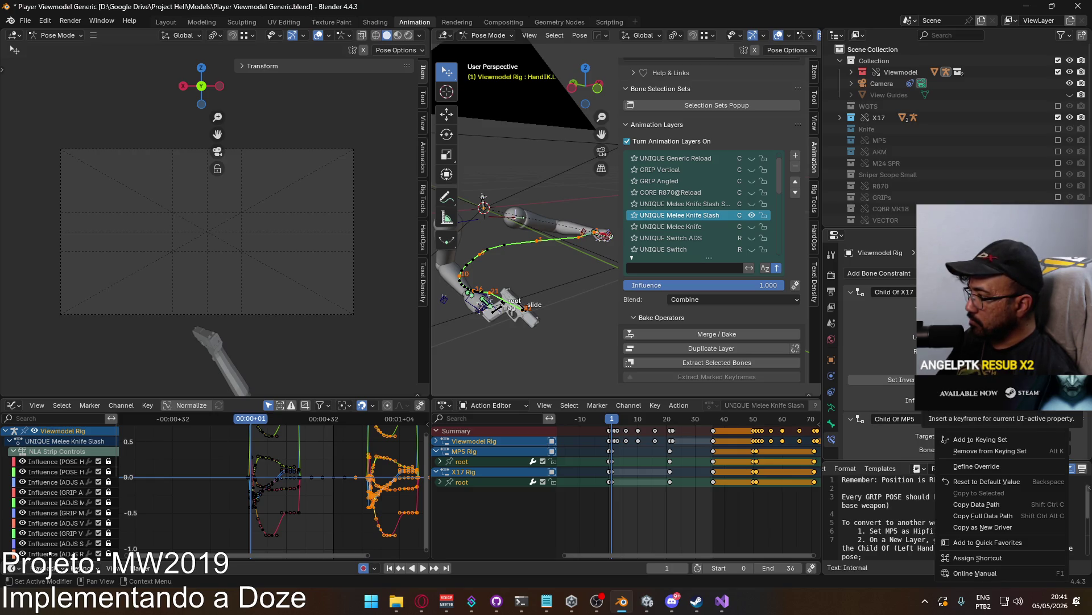
click(610, 419)
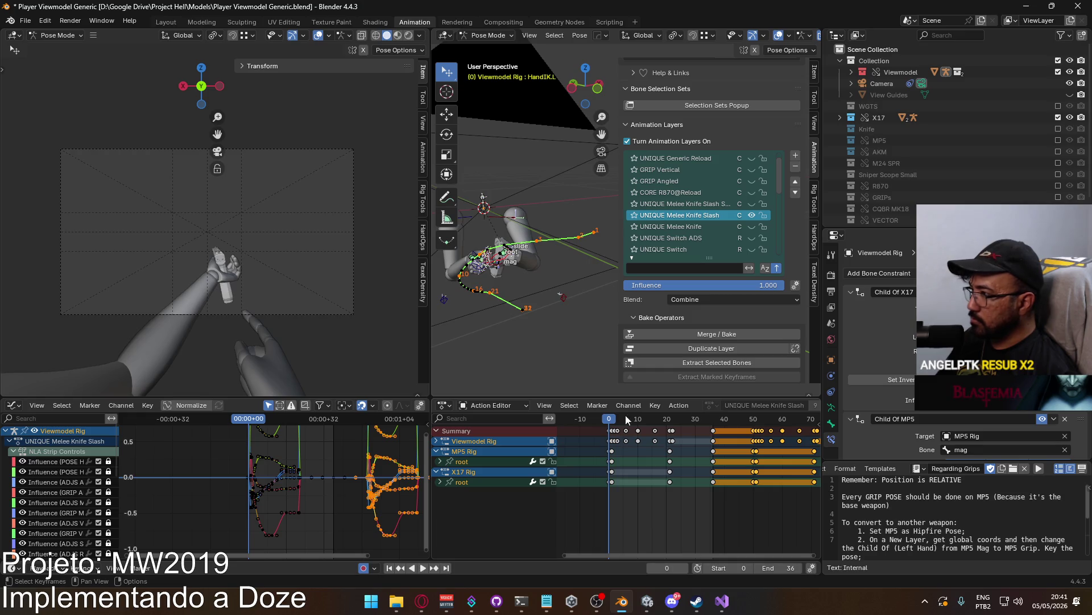
right_click(1040, 420)
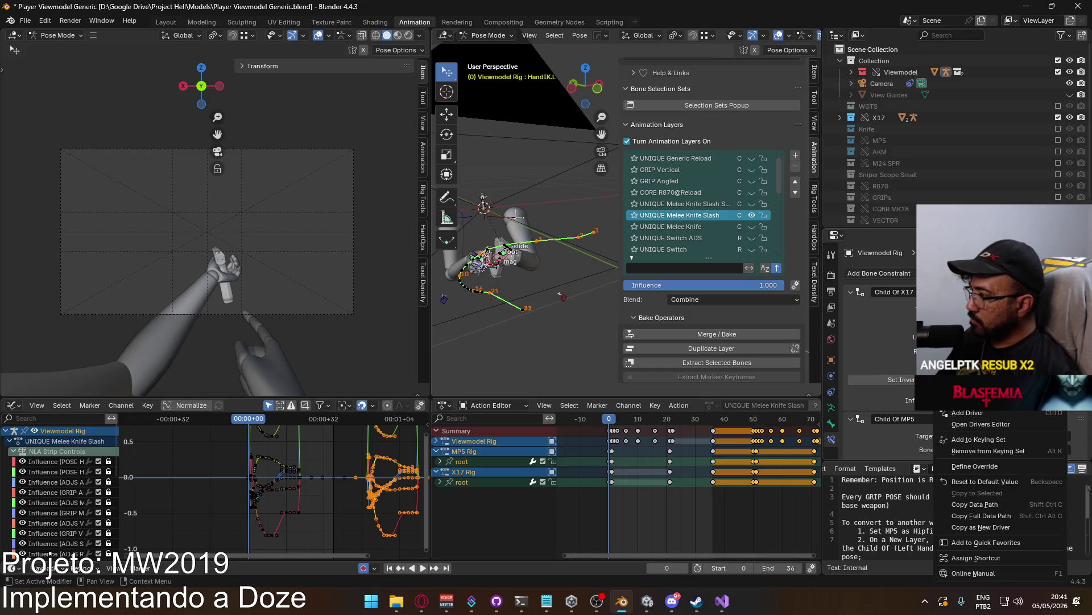
click(1024, 422)
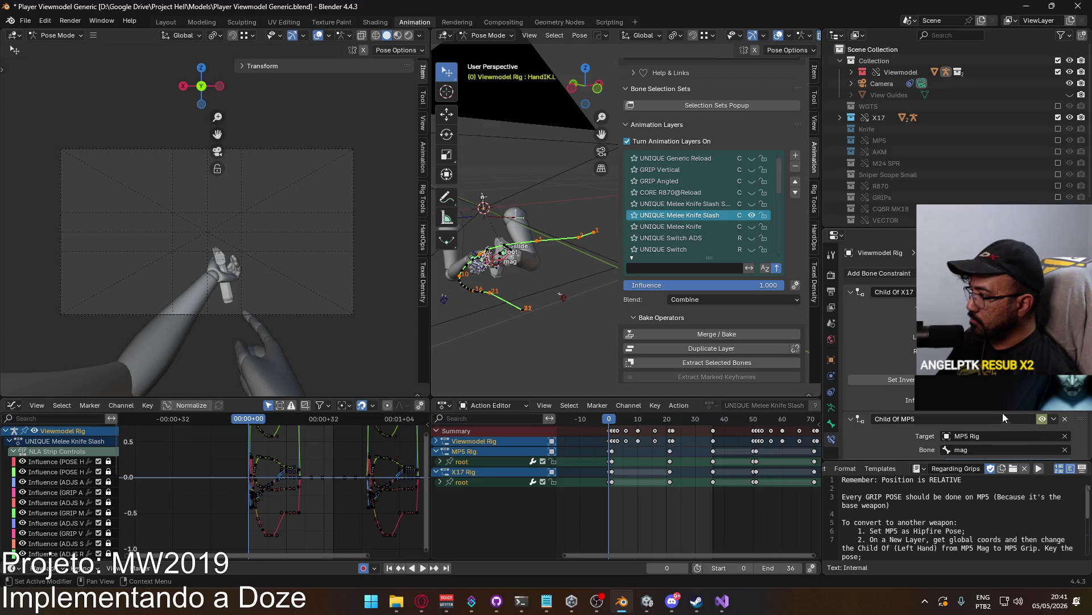
click(611, 420)
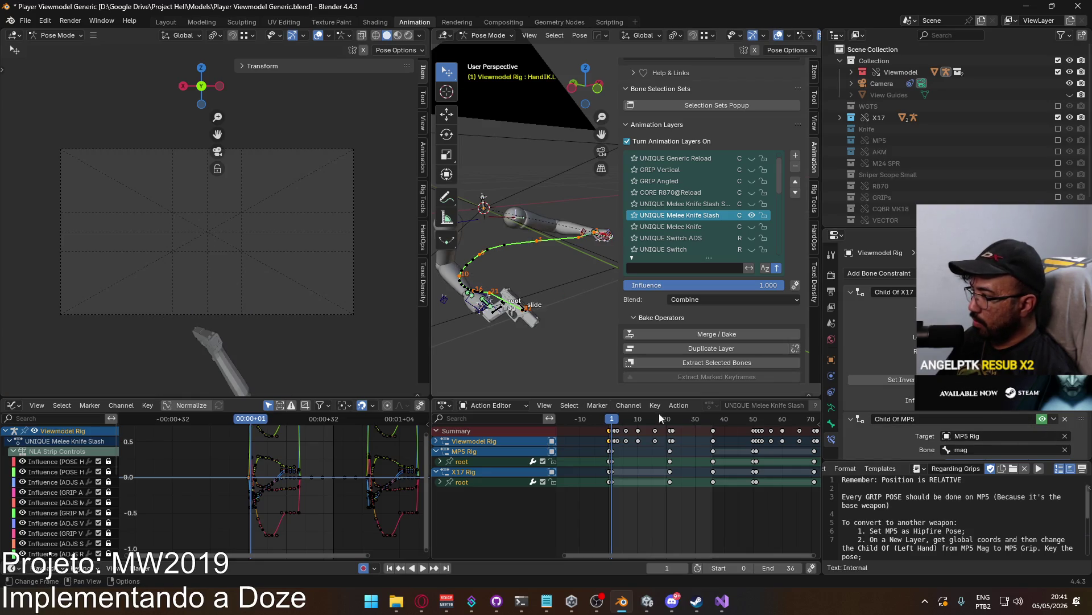
click(1041, 420)
right_click(1040, 417)
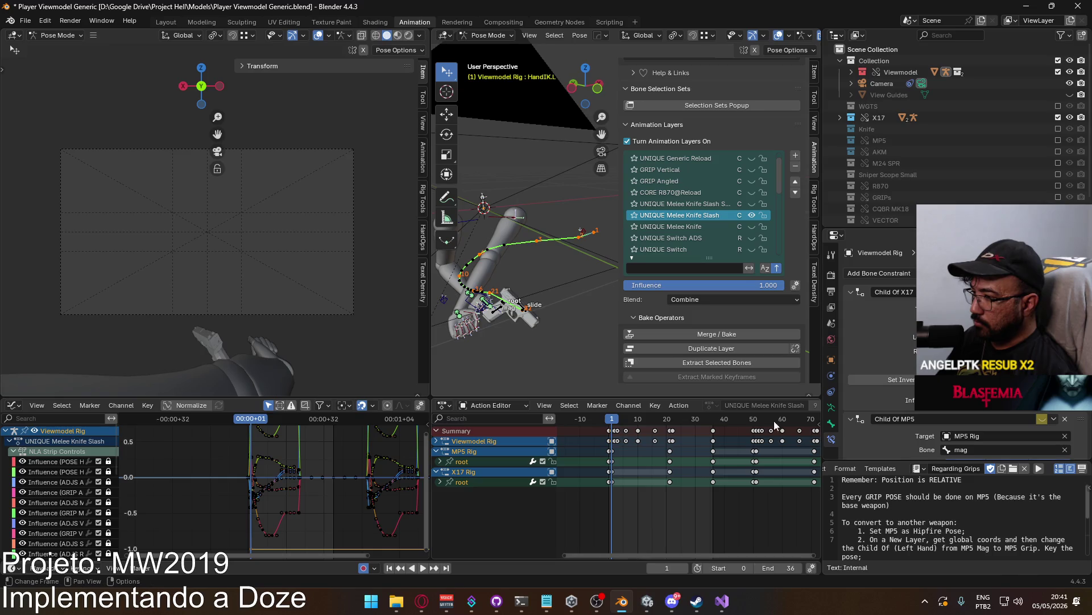
drag(611, 420, 612, 420)
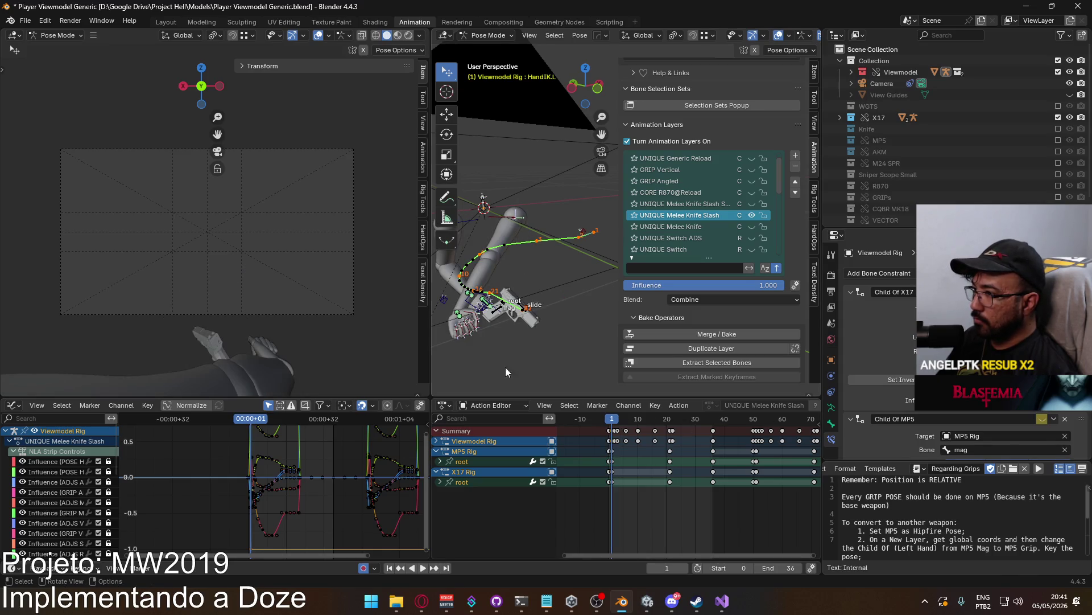
- Paste the saved world coordinates onto the hand, then preview the slash around frame 50
right_click(515, 305)
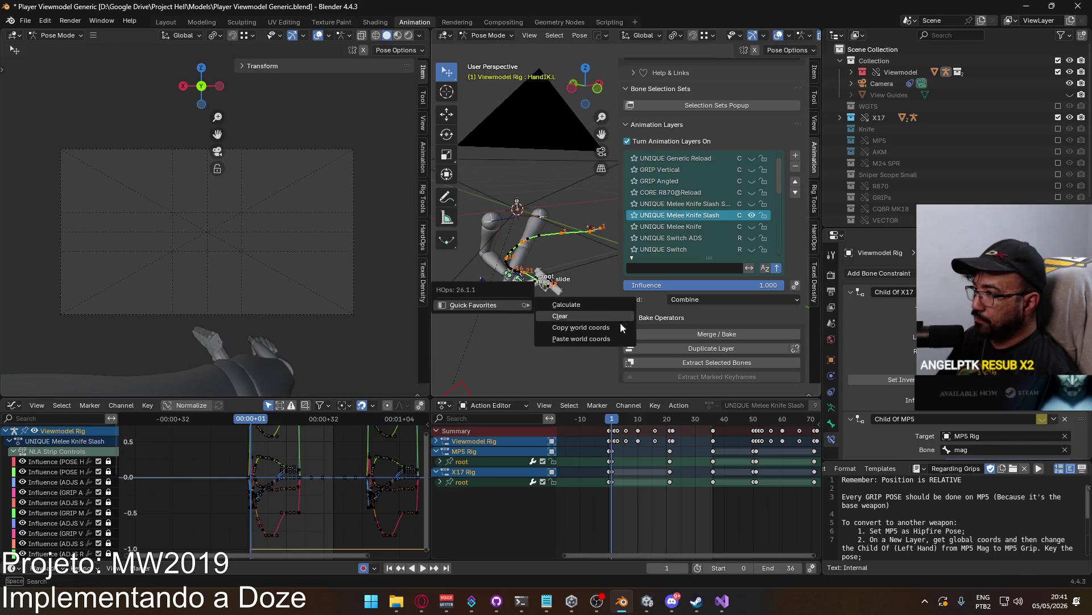
click(607, 338)
scroll(572, 316, up, 3)
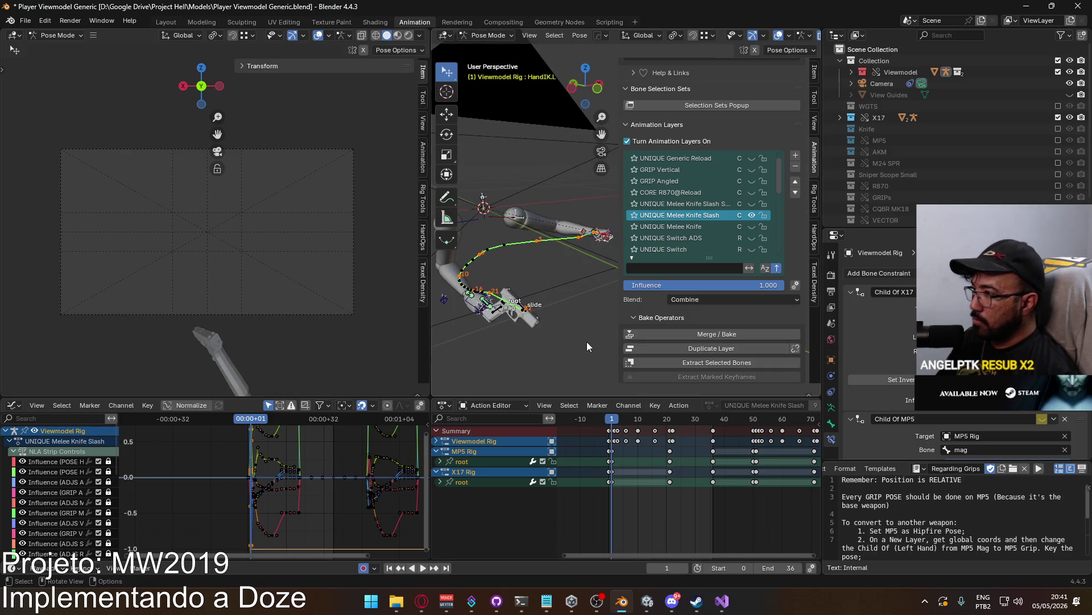
shift+middle_drag(586, 342, 660, 363)
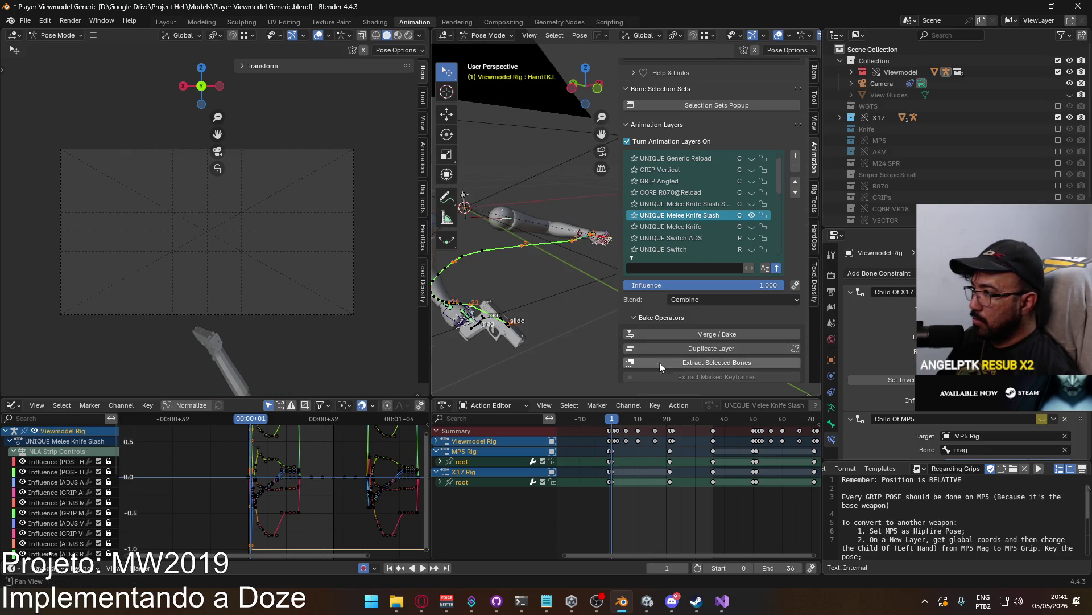
click(756, 422)
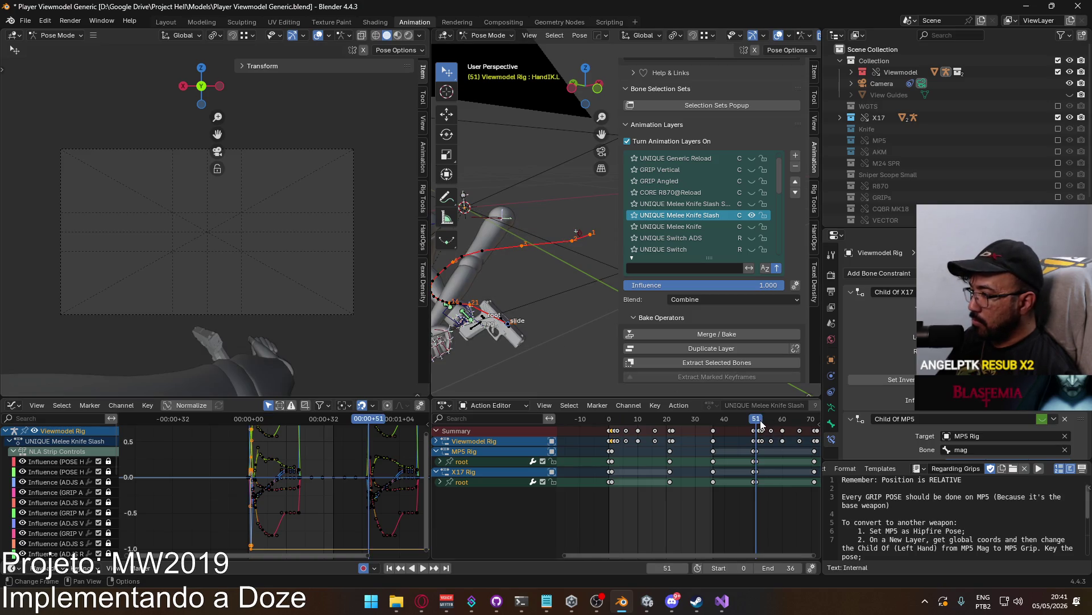
key(space)
mouse_move(759, 422)
mouse_down()
mouse_move(718, 422)
mouse_move(753, 426)
mouse_up()
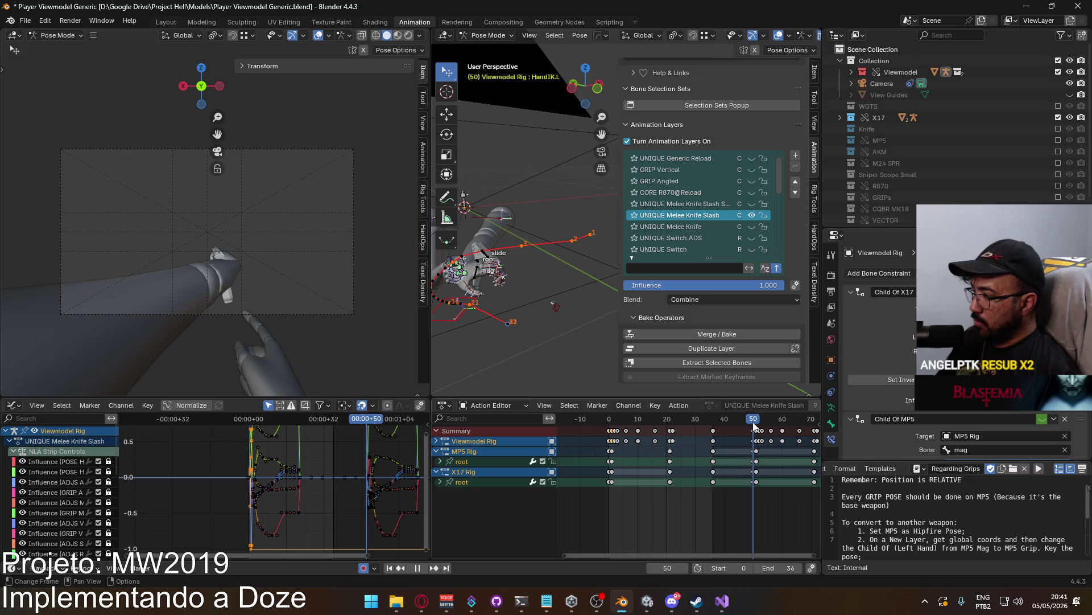
- Check the Child Of MP5 keying options at frames 22 and 36 while bringing later frames into view
right_click(1042, 421)
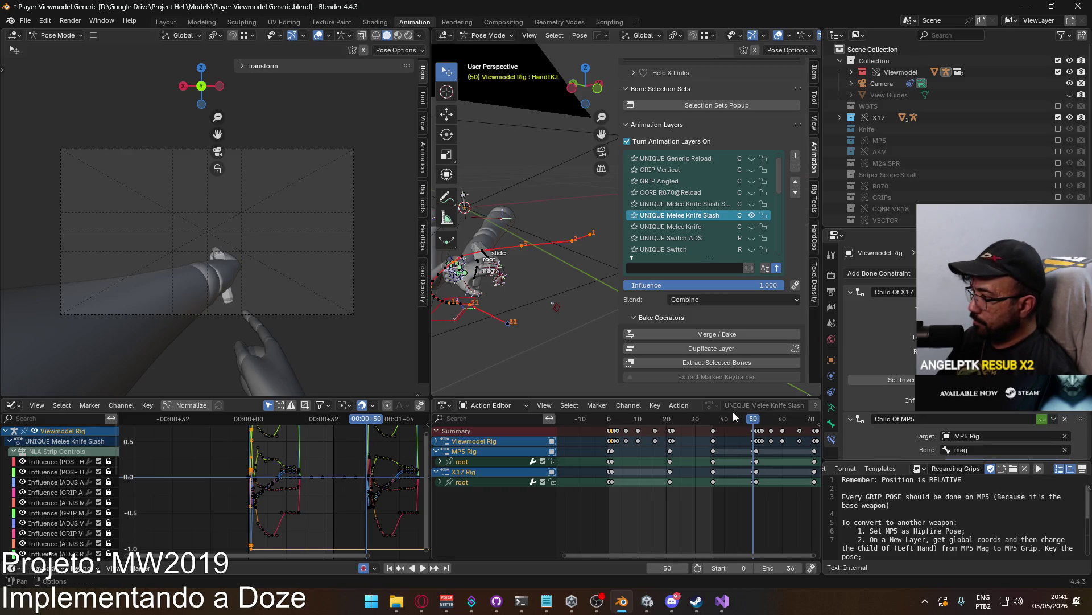
drag(695, 422, 672, 421)
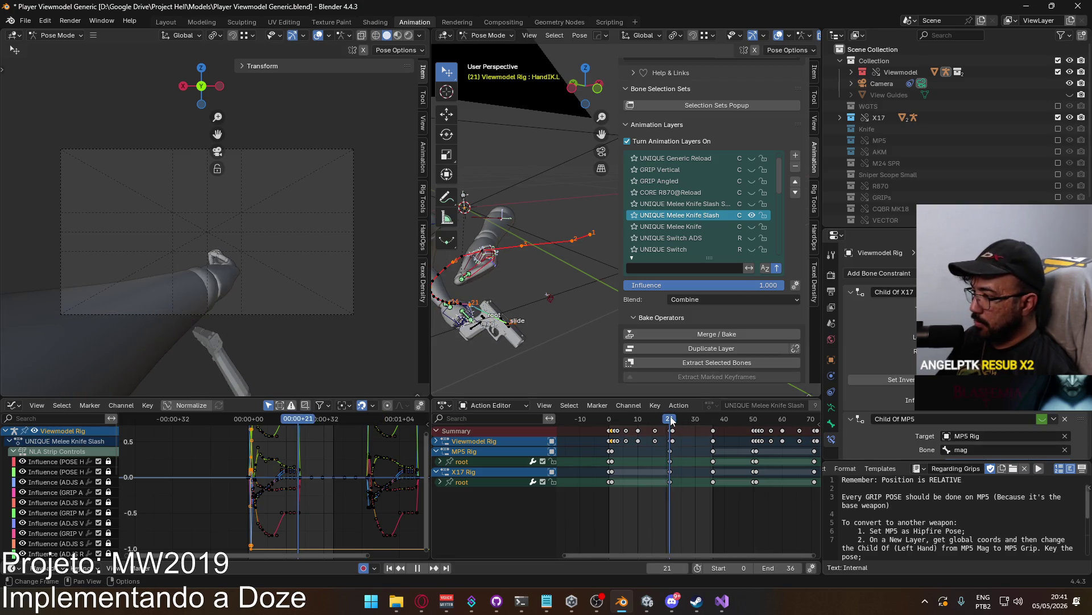
drag(671, 422, 672, 421)
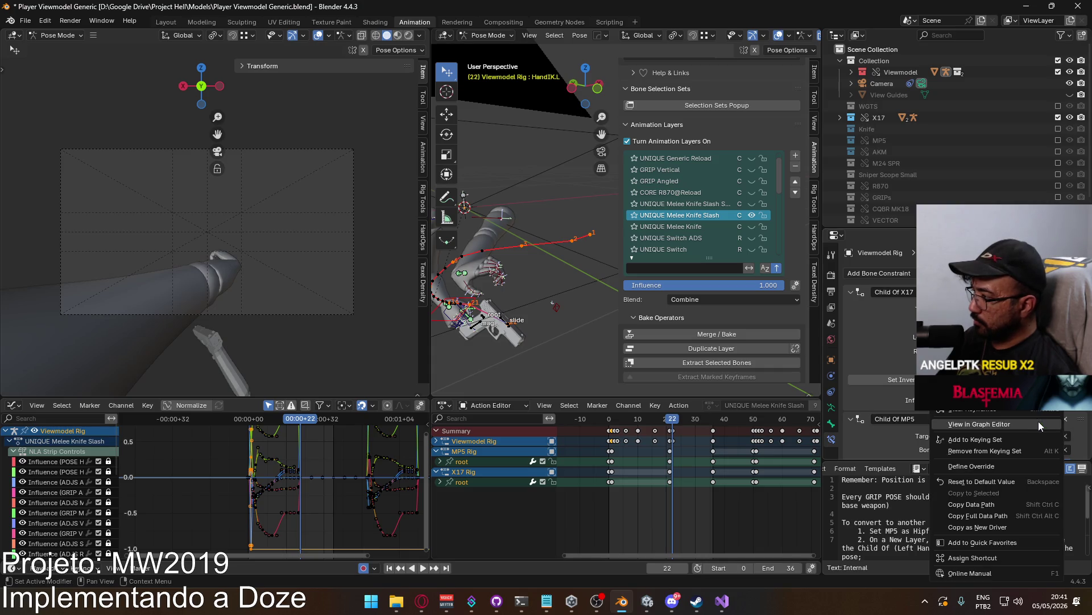
right_click(1039, 421)
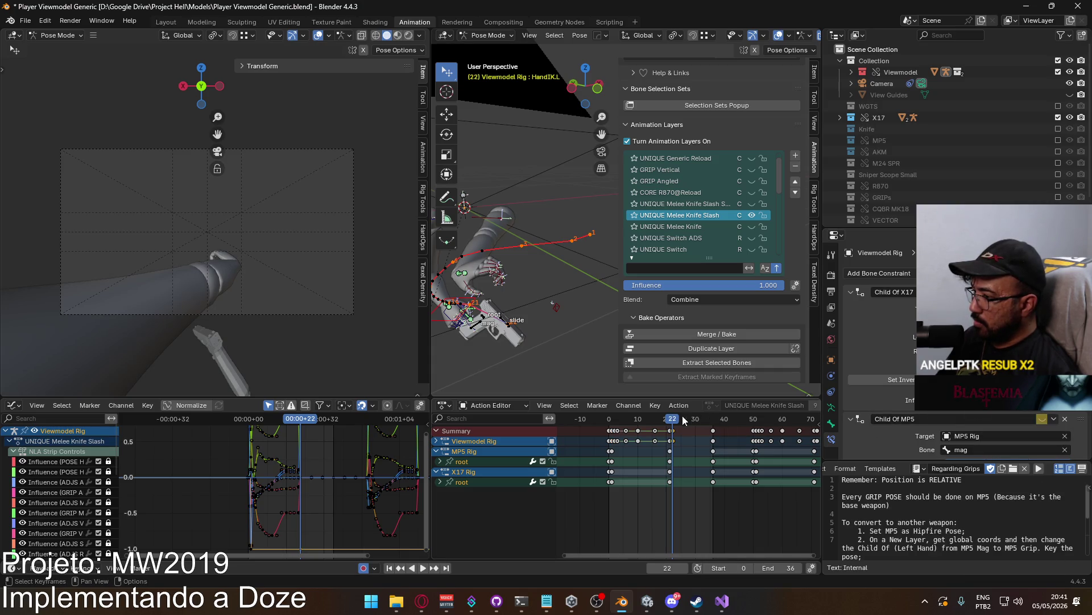
right_click(1042, 419)
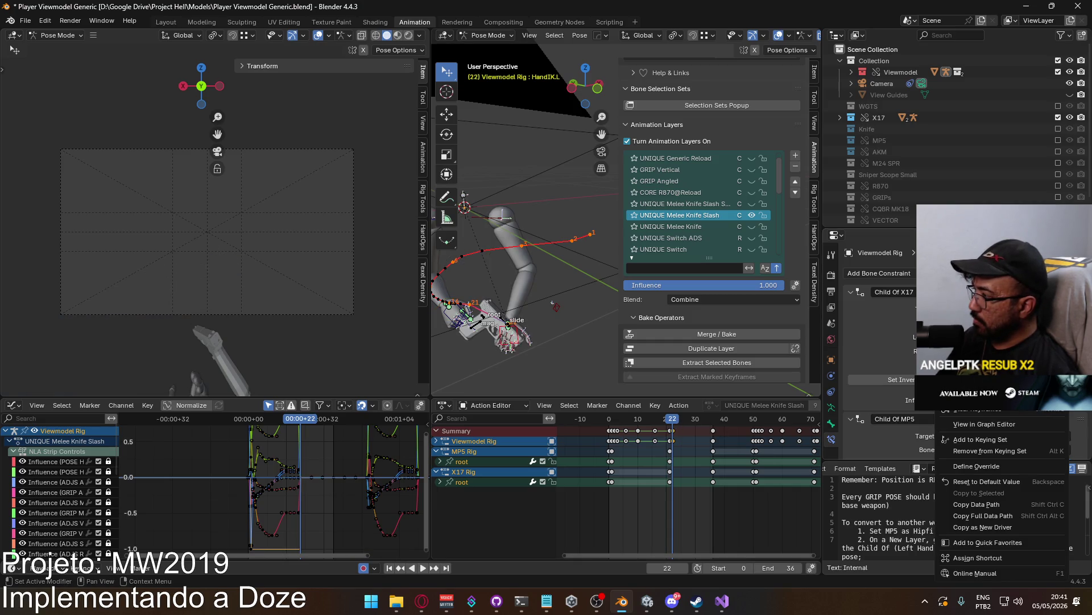
click(713, 419)
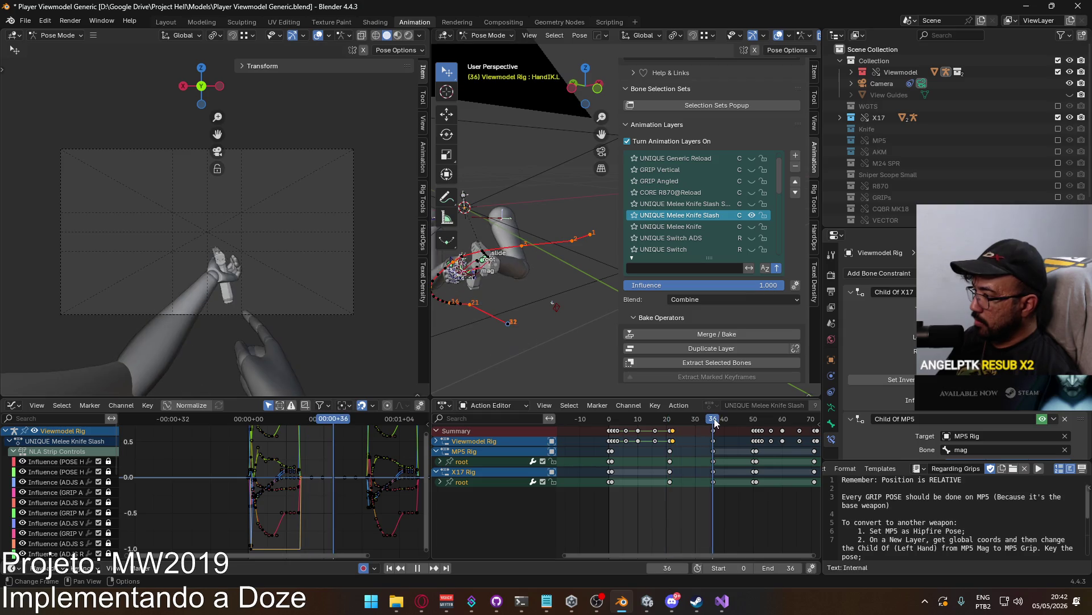
right_click(1041, 419)
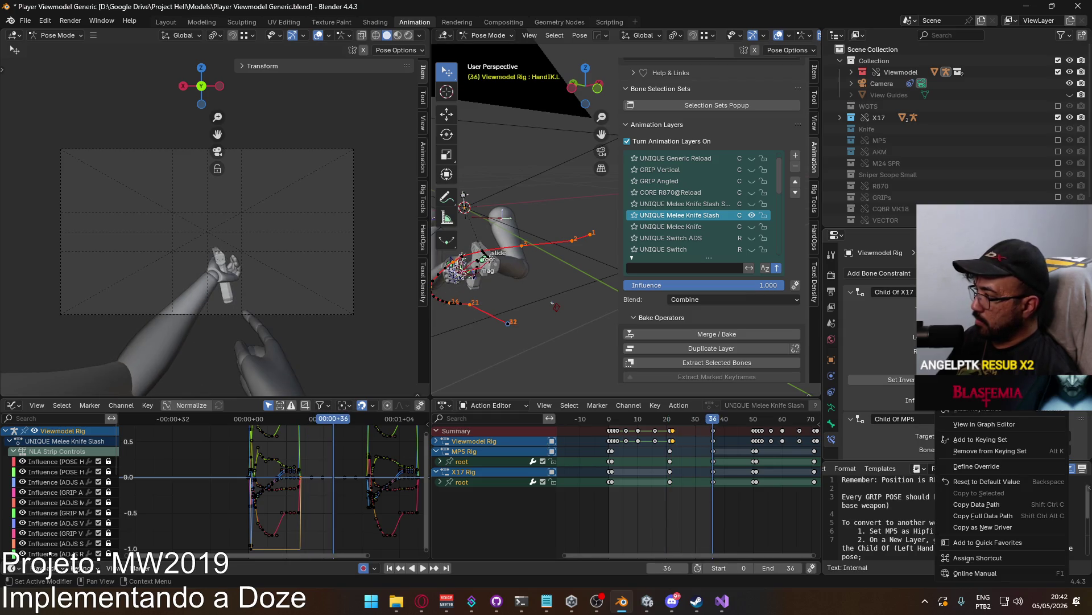
ctrl+scroll(675, 422, right, 2)
drag(666, 419, 704, 422)
right_click(1042, 419)
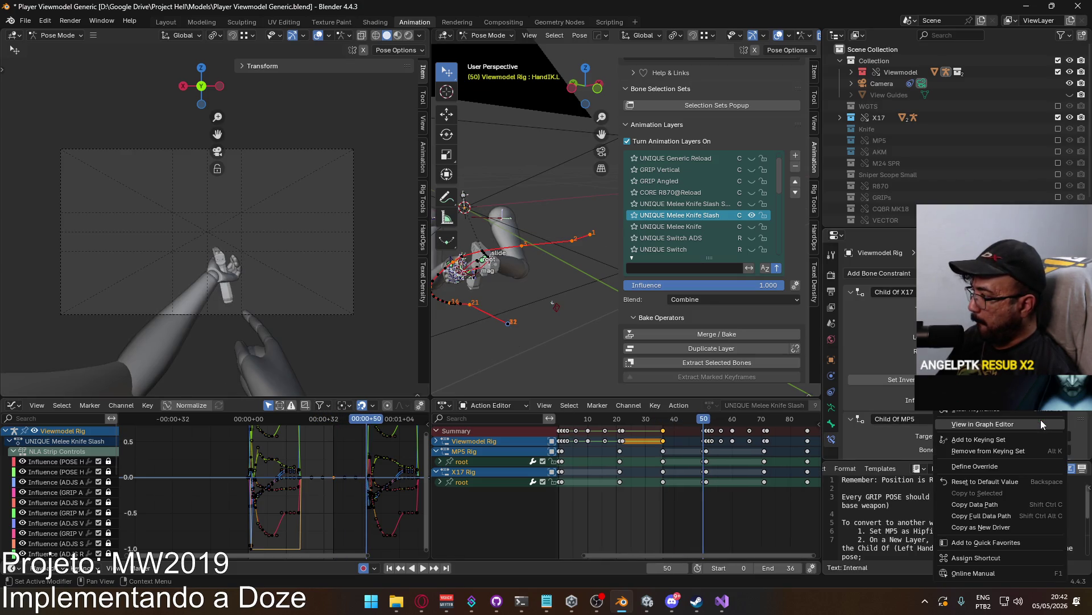
ctrl+scroll(783, 432, right, 3)
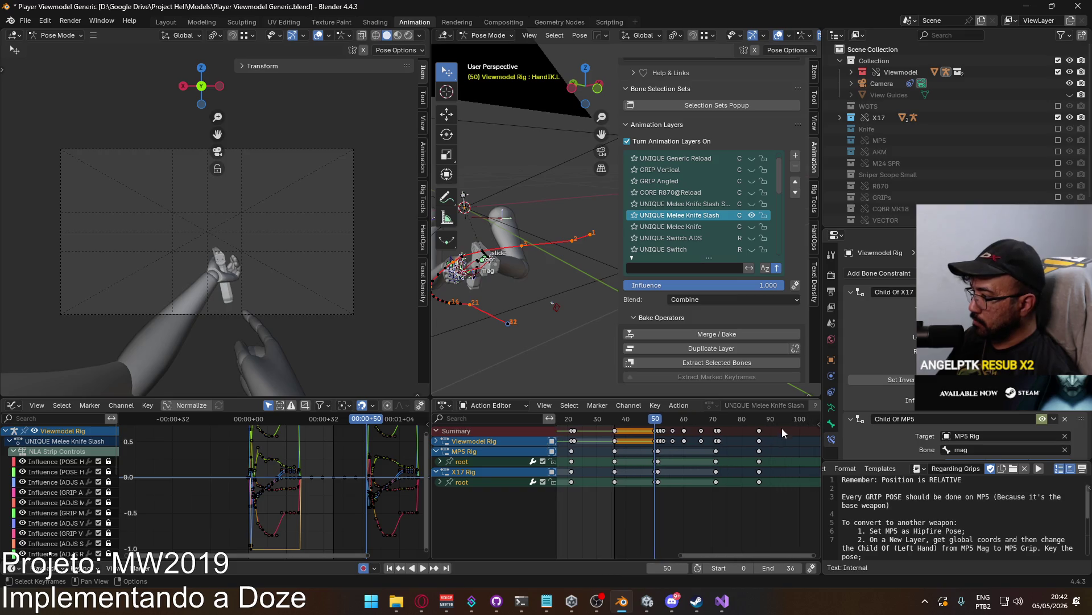
- Keyframe the Child Of MP5 constraint at frame 86 and play the slash back
click(759, 423)
right_click(1040, 421)
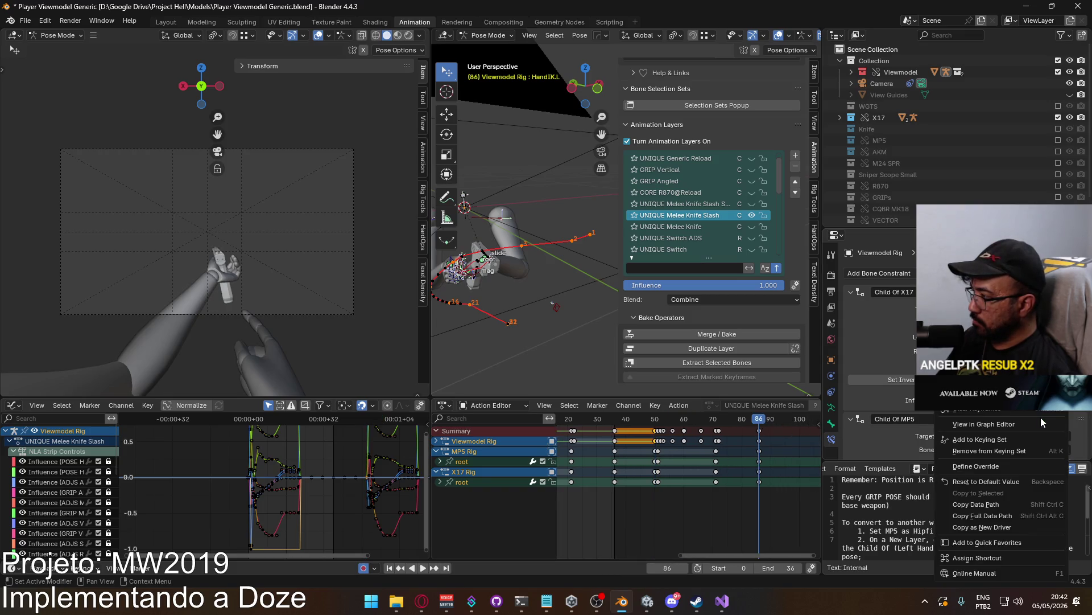
click(1024, 418)
key(space)
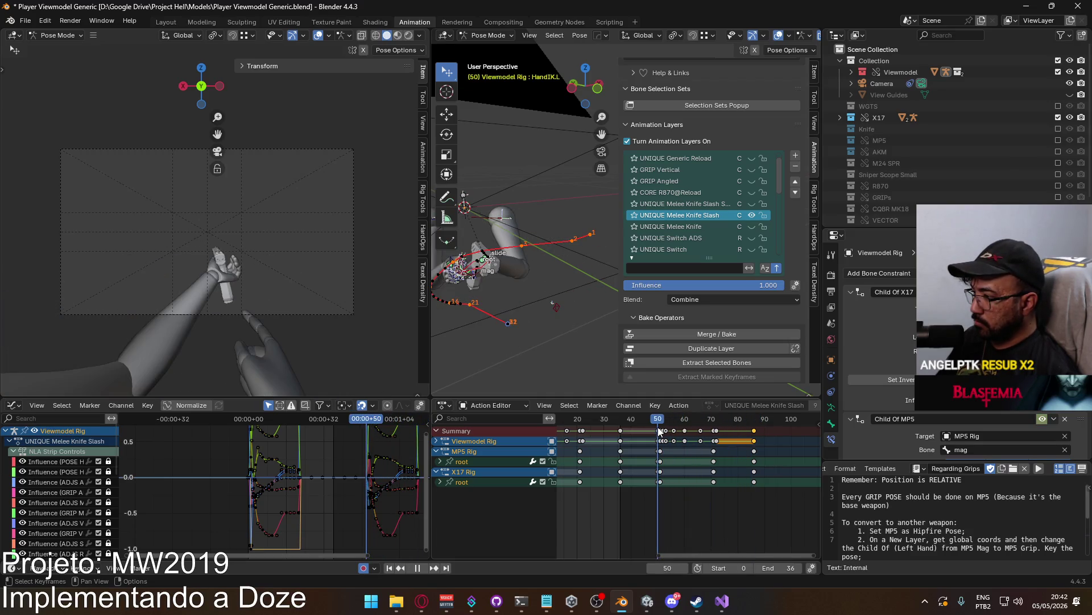
- Stop playback at frame 52 and copy the current hand pose
key(space)
scroll(554, 319, up, 2)
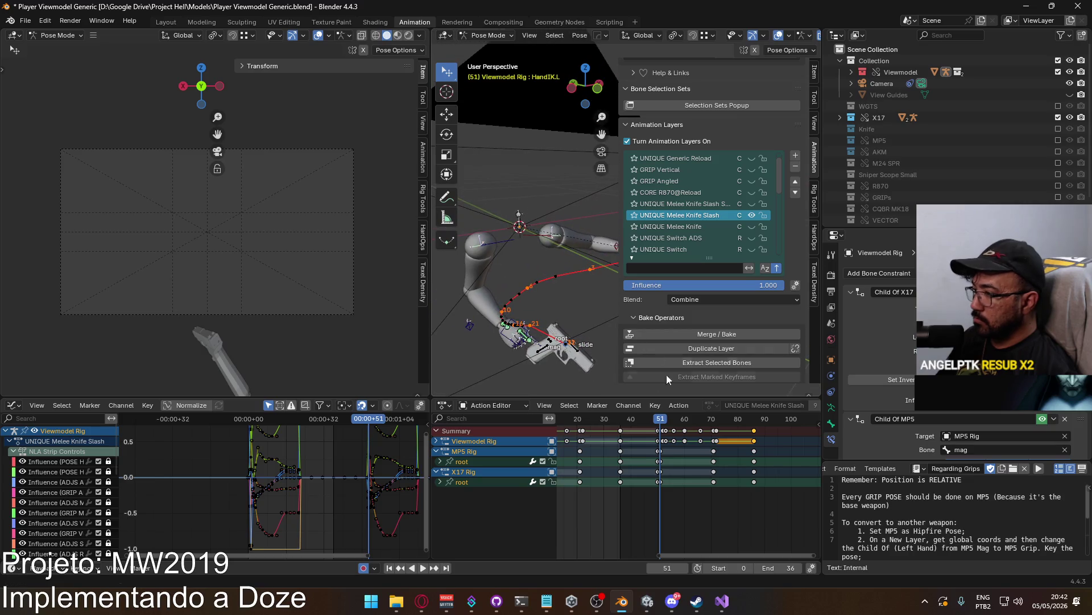
scroll(670, 441, up, 1)
scroll(660, 438, up, 1)
key(space)
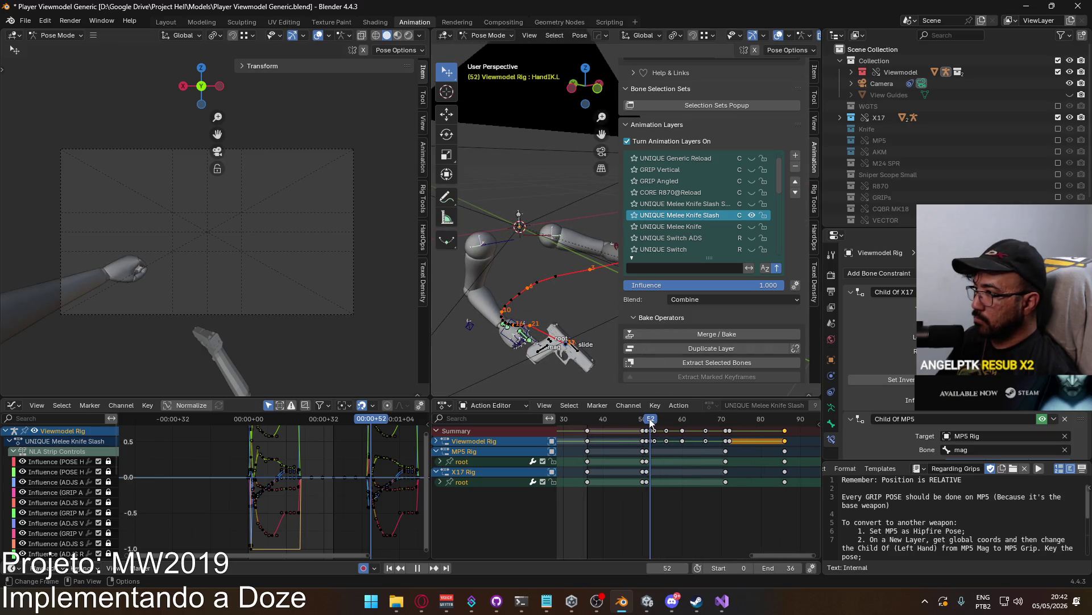
key(space)
right_click(578, 287)
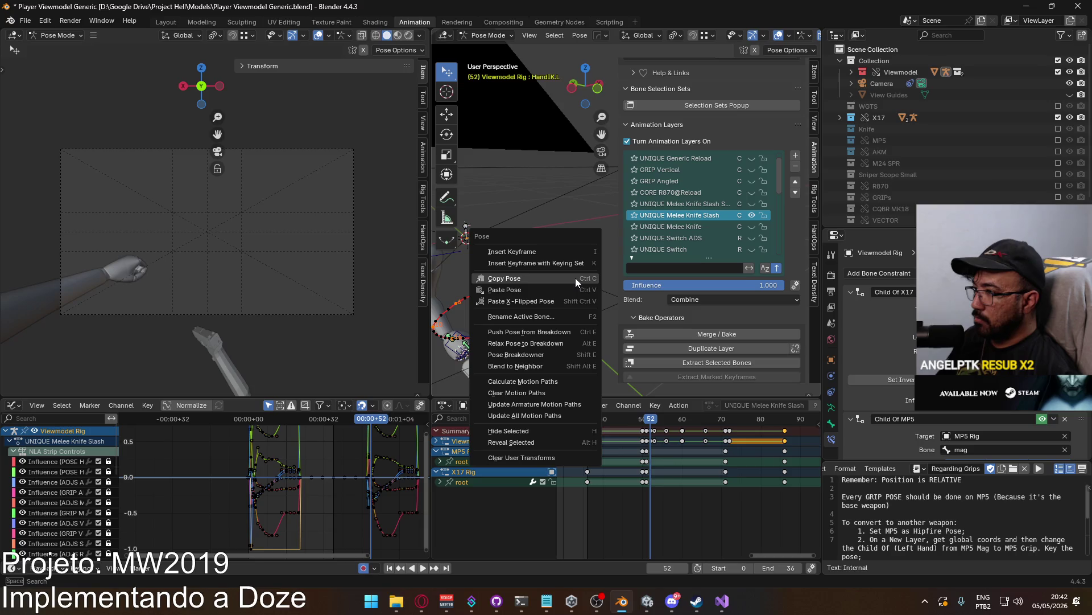
click(575, 278)
- Paste the copied pose at frame 2 mirrored across X, undoing an initial plain paste
middle_drag(593, 449, 728, 450)
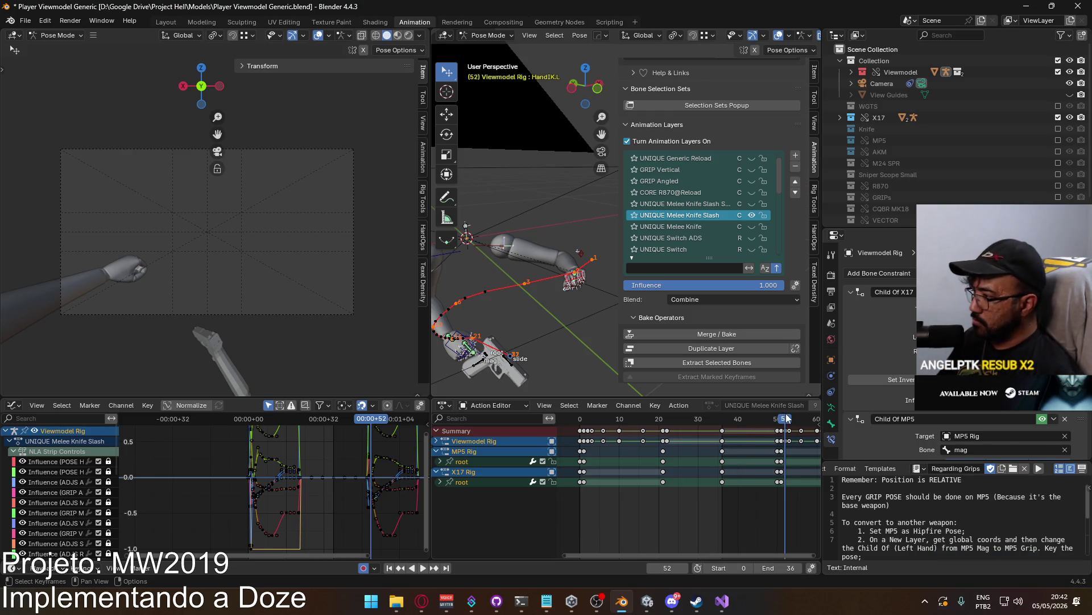
key(space)
click(580, 419)
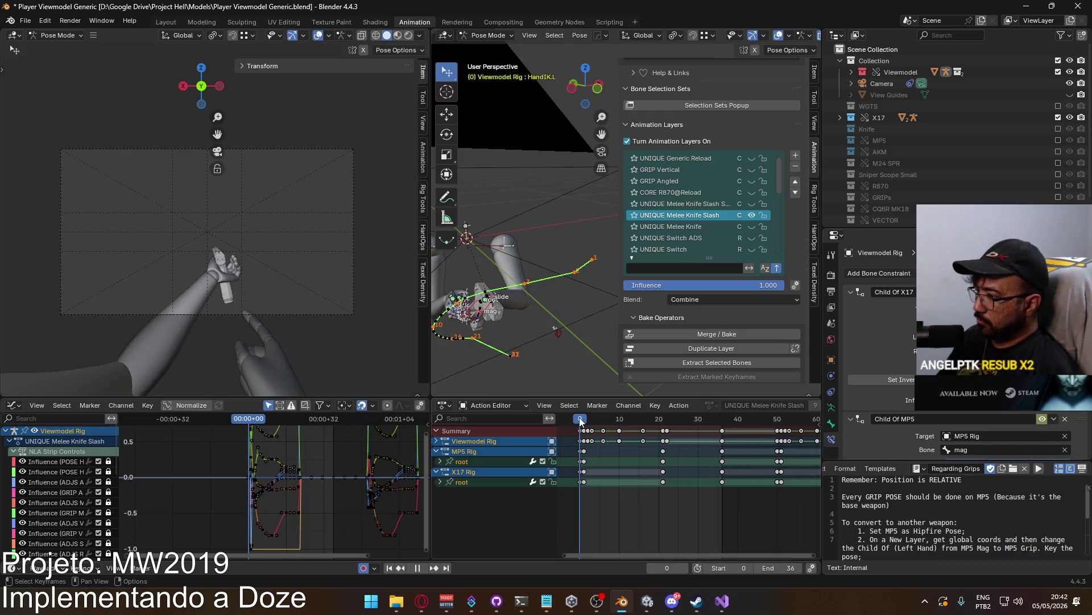
key(space)
click(587, 418)
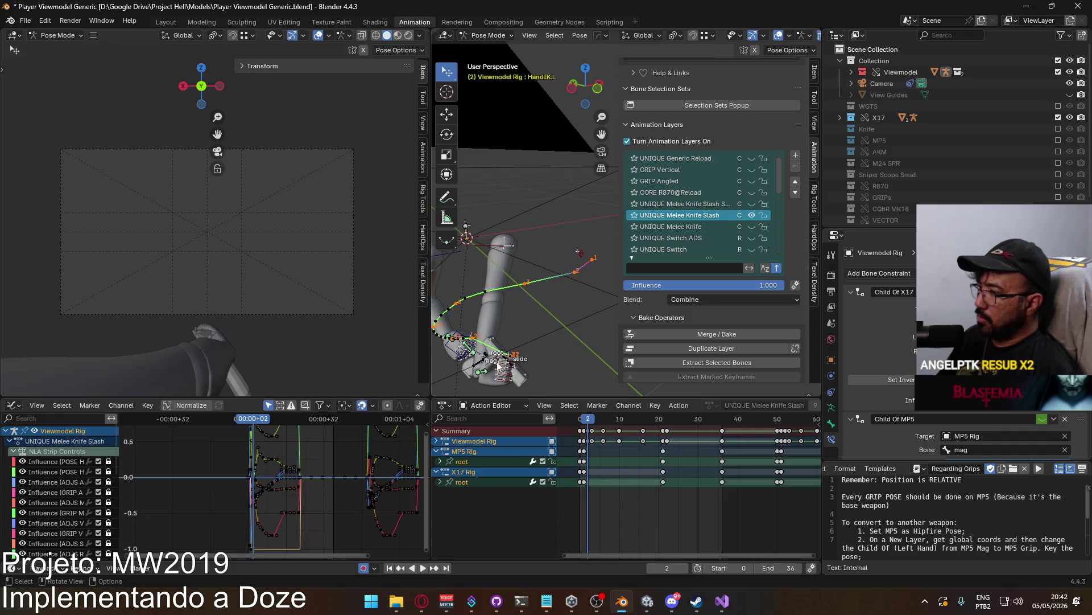
middle_drag(494, 354, 555, 356)
right_click(555, 357)
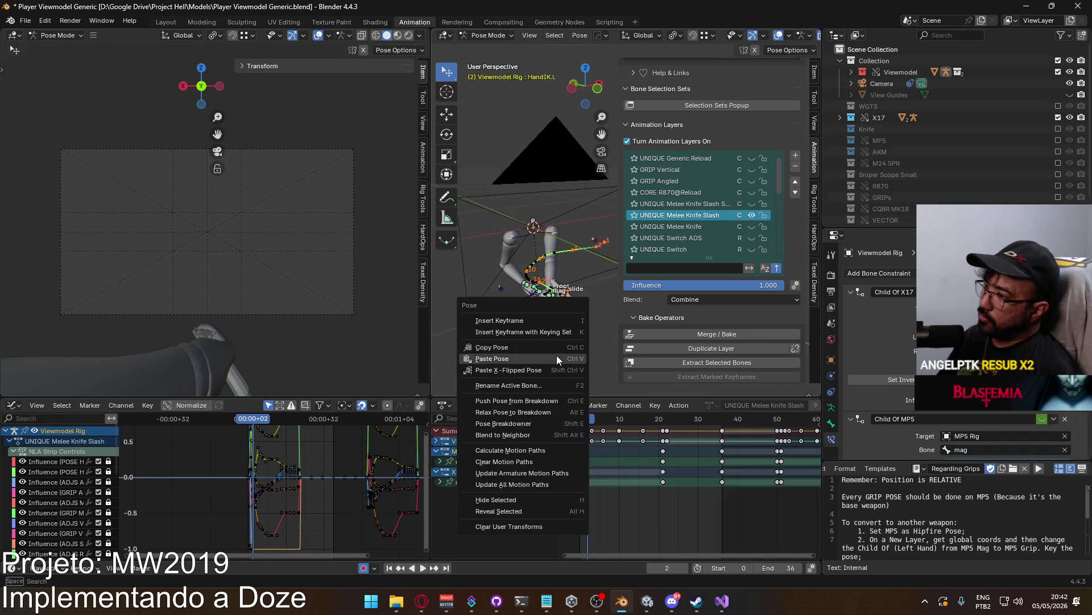
click(556, 358)
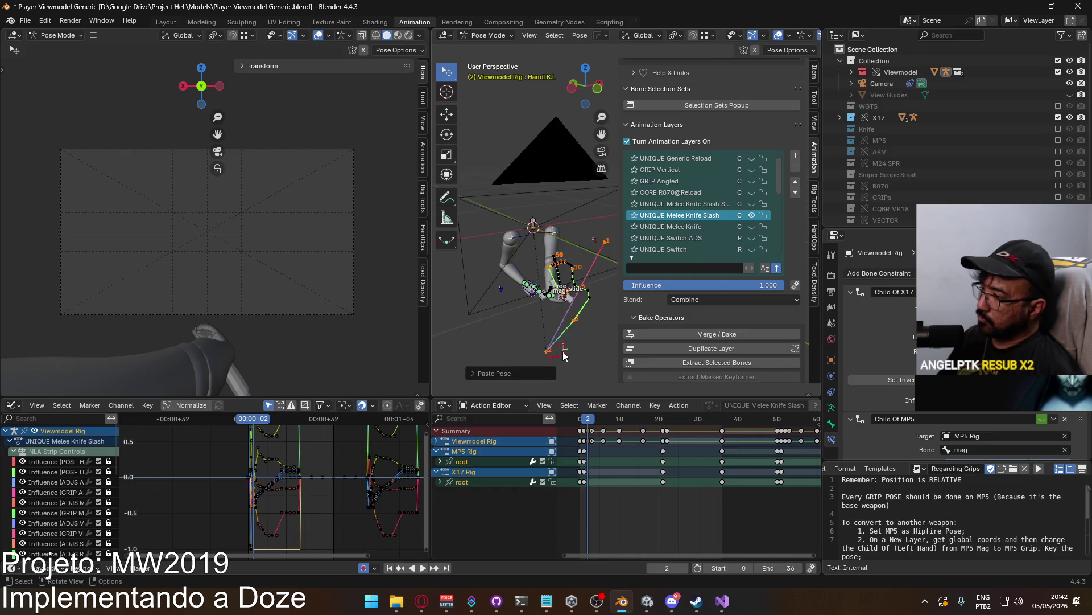
key(ctrl+z)
right_click(555, 339)
click(551, 352)
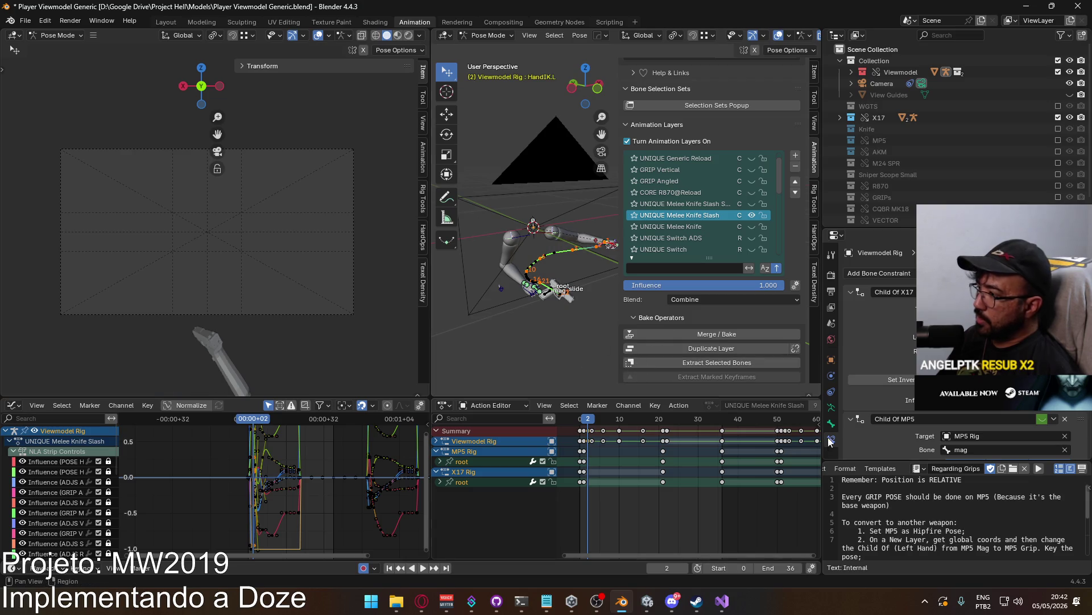
- Paste the stored world coordinates onto the hand at frame 3
ctrl+scroll(751, 429, down, 4)
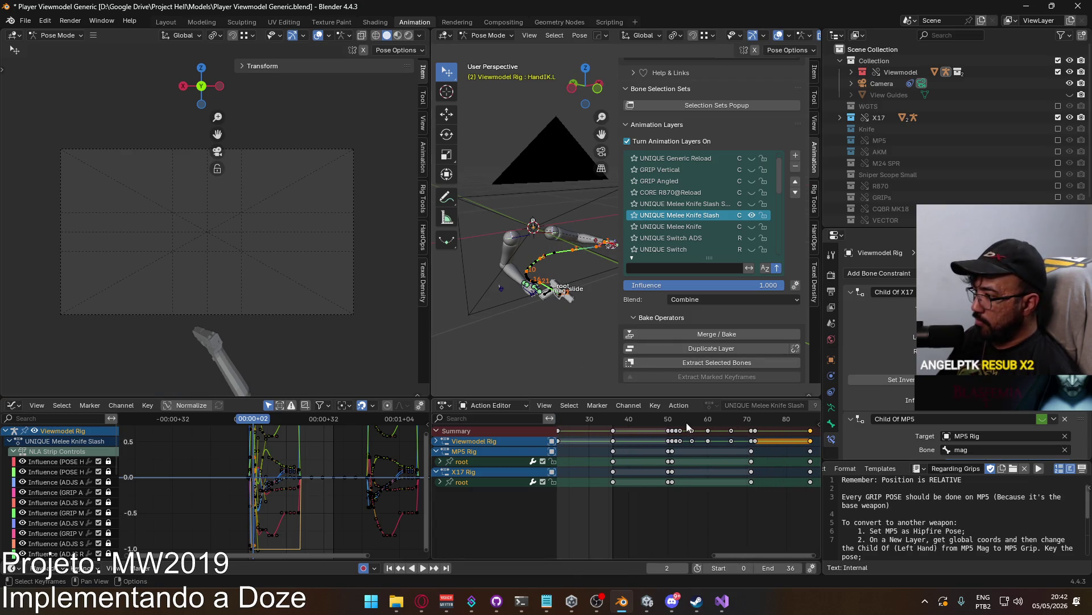
drag(686, 422, 678, 424)
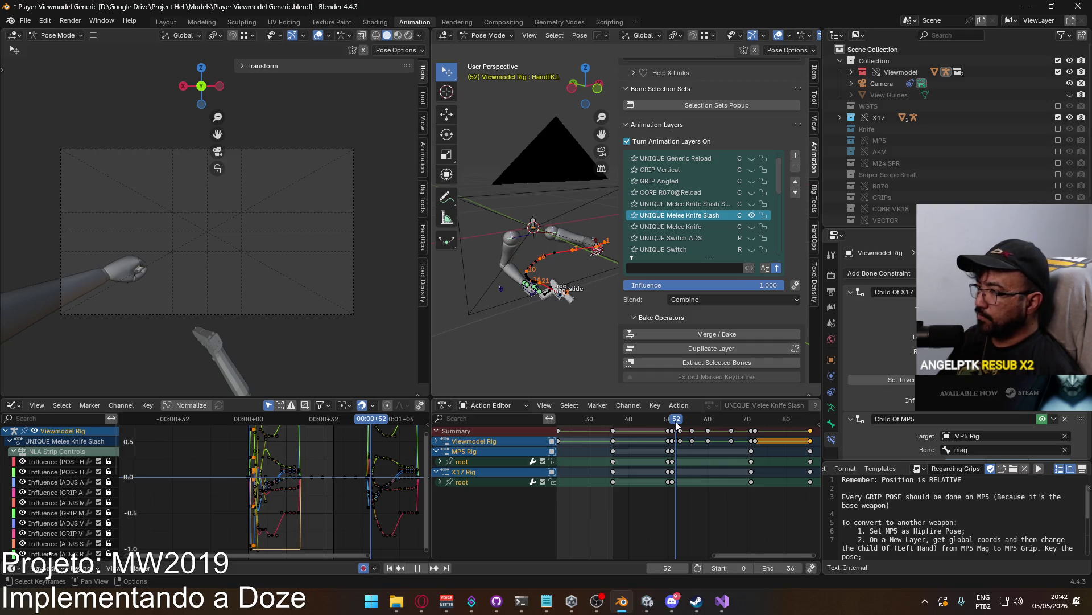
drag(678, 426, 682, 426)
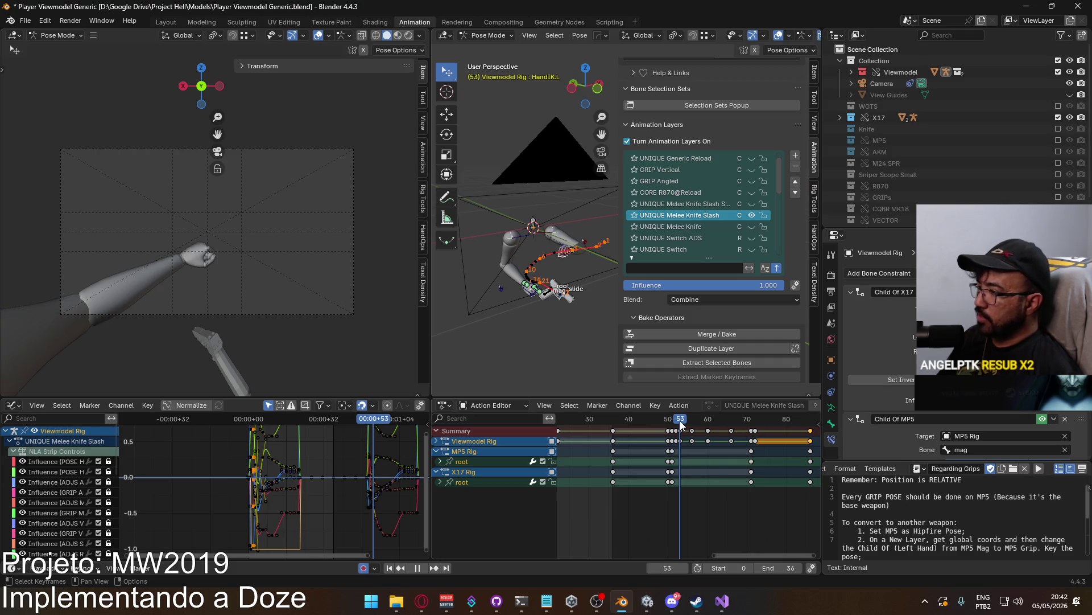
scroll(558, 263, up, 2)
right_click(552, 271)
mouse_move(680, 420)
mouse_down()
mouse_move(561, 419)
mouse_move(656, 419)
mouse_up()
right_click(576, 363)
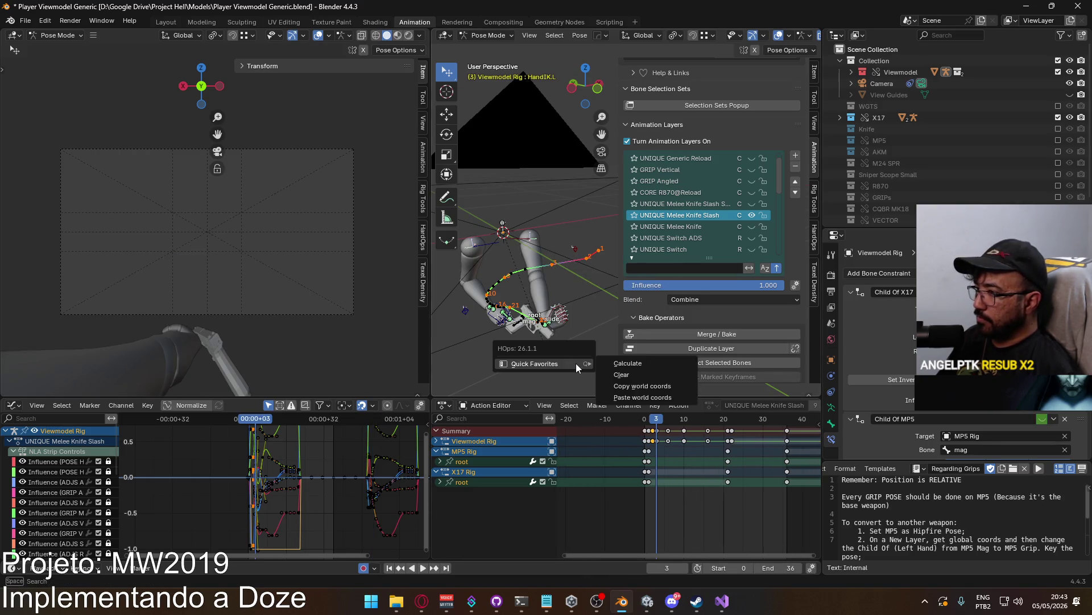
click(615, 398)
- Use the world-coordinate favorites at frame 56, then copy the hand's world coordinates at frame 6
mouse_move(656, 419)
mouse_down()
mouse_move(808, 420)
mouse_move(732, 421)
mouse_up()
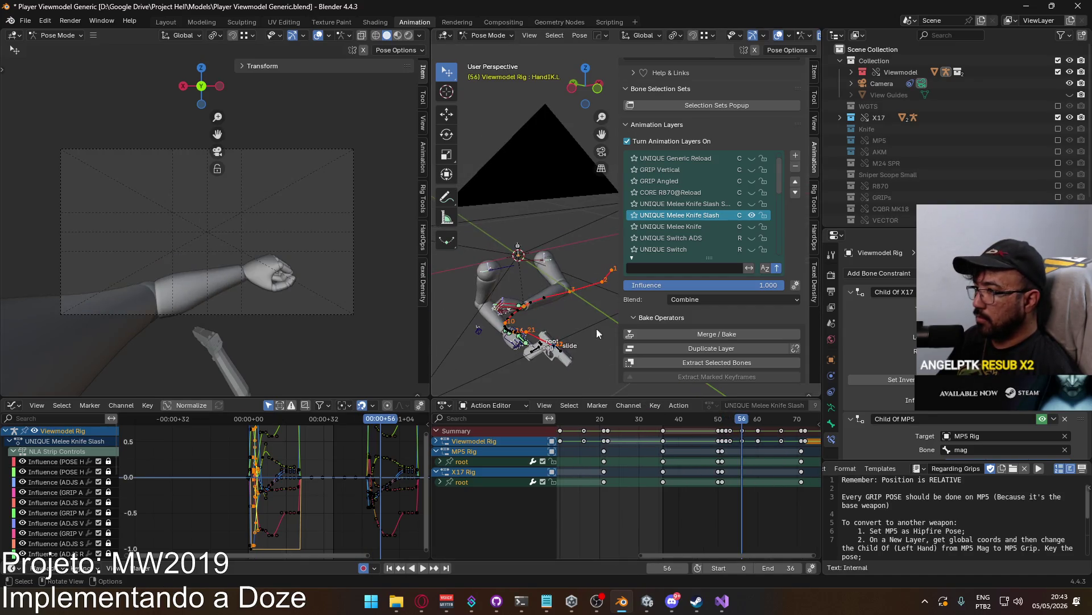
right_click(532, 318)
mouse_move(532, 319)
click(603, 342)
middle_drag(672, 455, 788, 459)
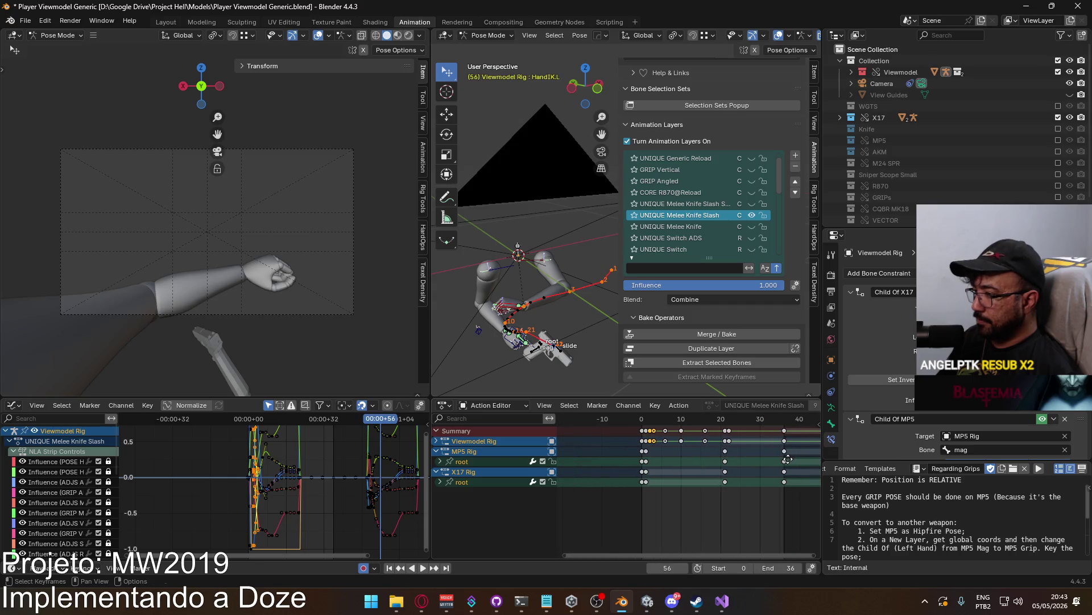
click(666, 421)
right_click(574, 344)
mouse_move(580, 348)
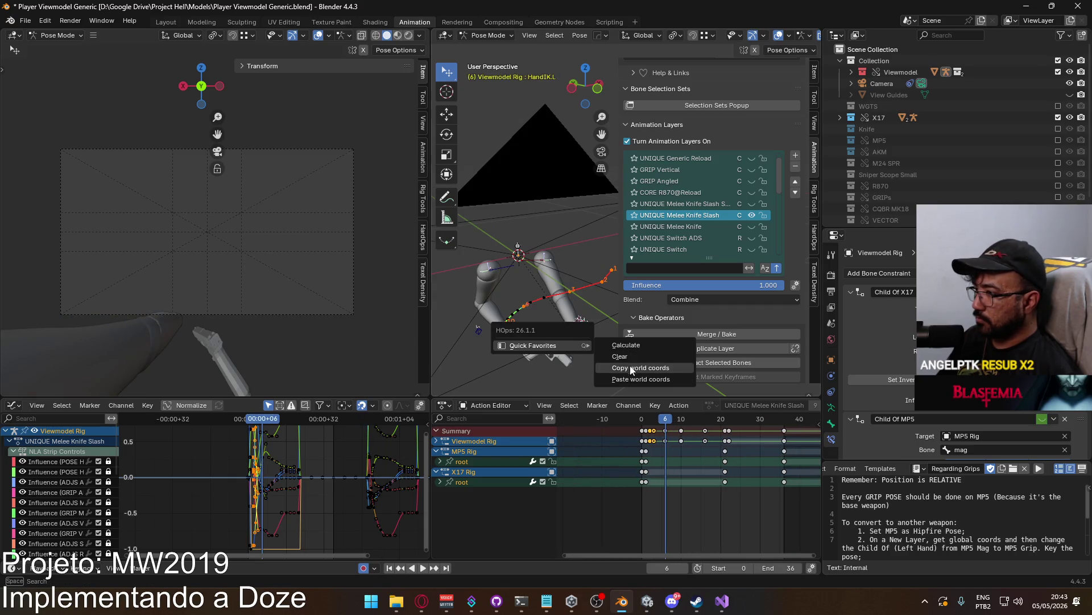
click(632, 369)
- Copy the hand's world coordinates at frame 60 and paste them at frame 10
shift+middle_drag(548, 365, 480, 367)
ctrl+scroll(725, 442, down, 5)
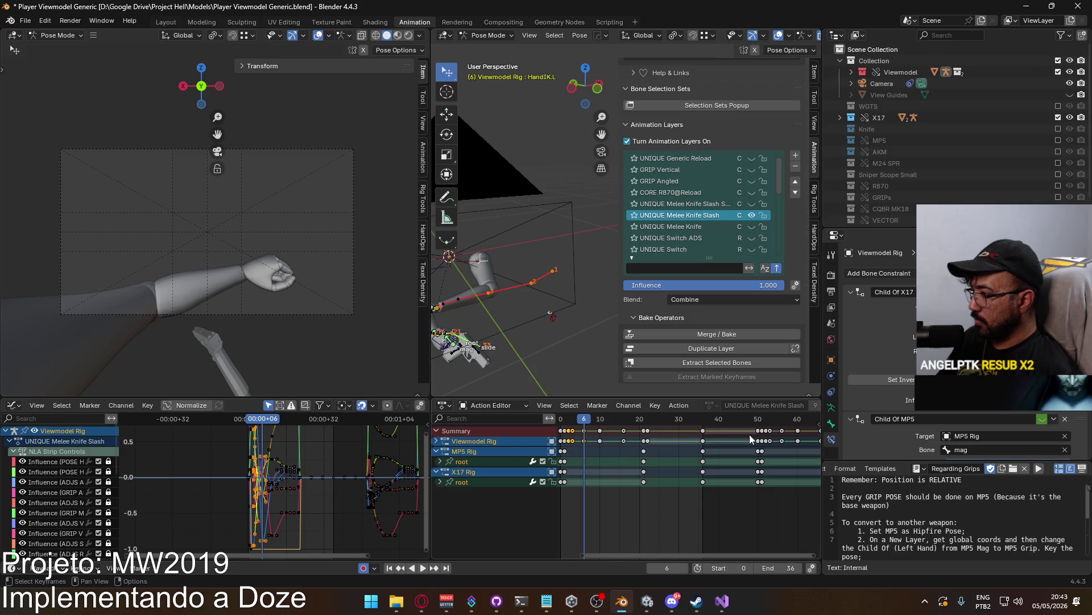
click(797, 420)
key(KP_Decimal)
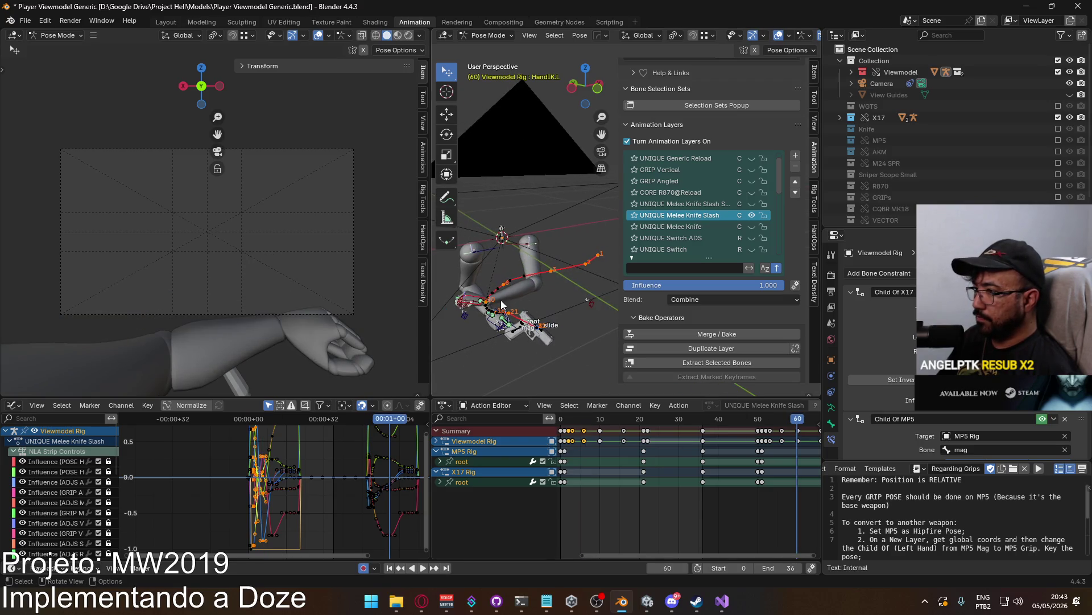
right_click(483, 305)
mouse_move(483, 307)
click(593, 329)
middle_drag(711, 439, 781, 469)
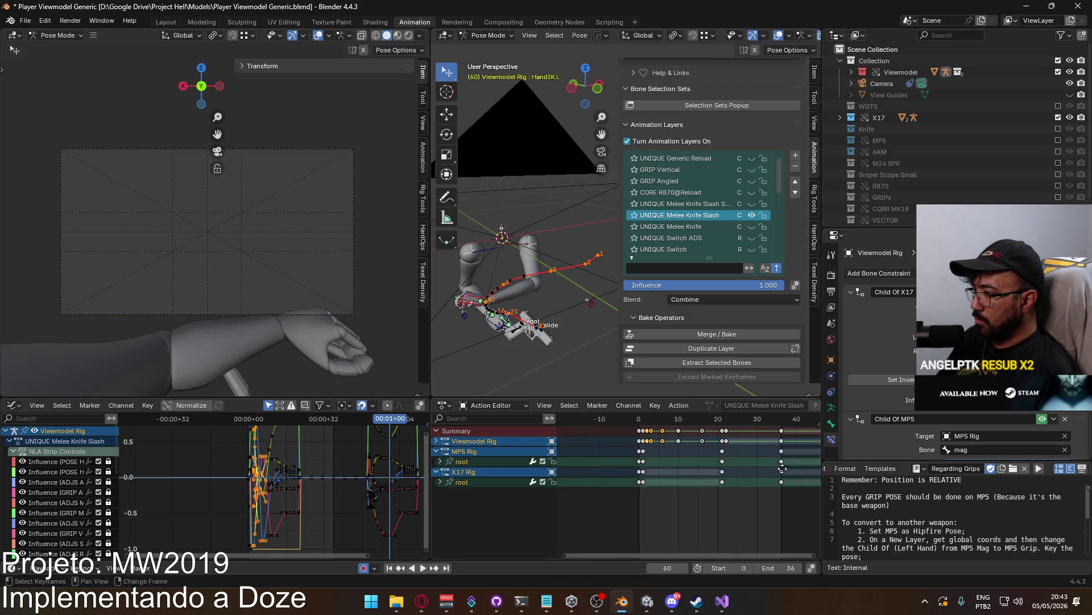
click(678, 422)
right_click(565, 304)
mouse_move(572, 304)
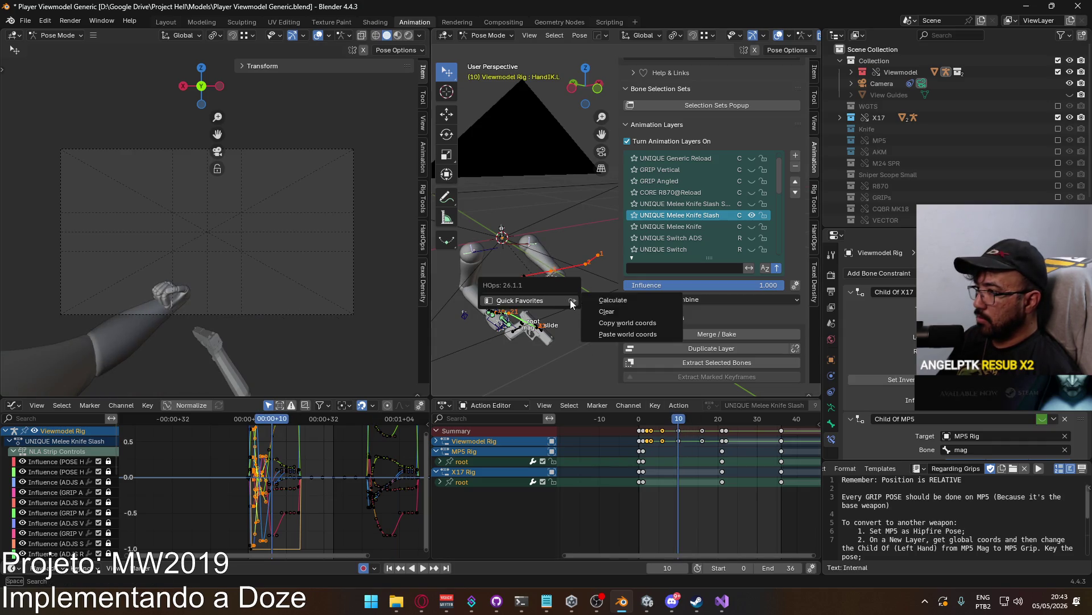
click(643, 336)
- Paste the hand's world-space pose from frame 66 onto frame 16
middle_drag(752, 433, 692, 430)
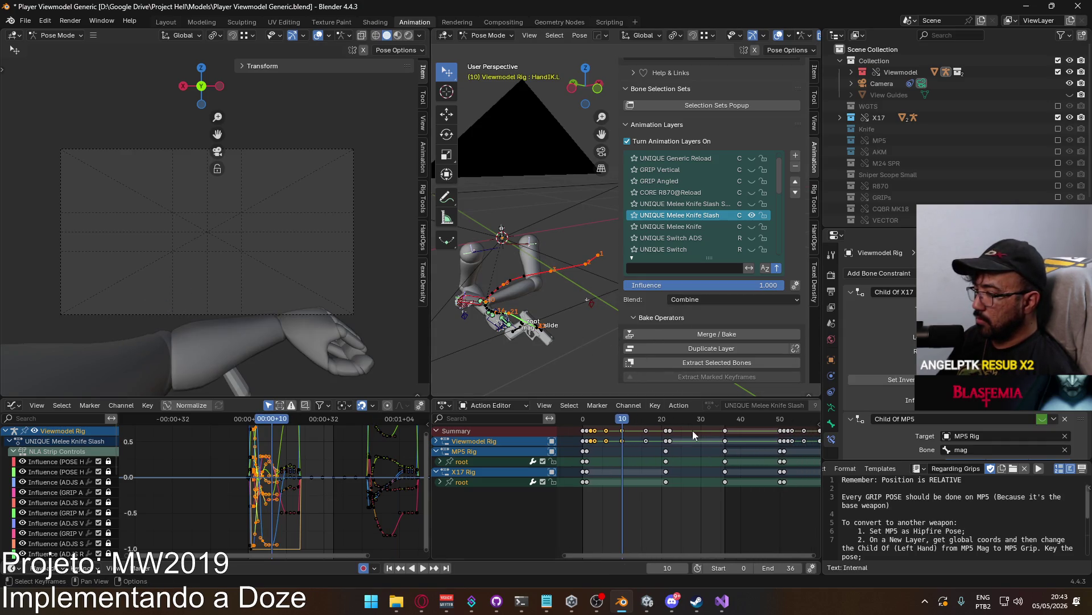
click(644, 420)
drag(645, 419, 647, 419)
ctrl+scroll(739, 442, down, 5)
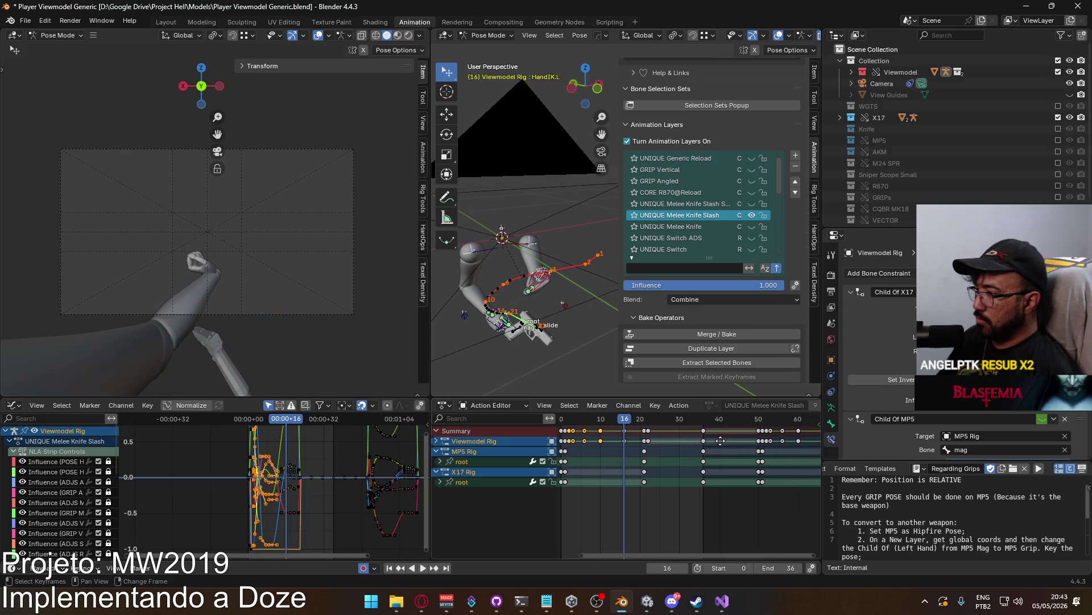
click(771, 422)
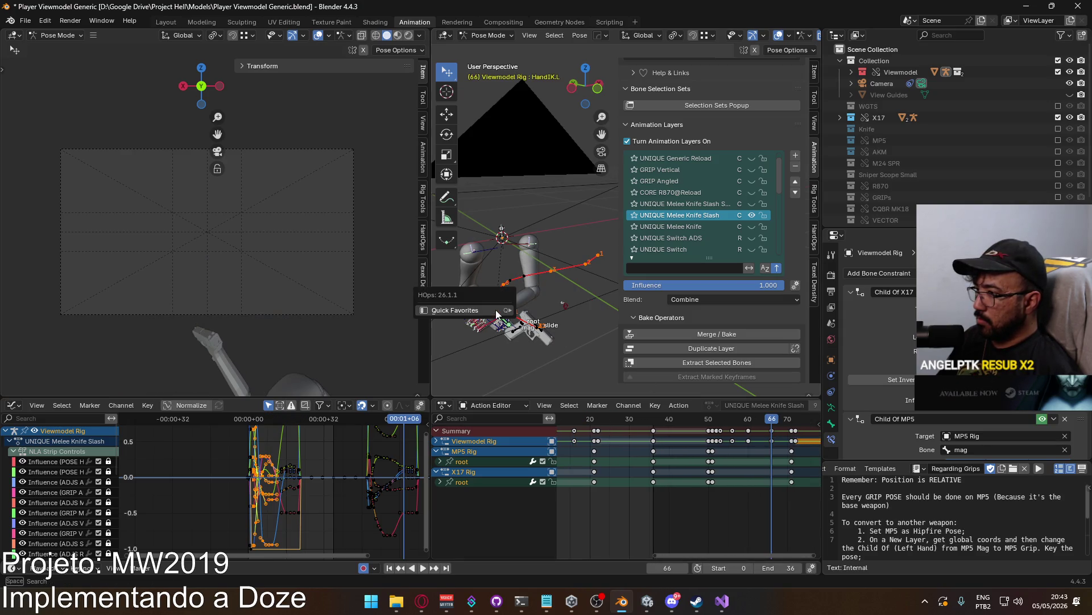
ctrl+scroll(585, 421, up, 4)
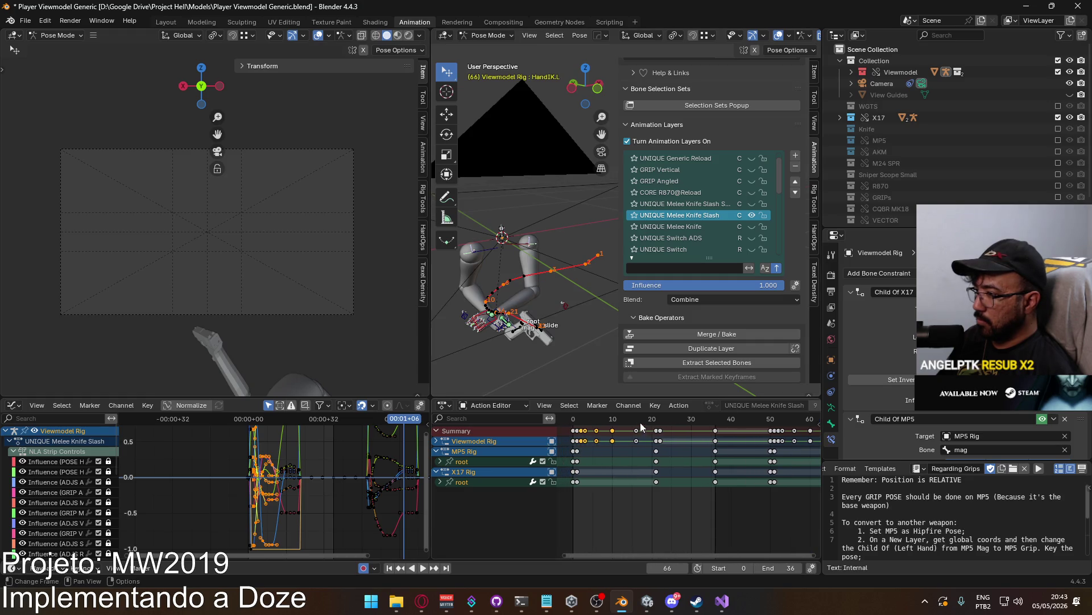
click(637, 421)
key(q)
mouse_move(535, 285)
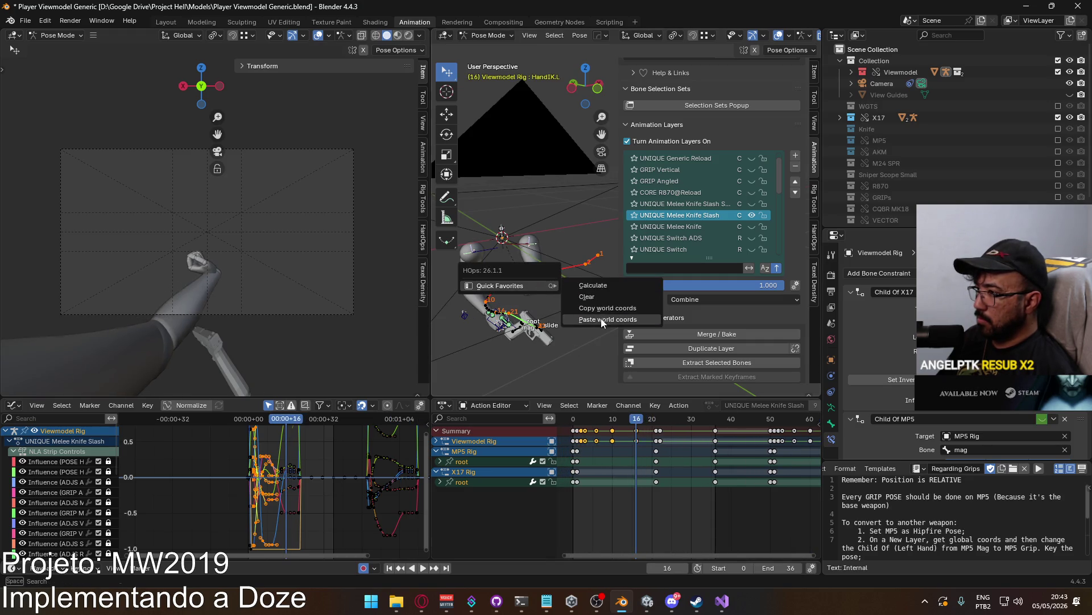
click(586, 299)
- Copy the hand's world-space pose at frame 71, paste it at frame 21, then select ElbowIK.L
ctrl+scroll(737, 456, down, 5)
drag(762, 422, 786, 420)
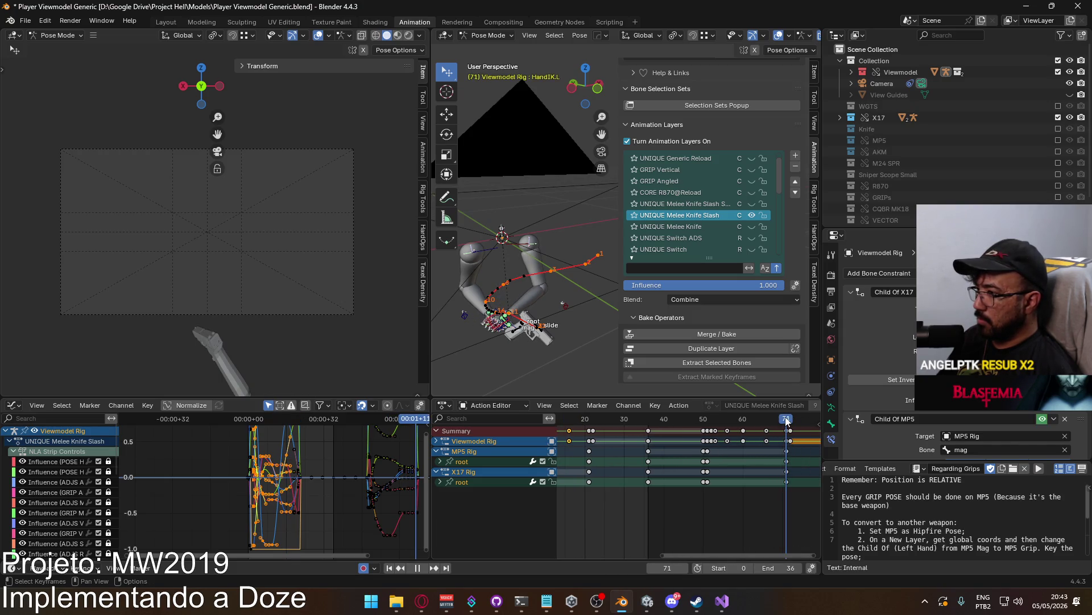
key(q)
click(609, 347)
middle_drag(654, 462, 702, 461)
click(638, 418)
key(q)
mouse_move(500, 287)
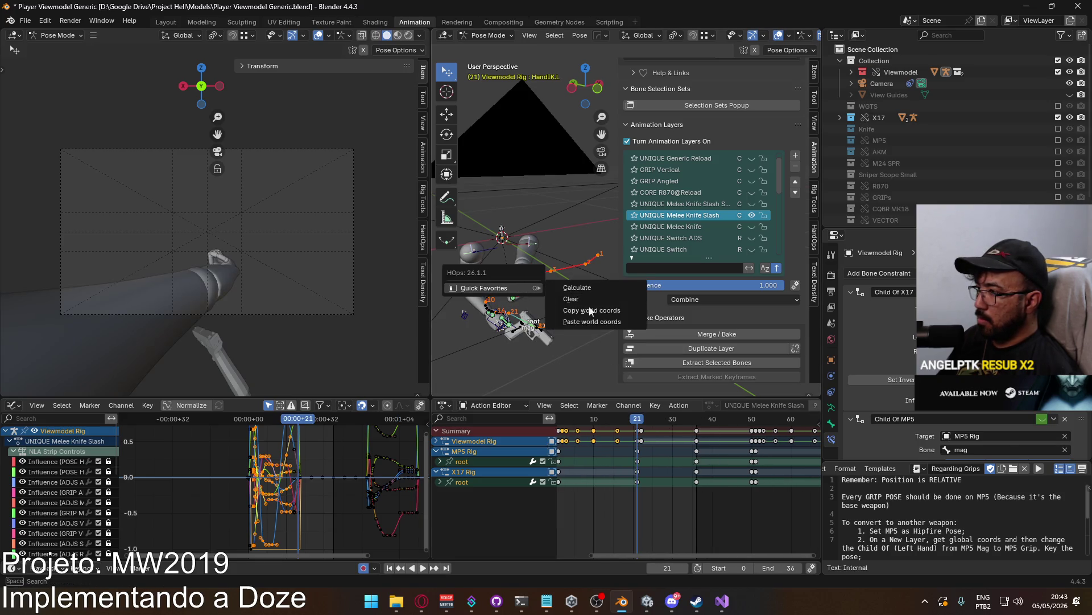
click(595, 321)
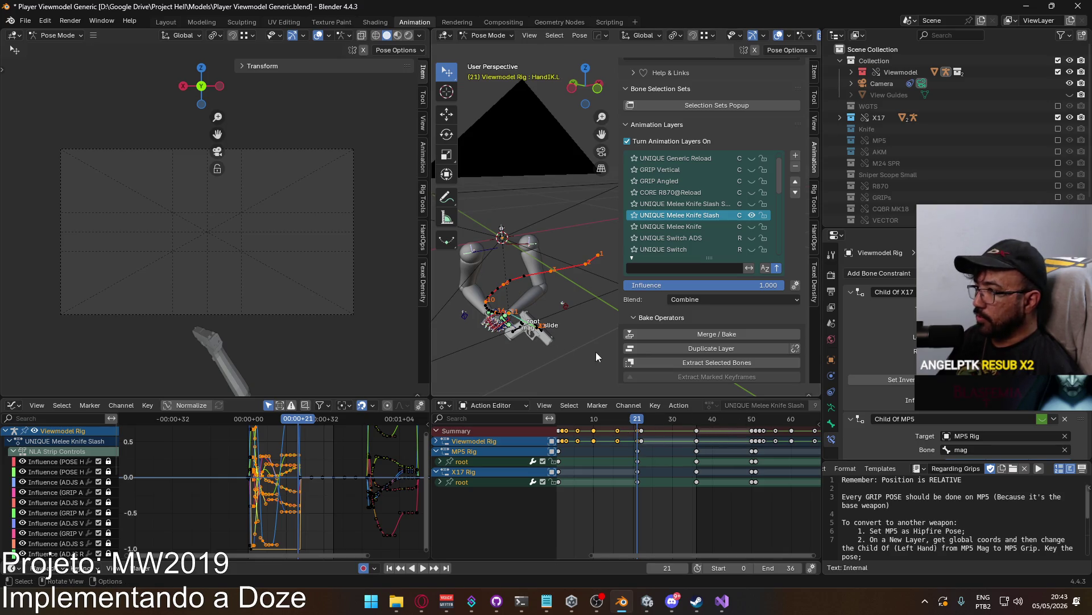
click(566, 308)
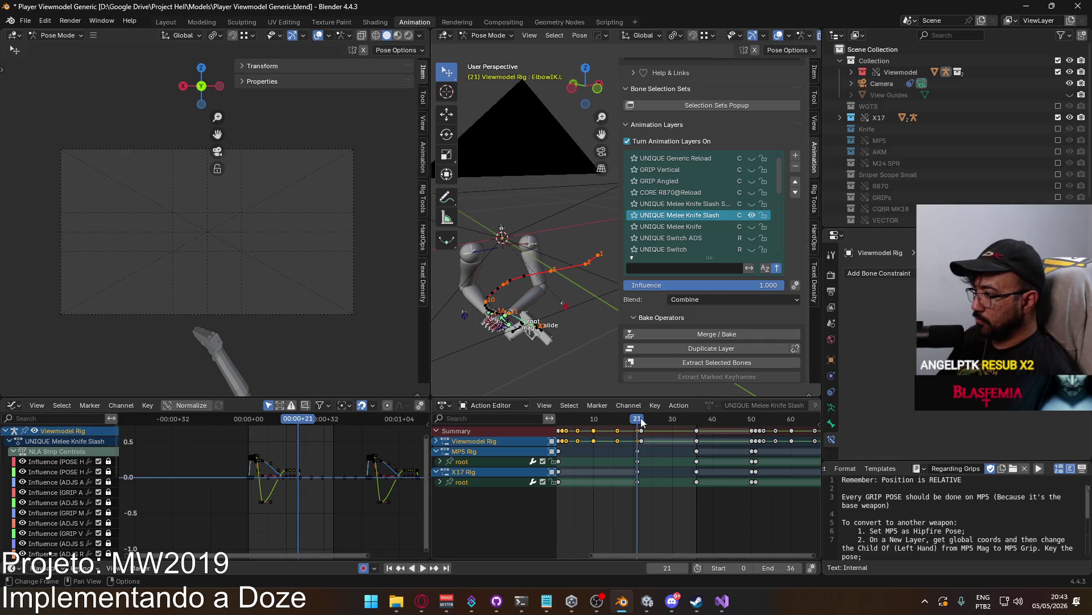
- Paste the copied elbow world-space position onto frame 1
drag(641, 422, 757, 430)
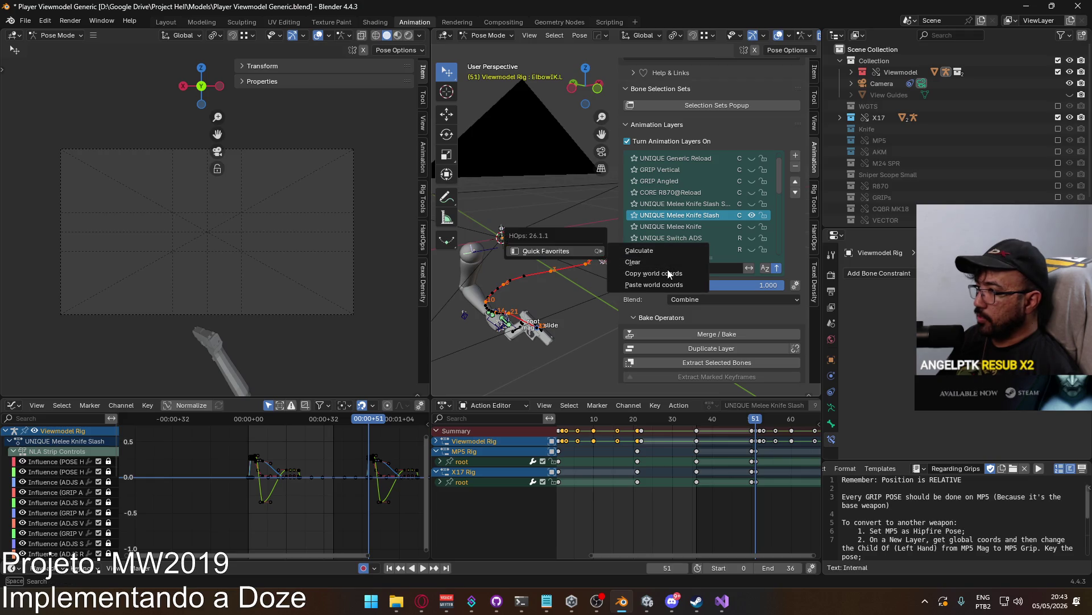
middle_drag(584, 421, 687, 419)
click(660, 420)
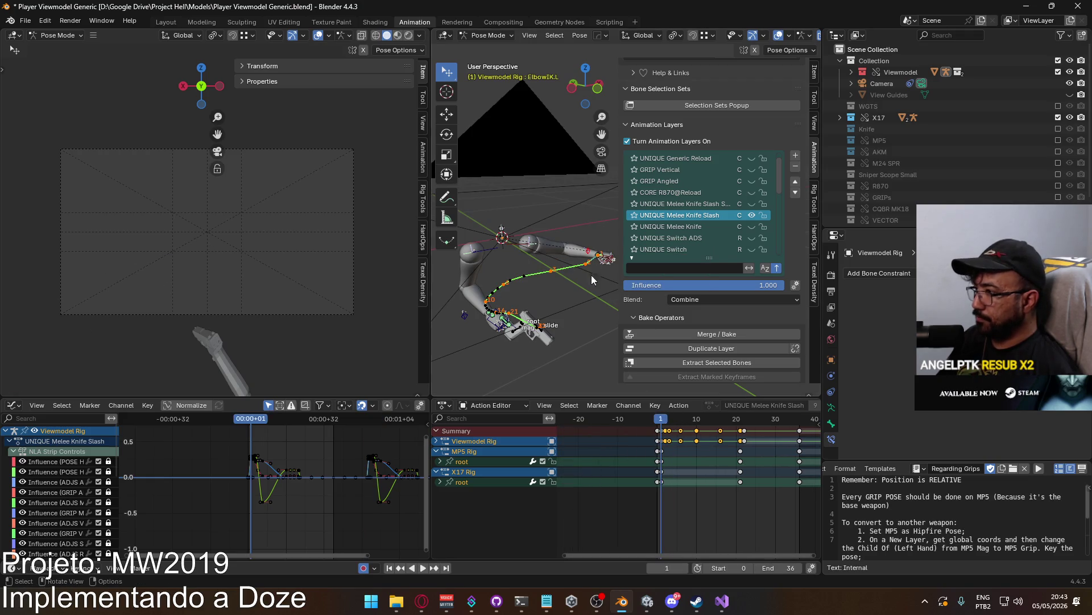
key(q)
mouse_move(592, 259)
click(647, 281)
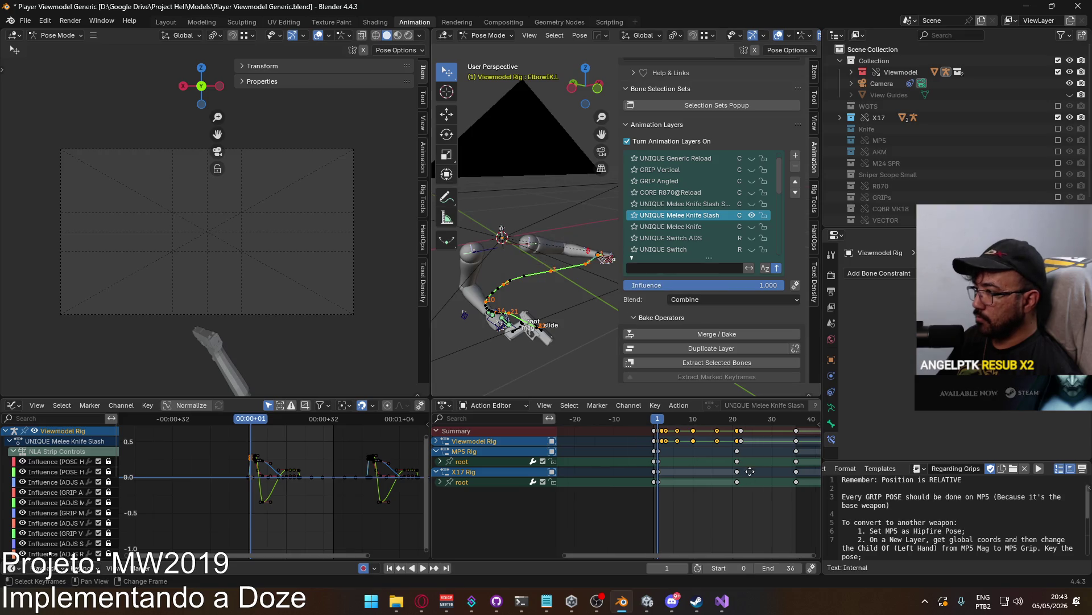
- Copy the elbow's world position at frame 52 and paste it onto frame 2
middle_drag(734, 455, 659, 456)
drag(761, 435, 786, 429)
key(q)
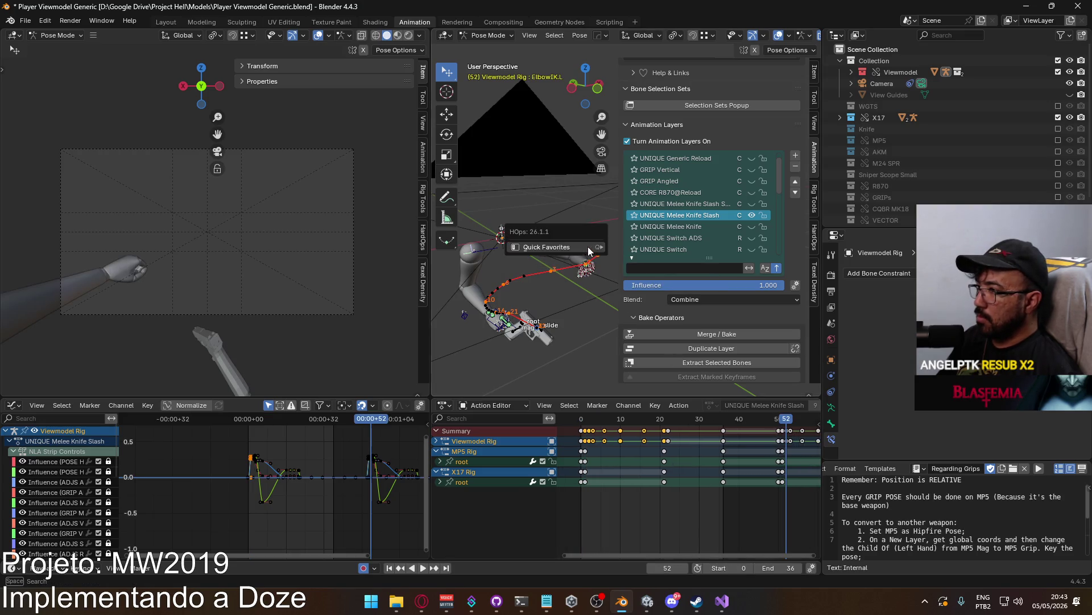
mouse_move(592, 259)
click(649, 269)
middle_drag(595, 433, 606, 433)
click(598, 419)
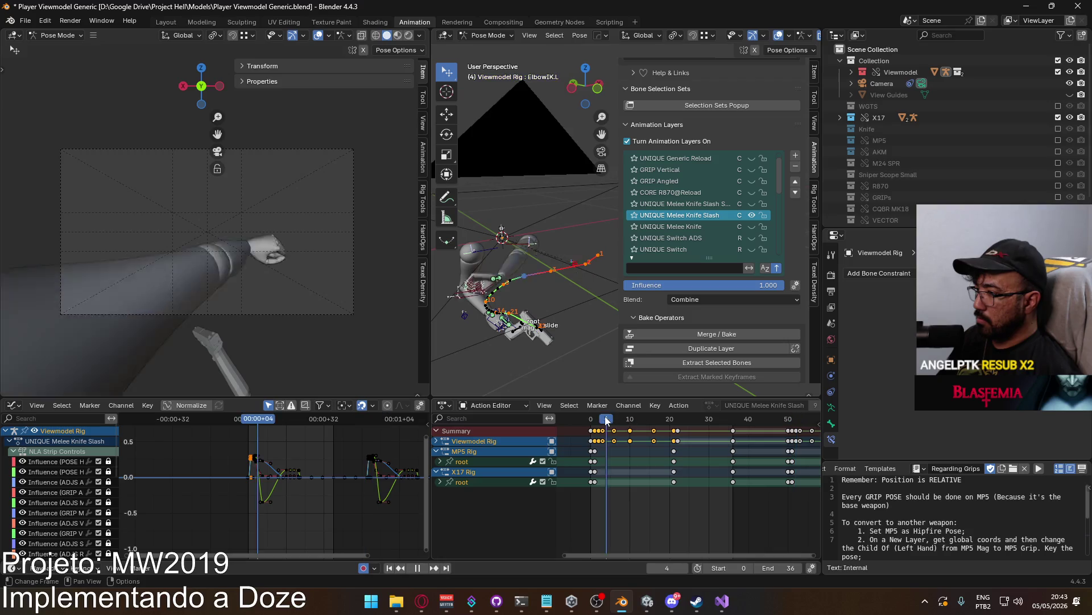
key(q)
mouse_move(588, 257)
click(650, 286)
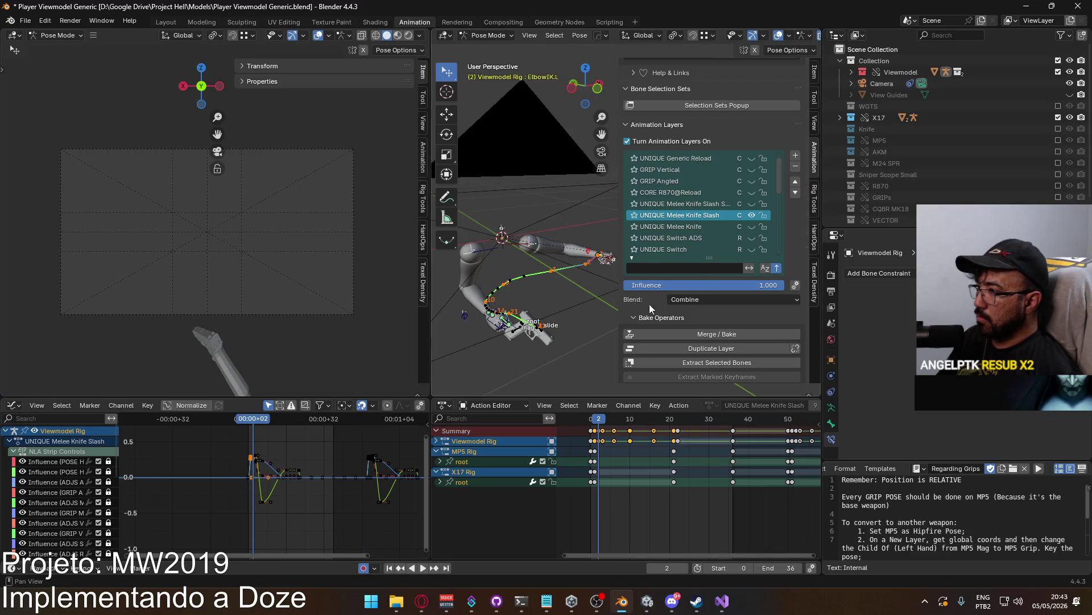
- Copy the elbow's world position at frame 53 and paste it onto frame 3
middle_drag(804, 434, 755, 434)
click(752, 422)
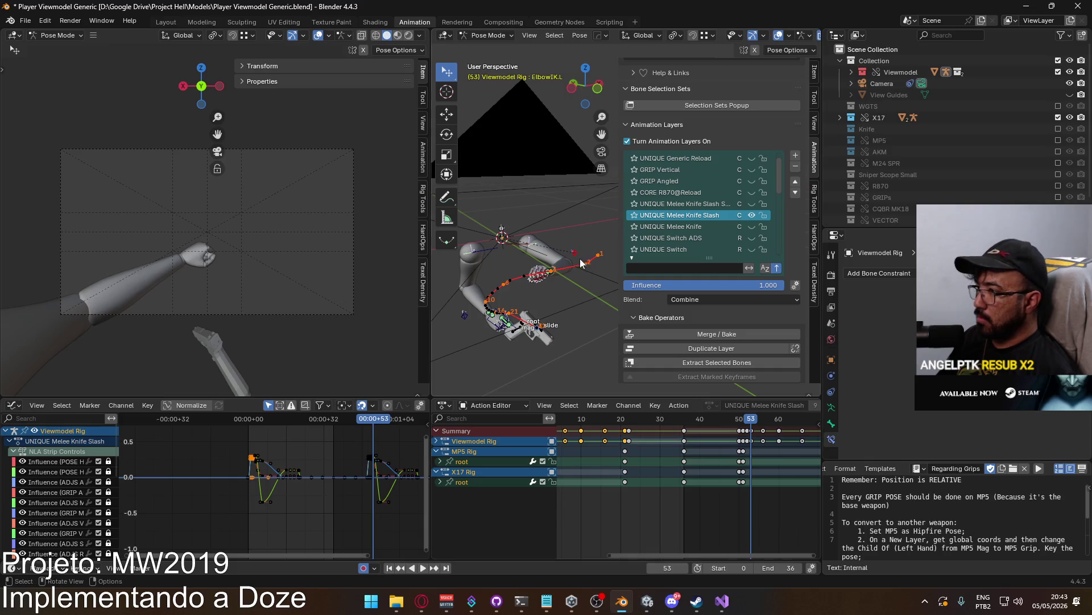
key(q)
mouse_move(577, 256)
click(649, 272)
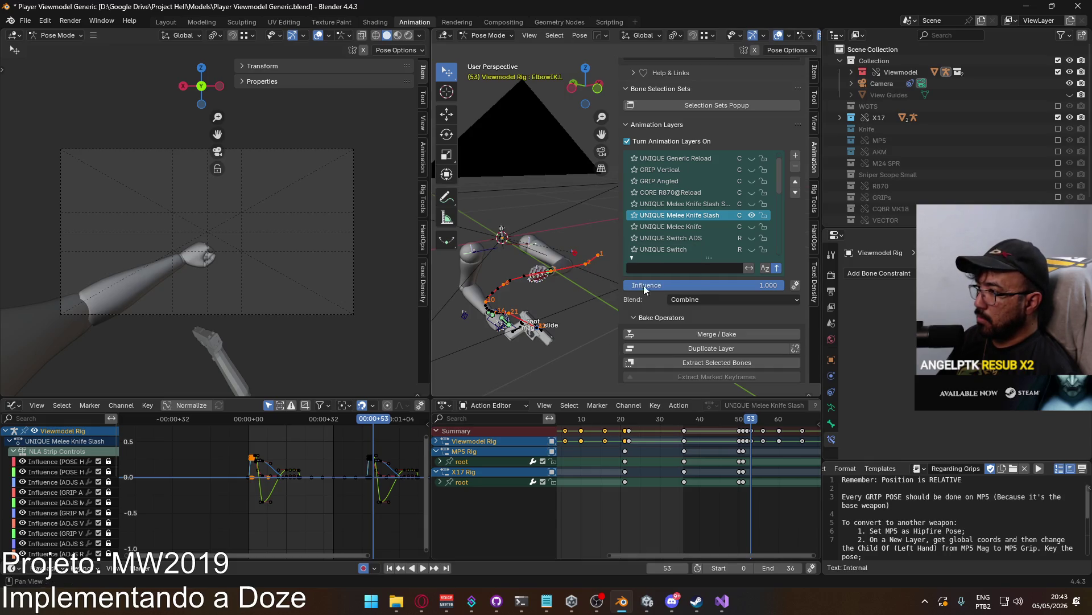
middle_drag(562, 425, 614, 425)
click(605, 417)
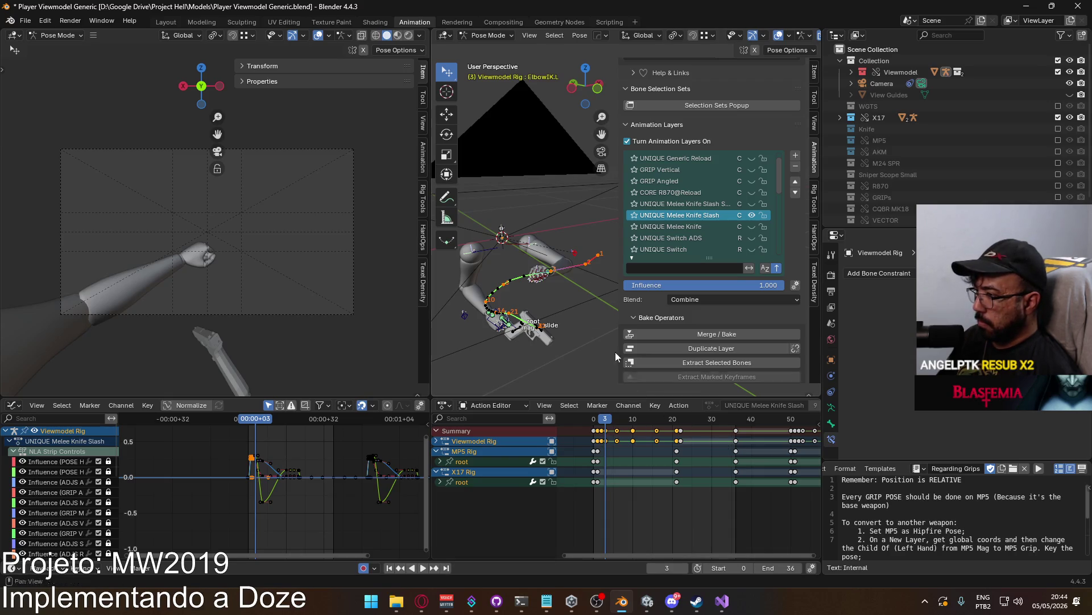
key(q)
mouse_move(577, 255)
click(648, 287)
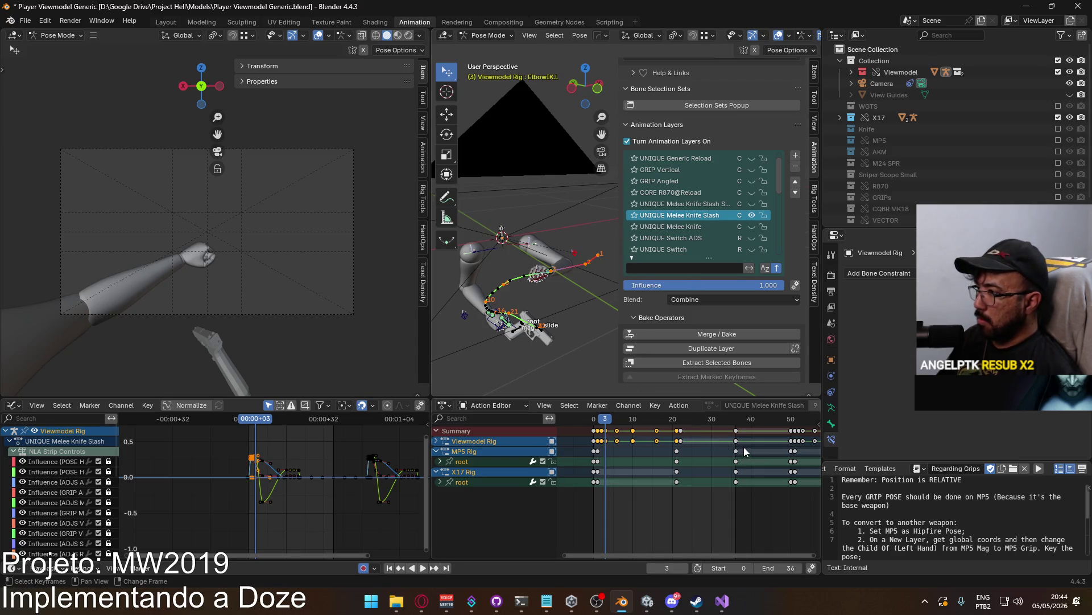
- Copy the elbow's world position at frame 56 and paste it onto frame 6
ctrl+scroll(743, 447, down, 3)
click(738, 423)
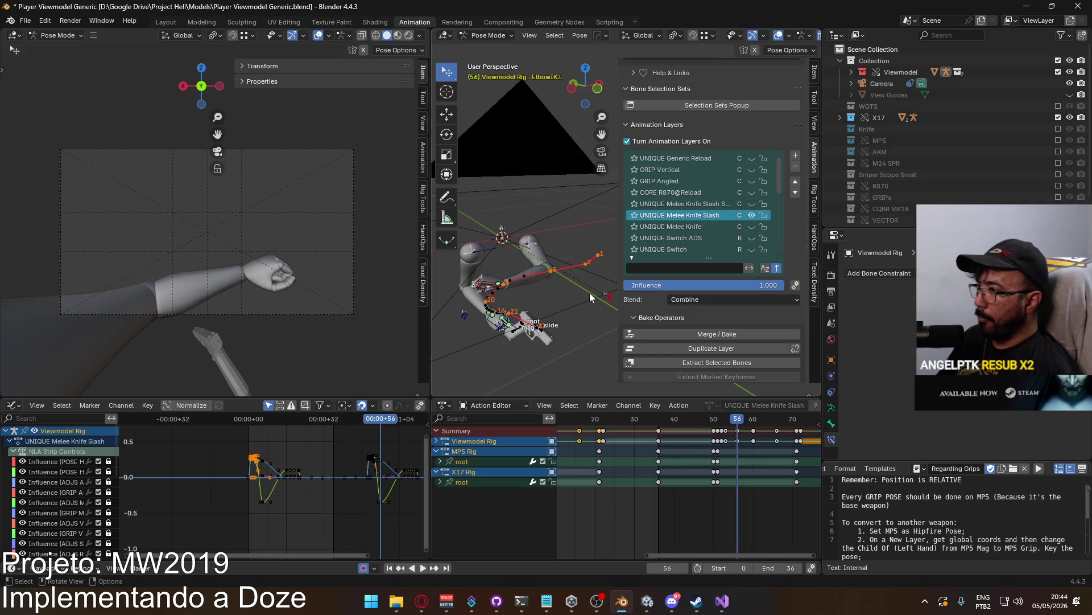
key(q)
mouse_move(613, 298)
click(691, 321)
ctrl+scroll(643, 423, up, 3)
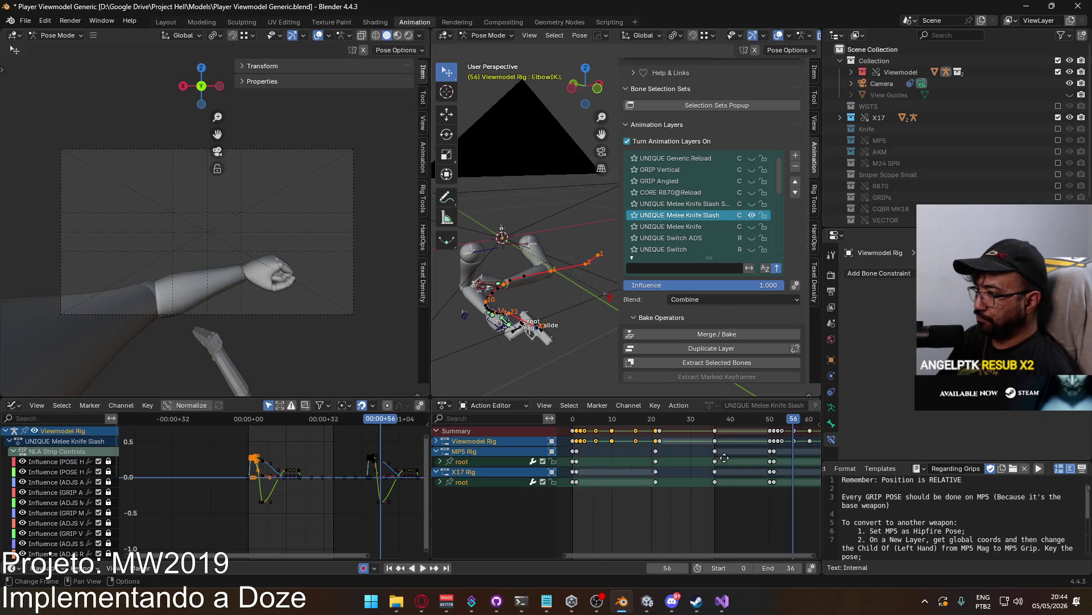
click(610, 421)
key(q)
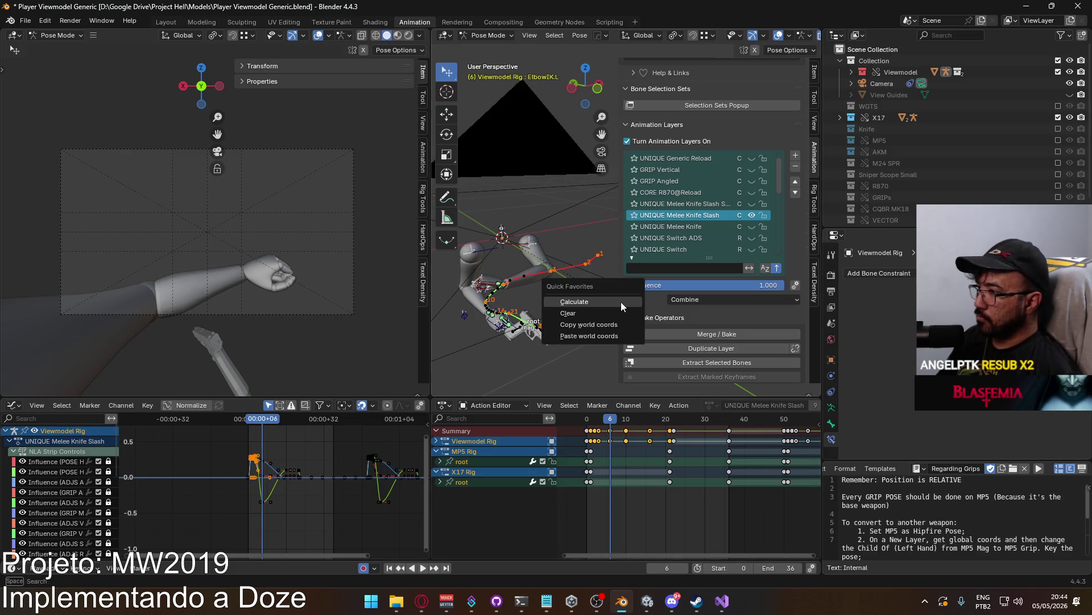
click(624, 335)
- Copy the elbow's world position at frame 60 and paste it onto frame 10
middle_drag(718, 457, 624, 456)
click(722, 422)
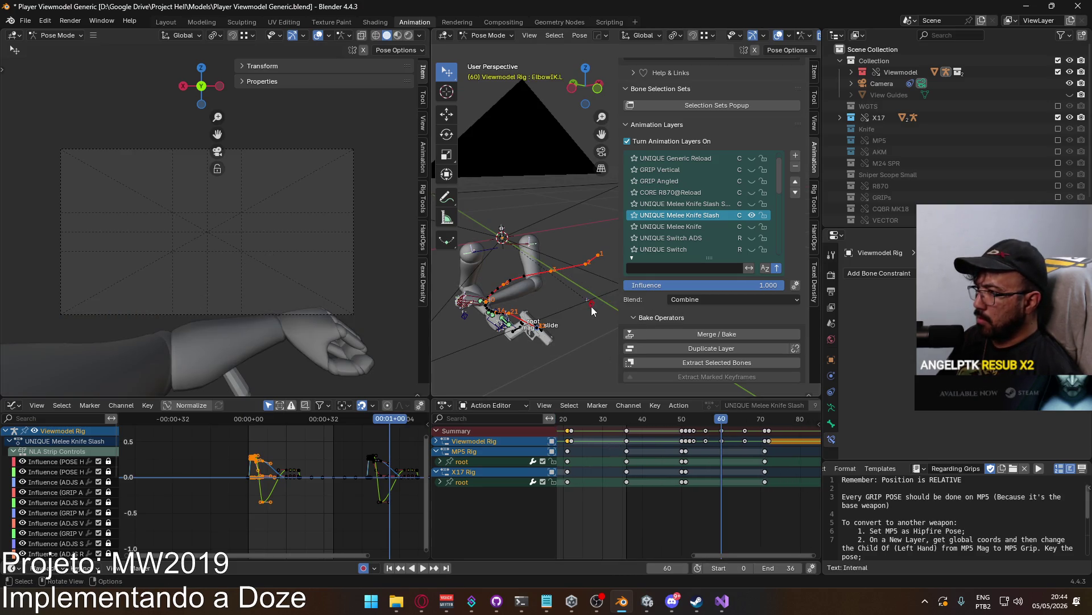
key(q)
click(660, 328)
middle_drag(651, 430, 697, 430)
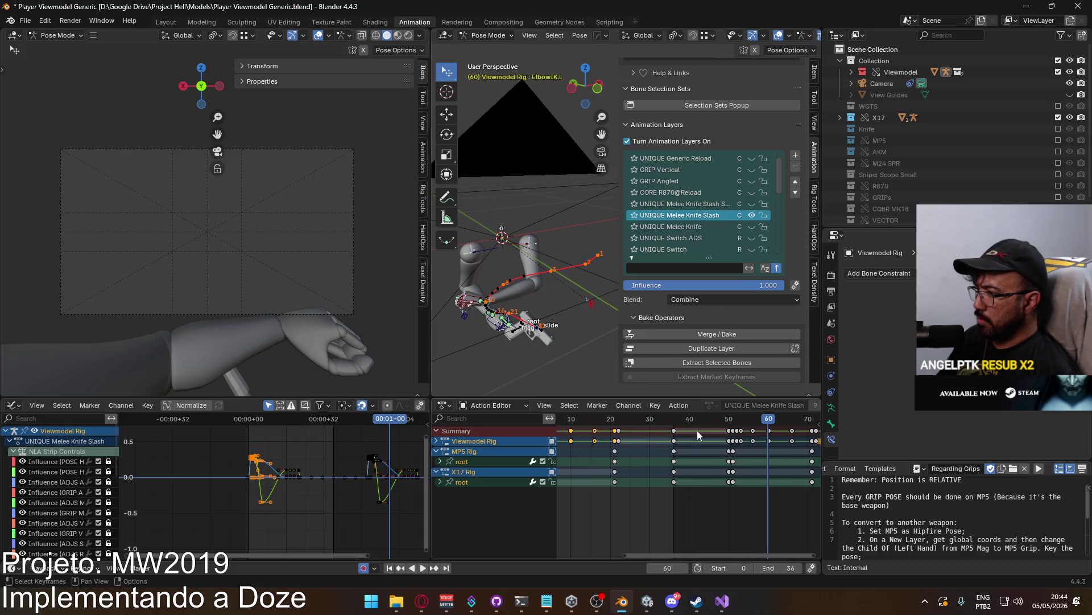
middle_drag(597, 426, 612, 424)
click(611, 423)
key(q)
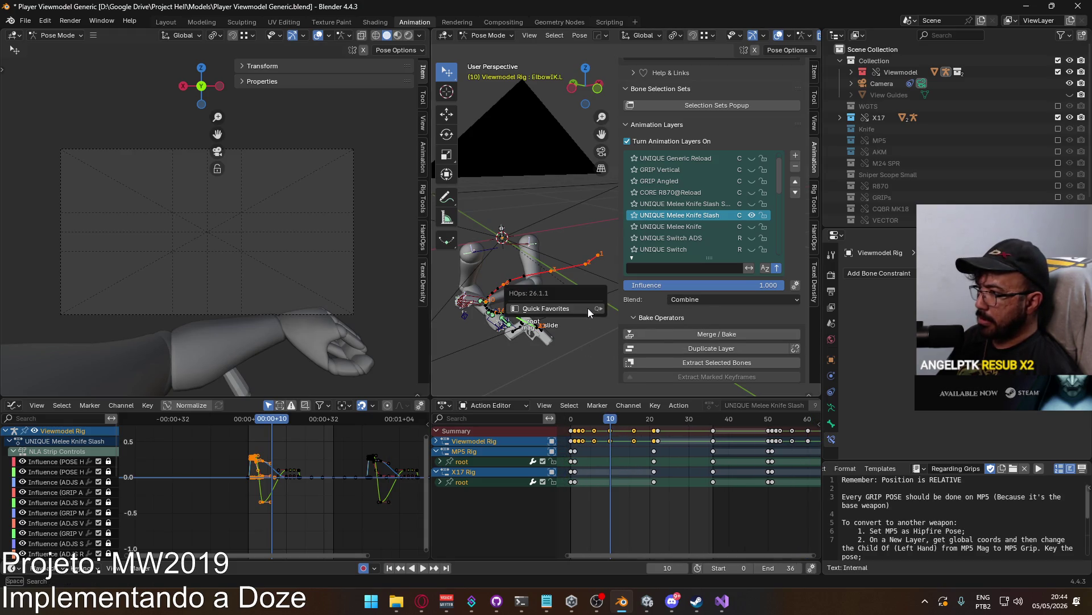
mouse_move(588, 309)
click(654, 330)
- Copy the elbow's world position at frame 66 and paste it onto frame 16
middle_drag(745, 438, 674, 438)
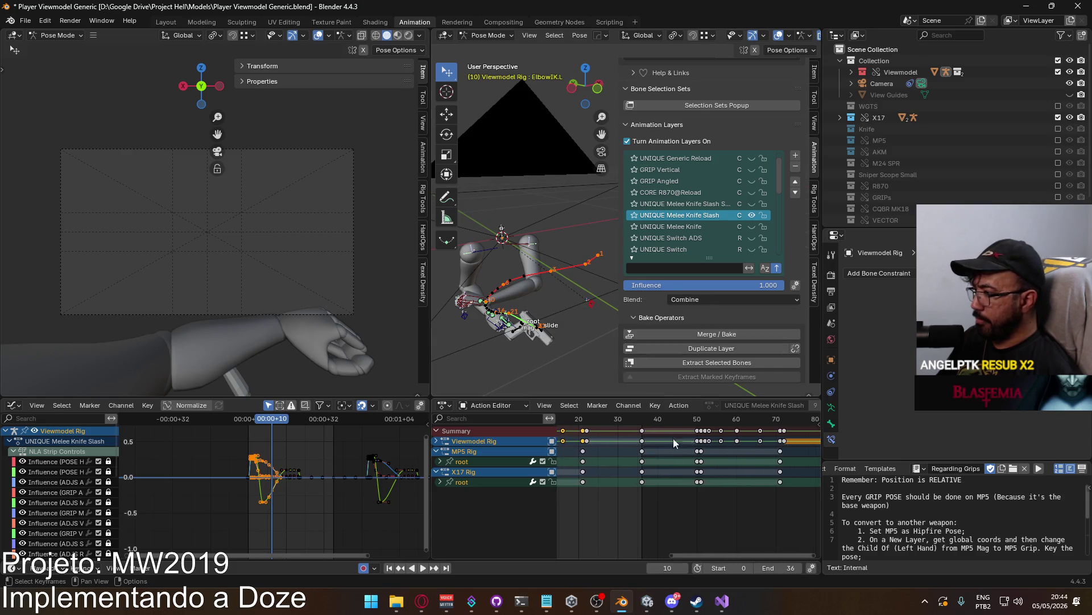
click(759, 420)
key(q)
mouse_move(569, 308)
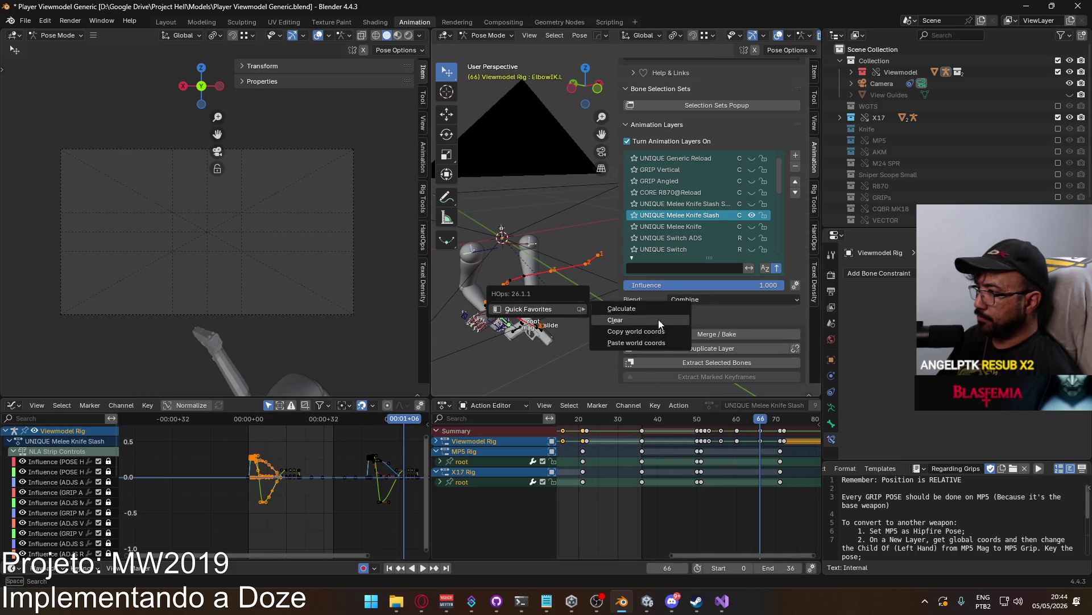
click(659, 322)
key(space)
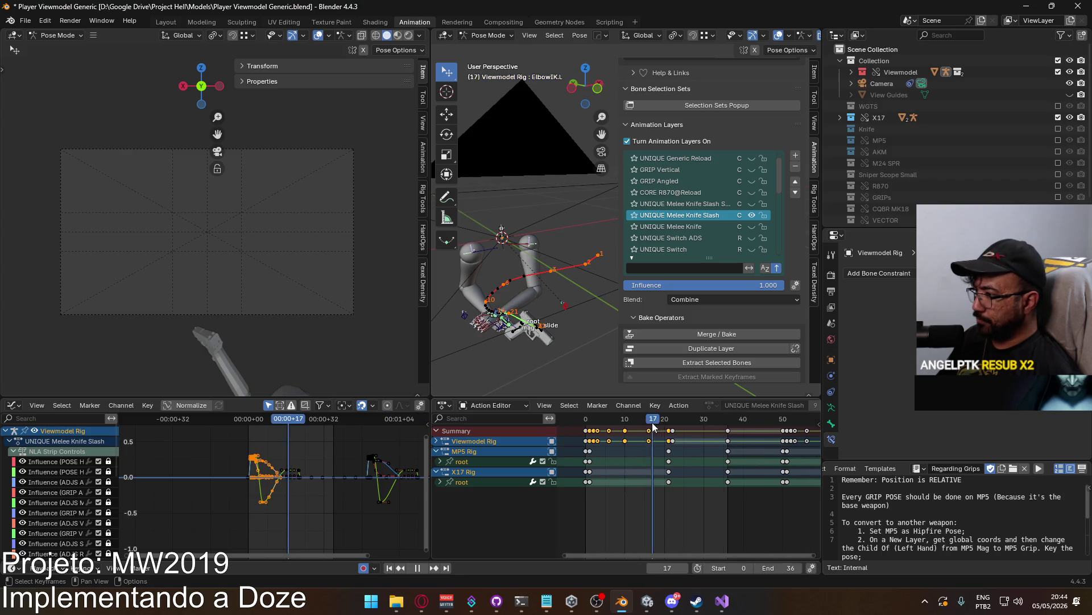
key(space)
key(q)
mouse_move(572, 310)
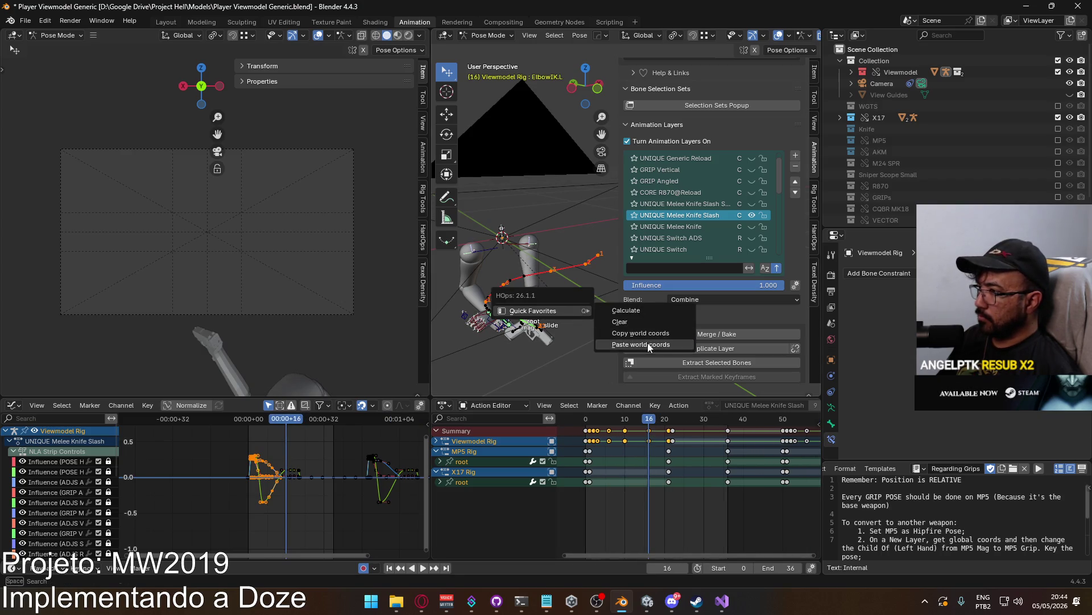
click(648, 345)
- Play back the slash to check timing, then select HandIK.L at frame 71
ctrl+scroll(728, 409, right, 3)
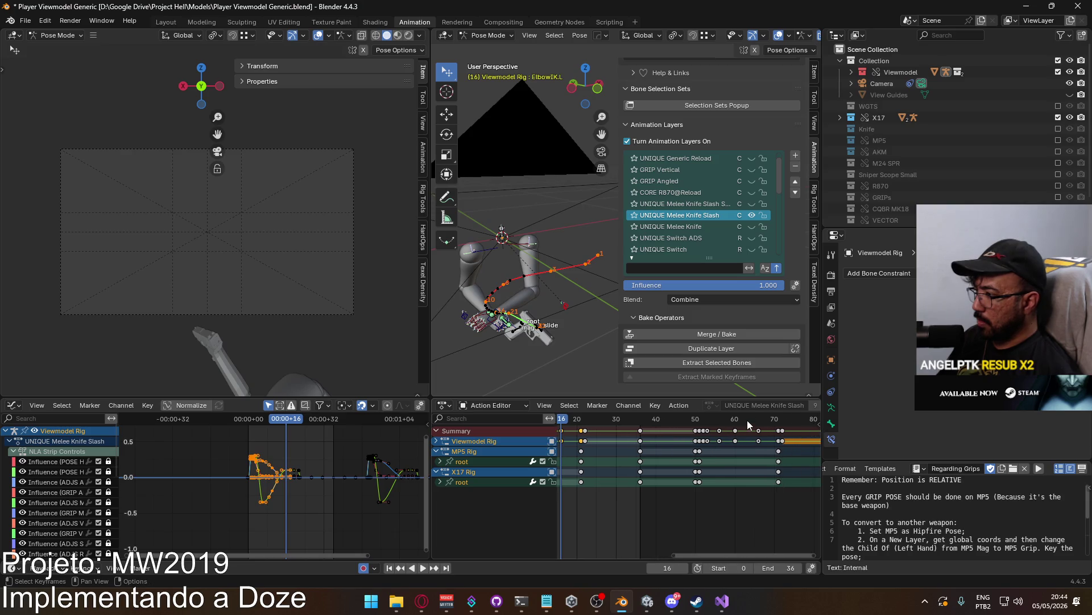
drag(747, 420, 760, 420)
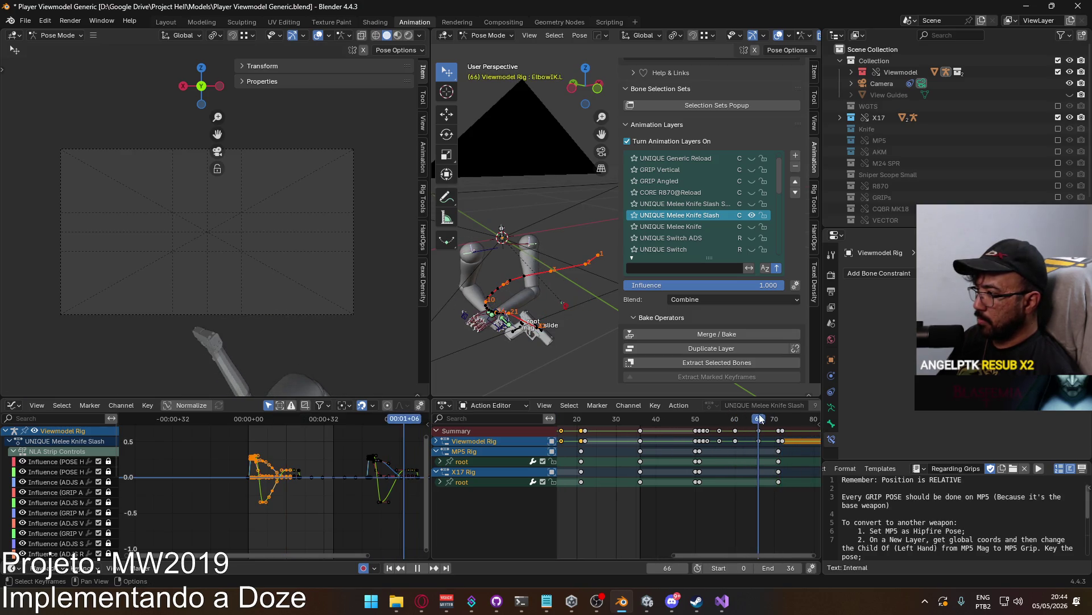
key(space)
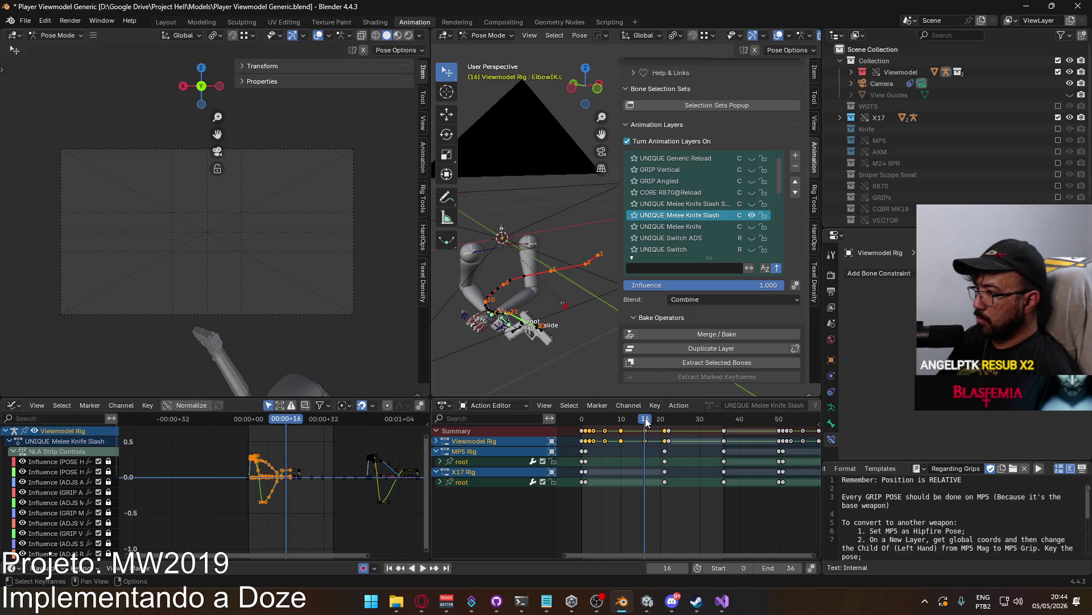
key(space)
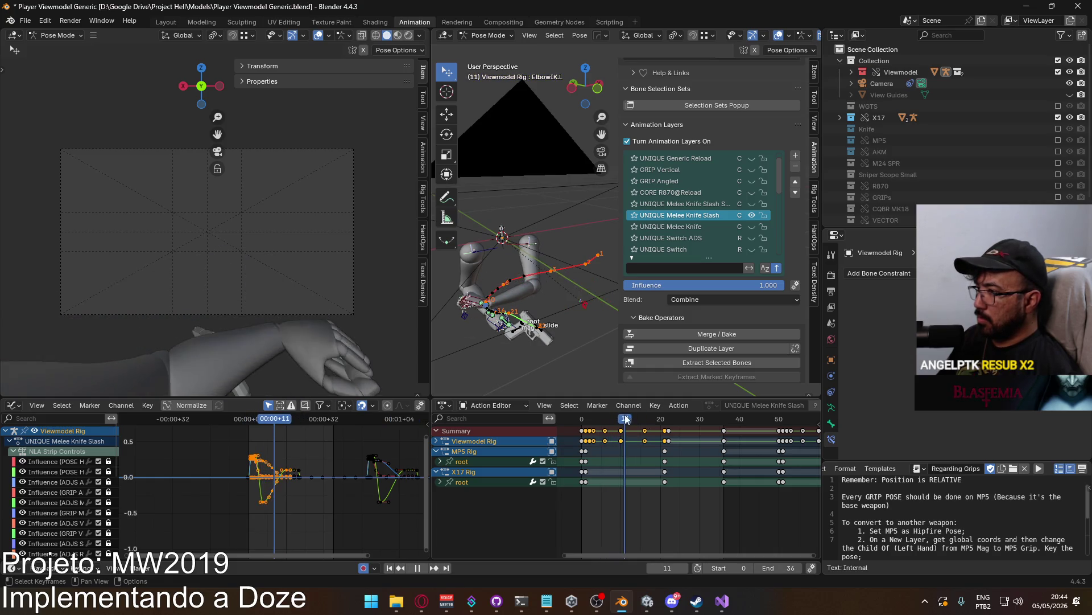
drag(627, 419, 646, 417)
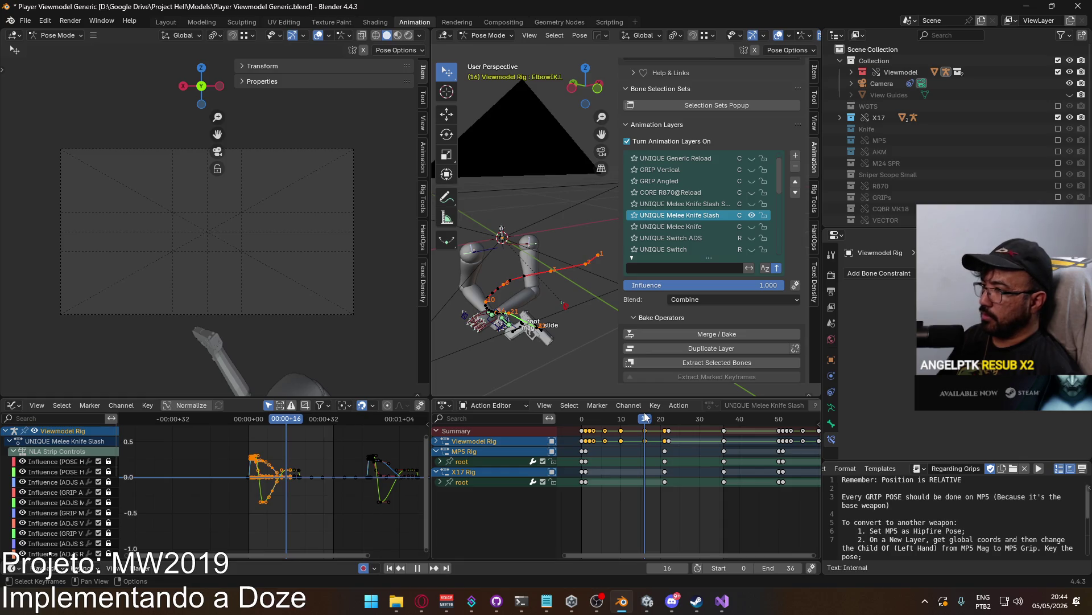
key(space)
ctrl+scroll(678, 439, down, 5)
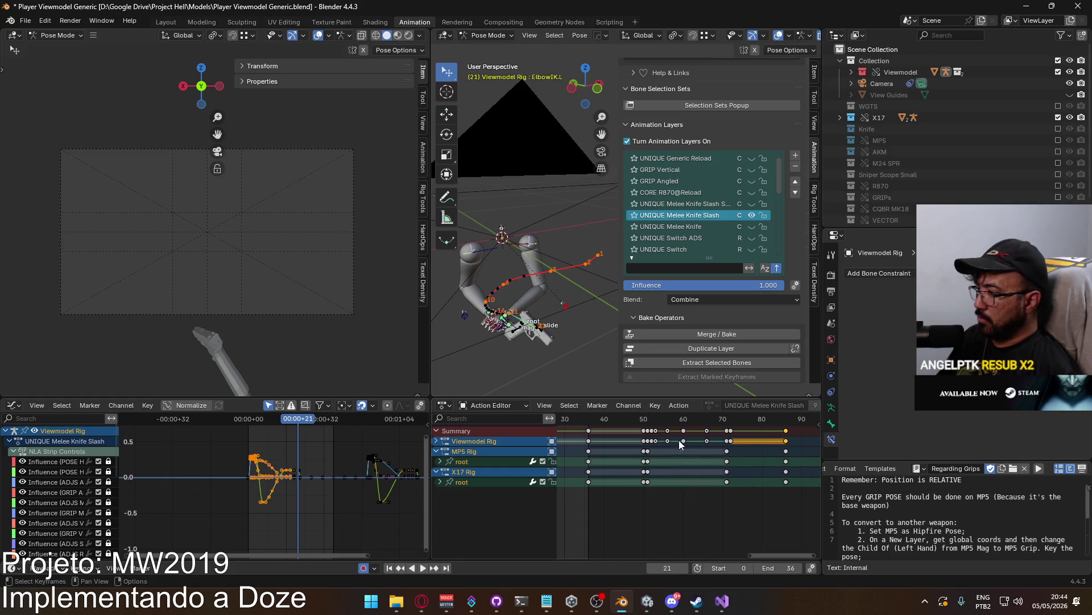
click(728, 424)
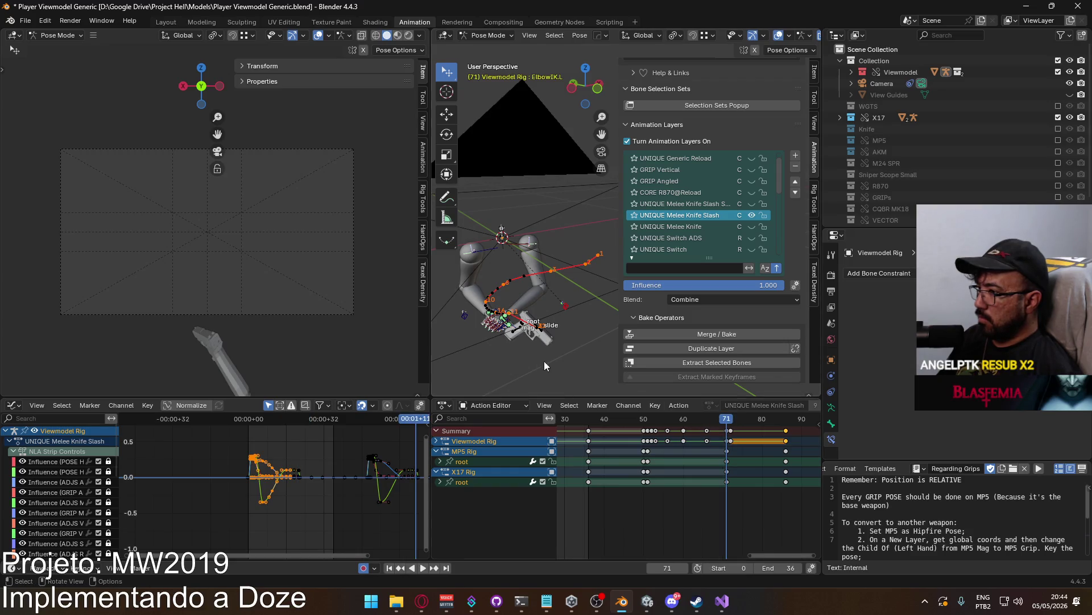
click(514, 329)
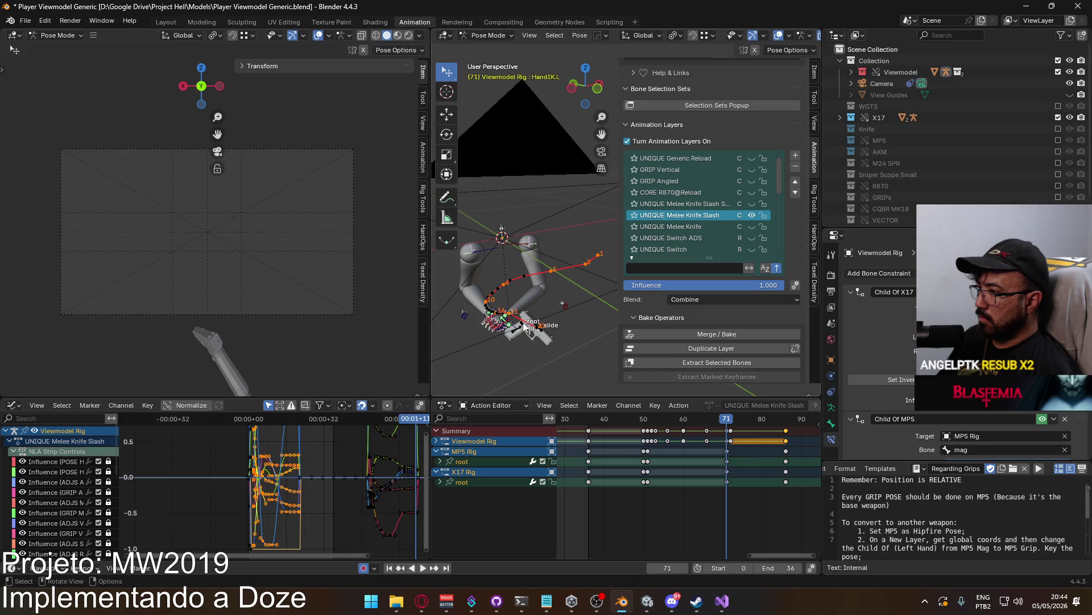
- Paste the stored world-space hand position at frame 21 and check the pose
alt+click(509, 323)
click(573, 344)
middle_drag(584, 435, 741, 435)
click(688, 419)
key(q)
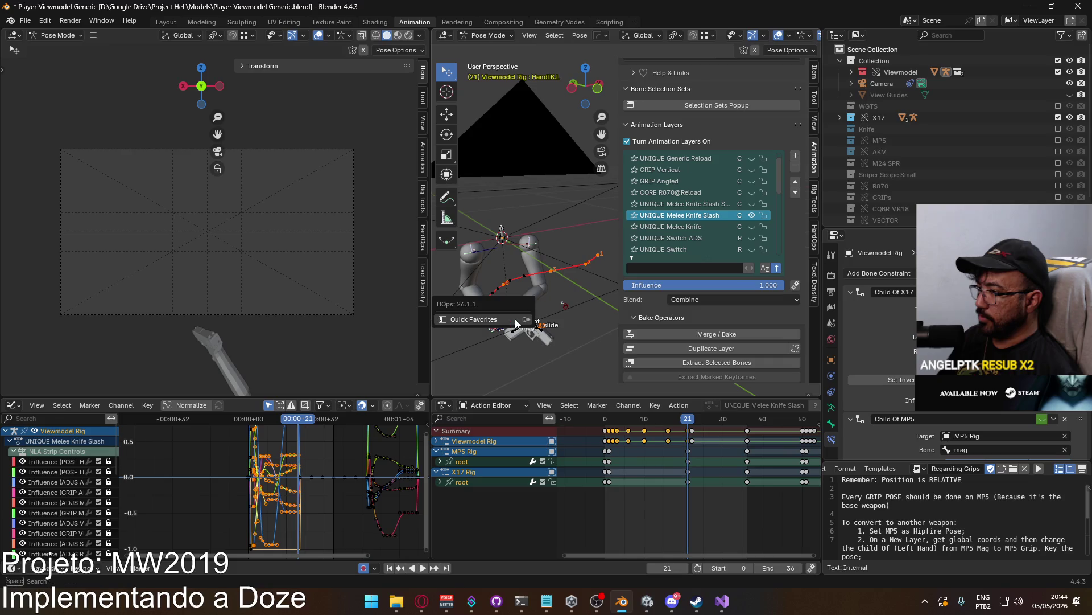
mouse_move(514, 319)
click(596, 351)
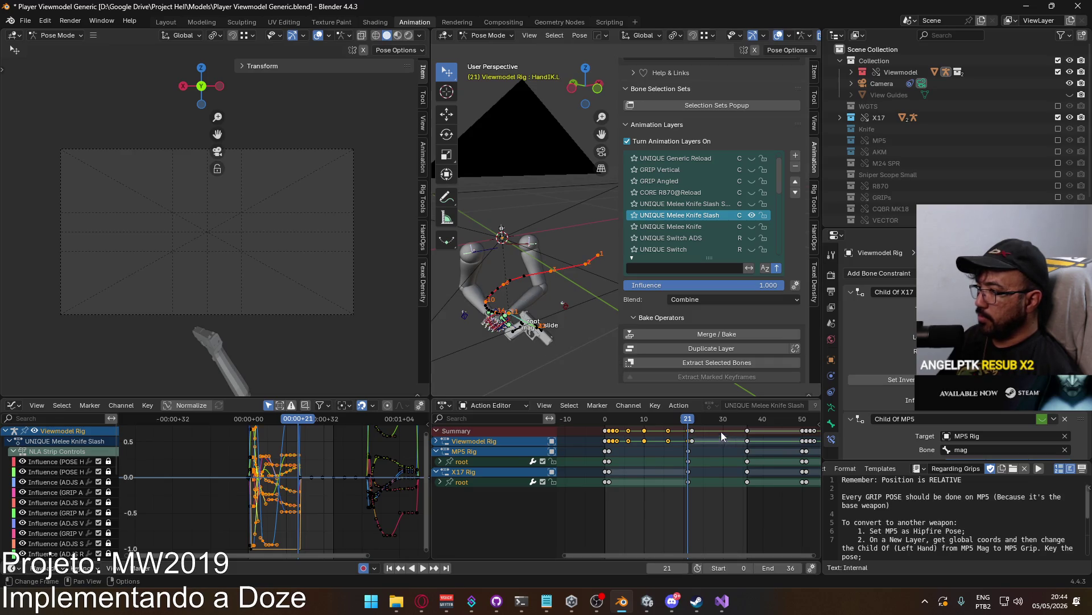
drag(686, 418, 612, 419)
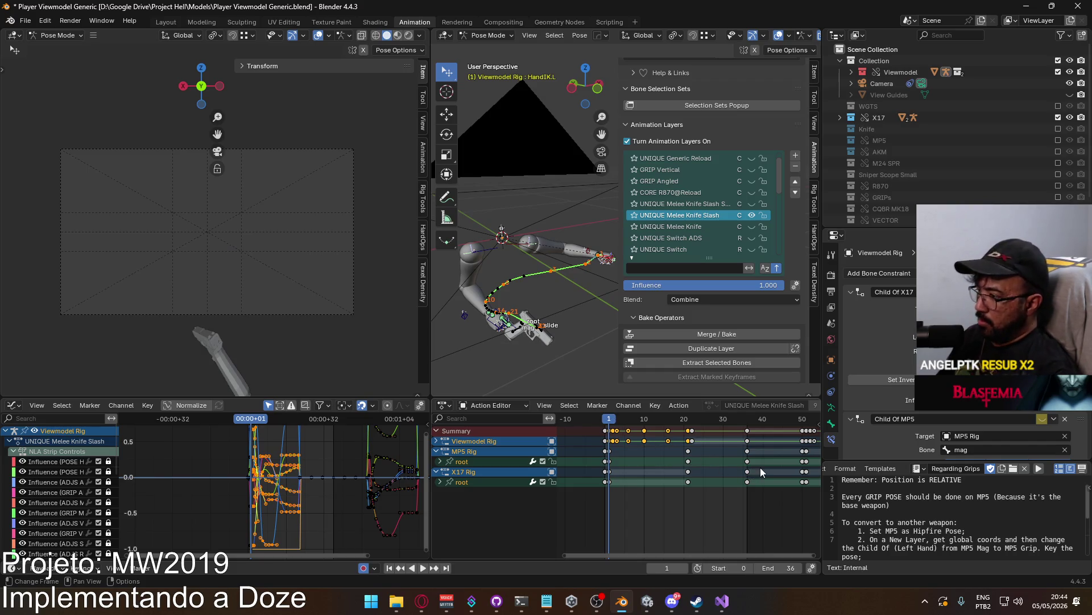
- Delete the leftover keys after frame 21, including Viewmodel Rig keys after frame 24
middle_drag(760, 471, 642, 471)
mouse_move(781, 511)
mouse_down()
mouse_move(580, 424)
mouse_move(605, 422)
mouse_up()
key(Delete)
middle_drag(752, 483, 642, 490)
ctrl+scroll(642, 494, up, 6)
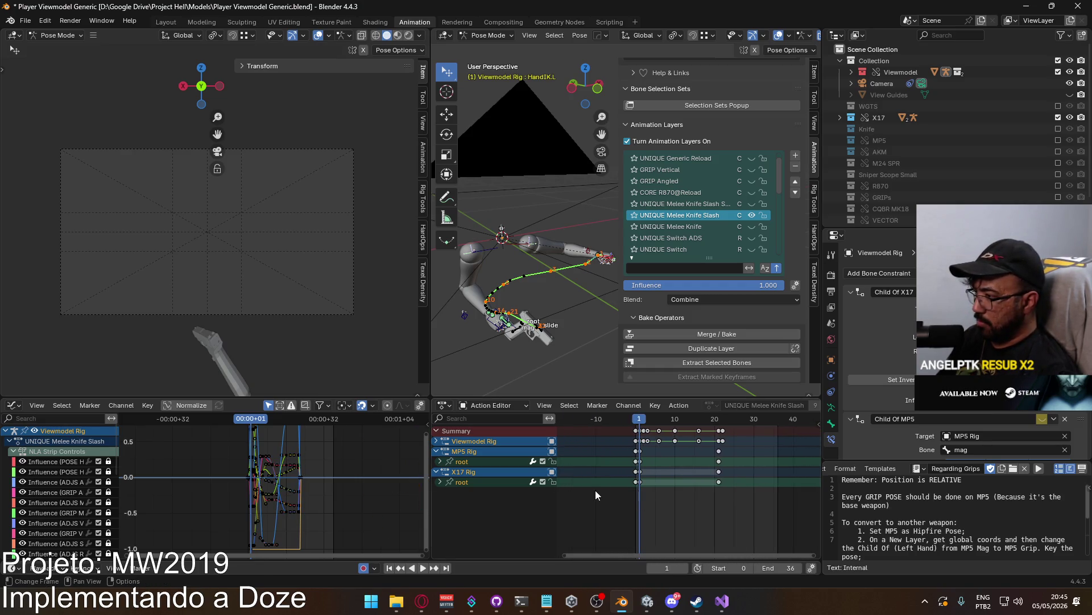
ctrl+click(742, 445)
key(Delete)
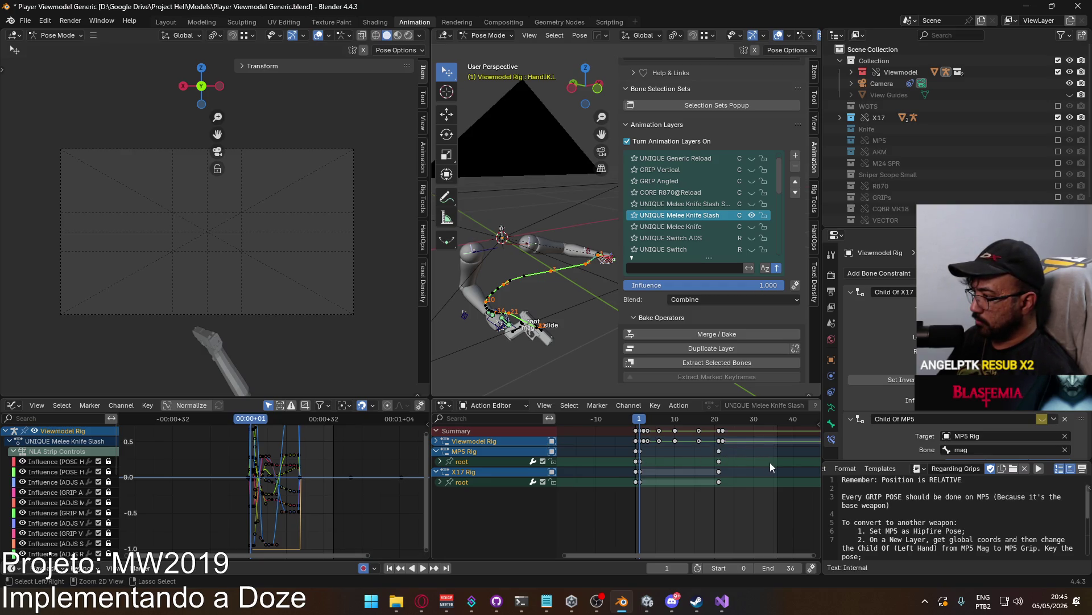
mouse_move(773, 463)
middle_down()
mouse_move(676, 481)
mouse_move(759, 469)
middle_up()
- Scrub and play the slash from frame 1 to 21 to review its motion
drag(705, 429, 681, 518)
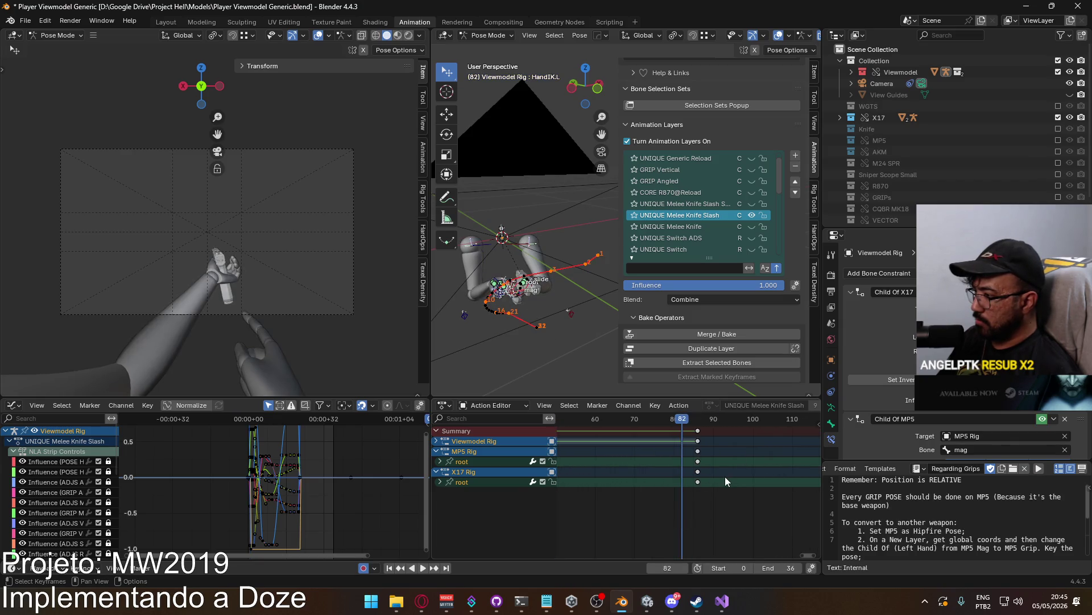
key(ctrl+z)
middle_drag(677, 469, 774, 496)
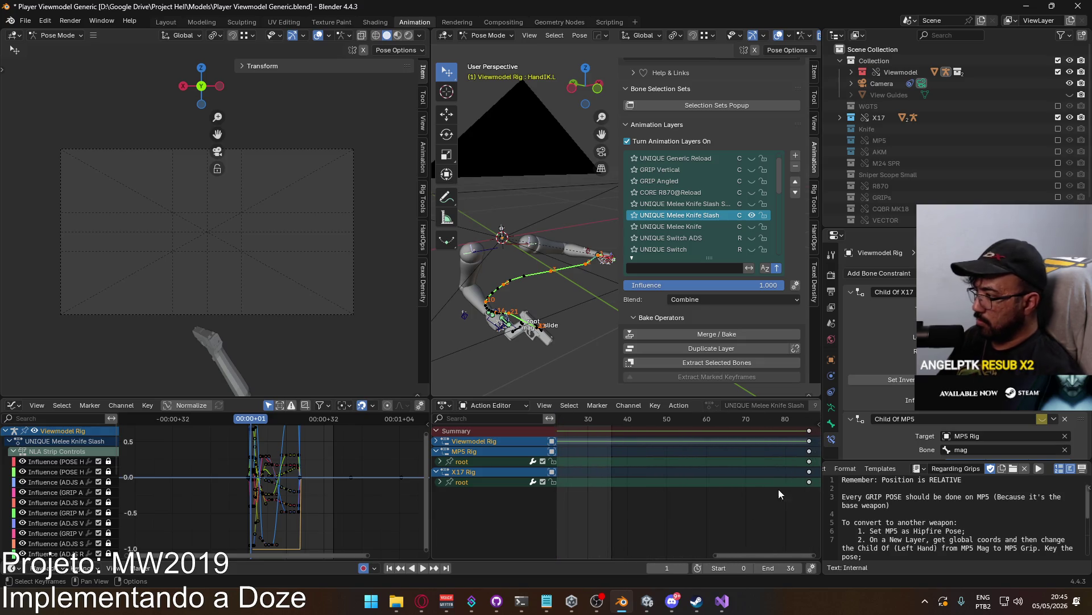
ctrl+scroll(672, 458, up, 5)
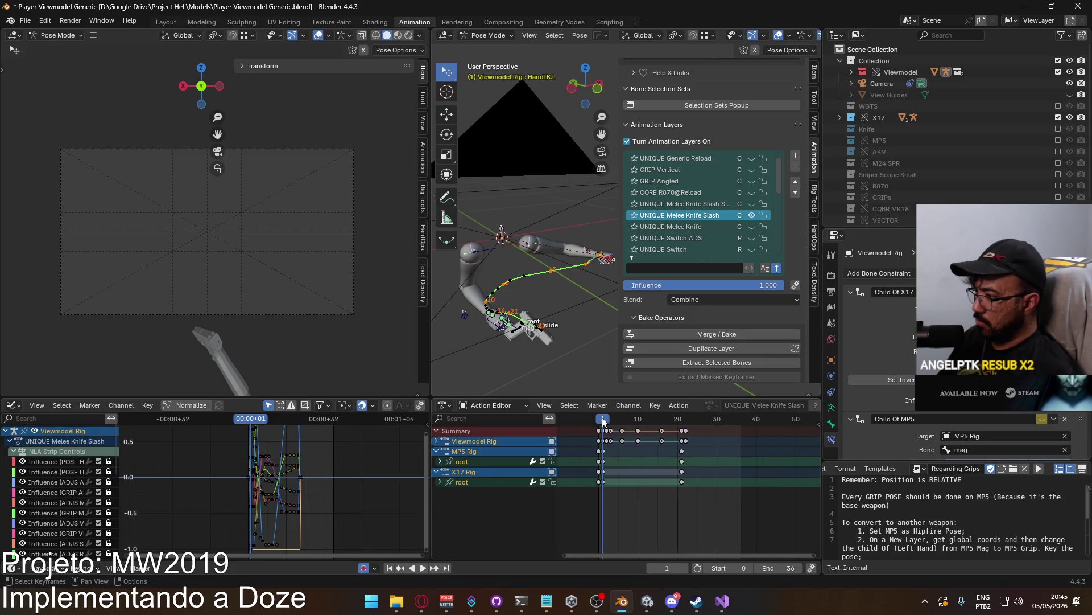
drag(603, 421, 683, 420)
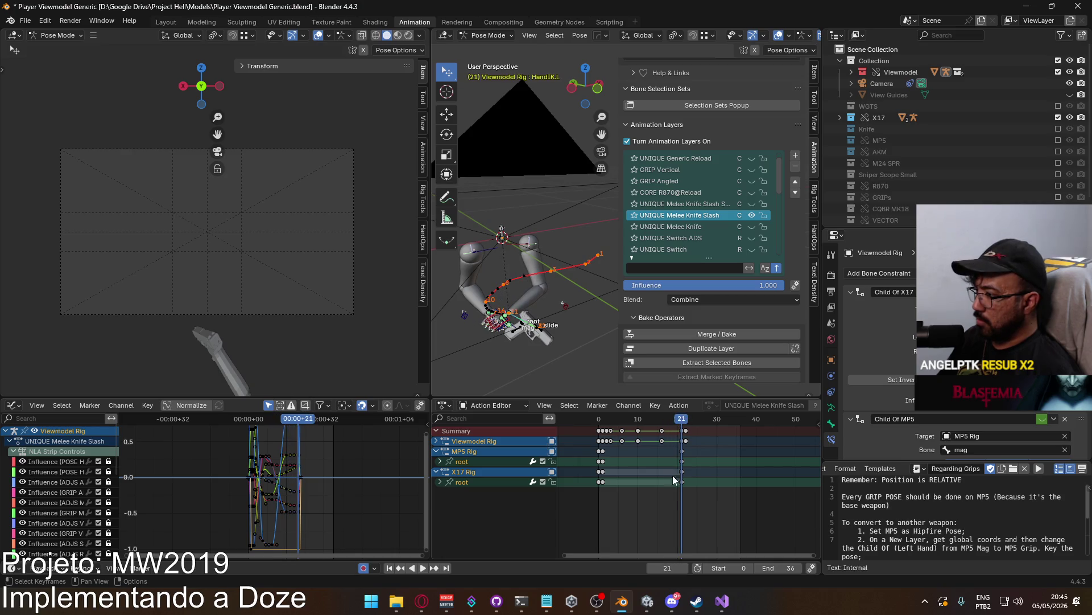
key(space)
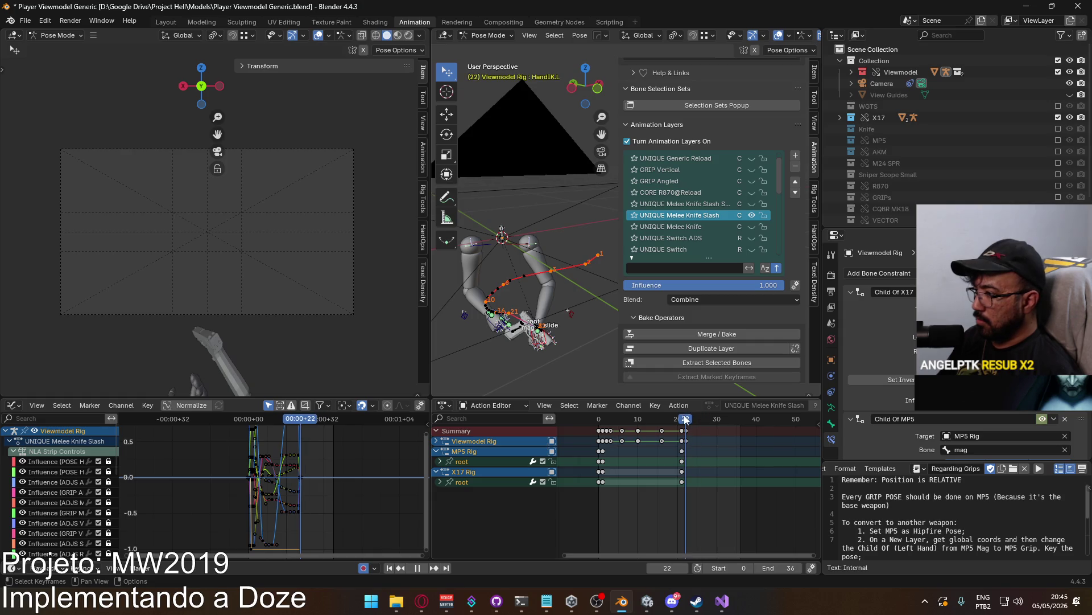
key(ctrl+z)
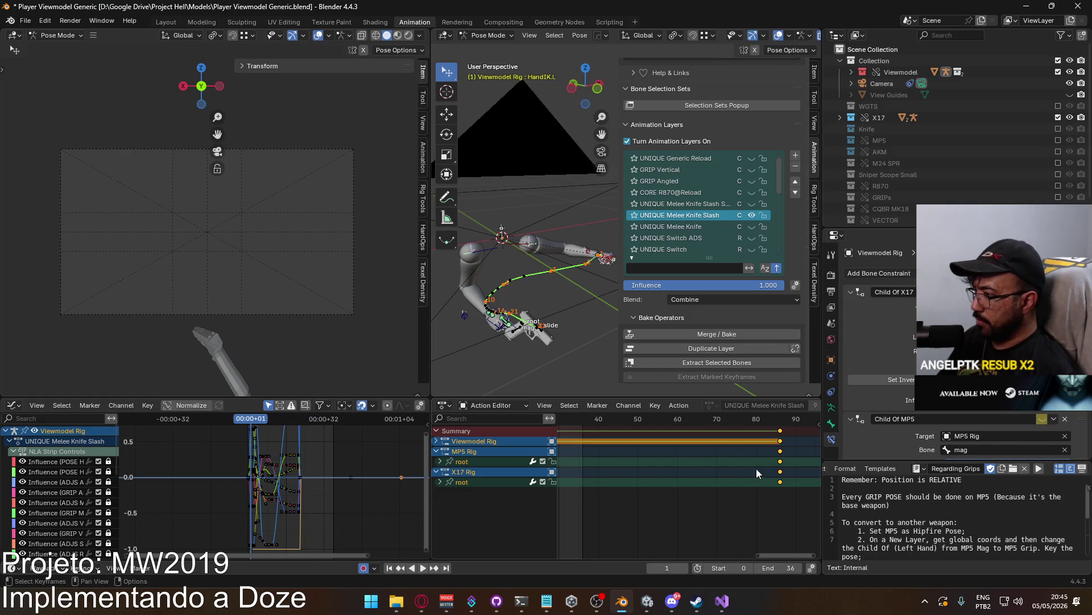
- Paste the frame 86 keys onto frame 36 and frame all keys in view
click(722, 421)
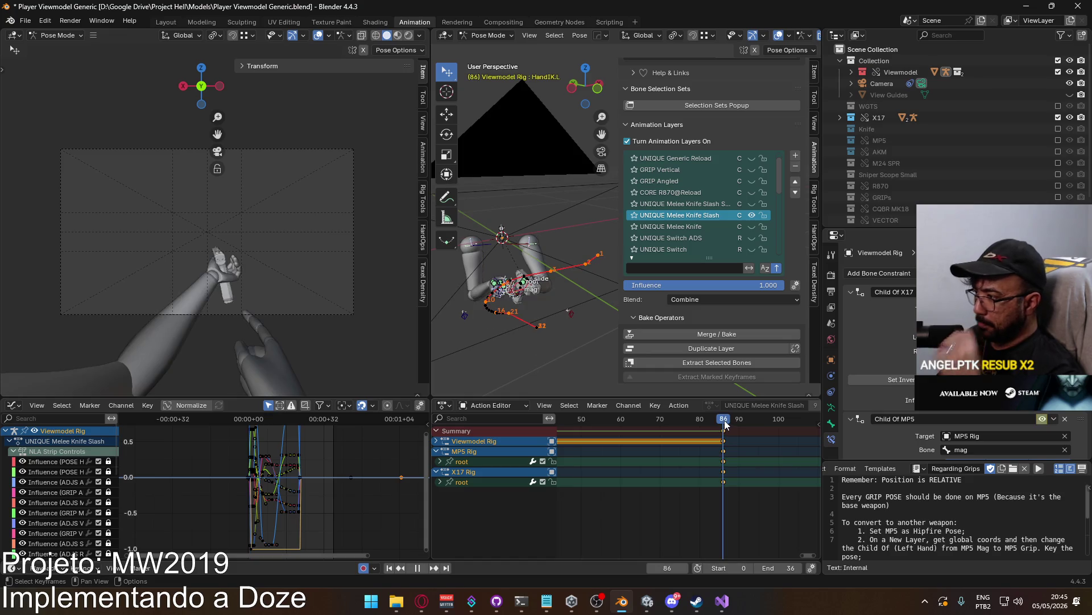
ctrl+scroll(723, 439, left, 5)
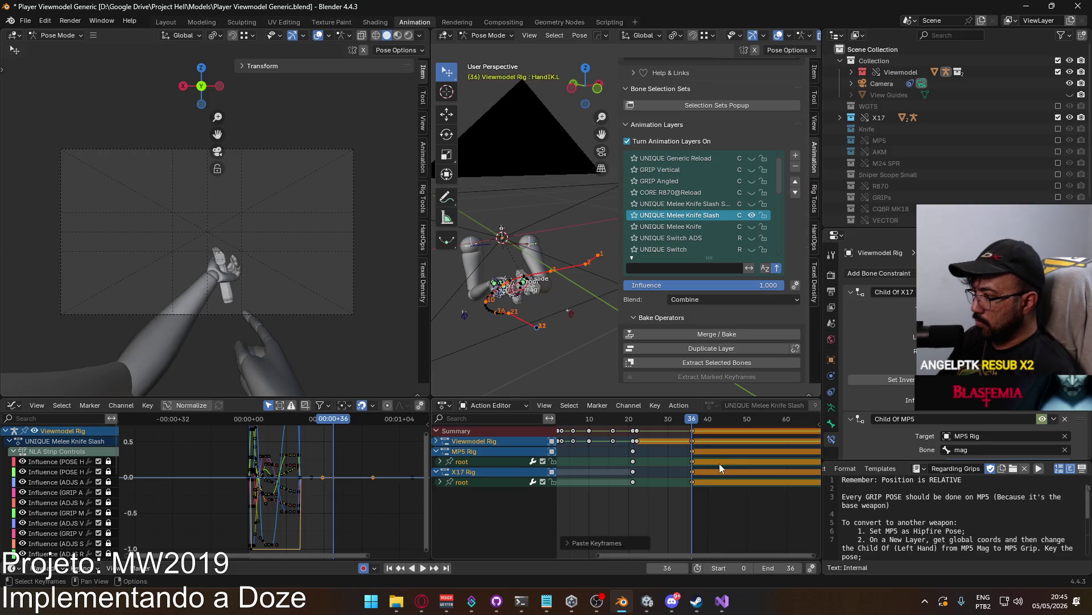
key(ctrl+v)
ctrl+scroll(719, 463, right, 5)
key(b)
key(Home)
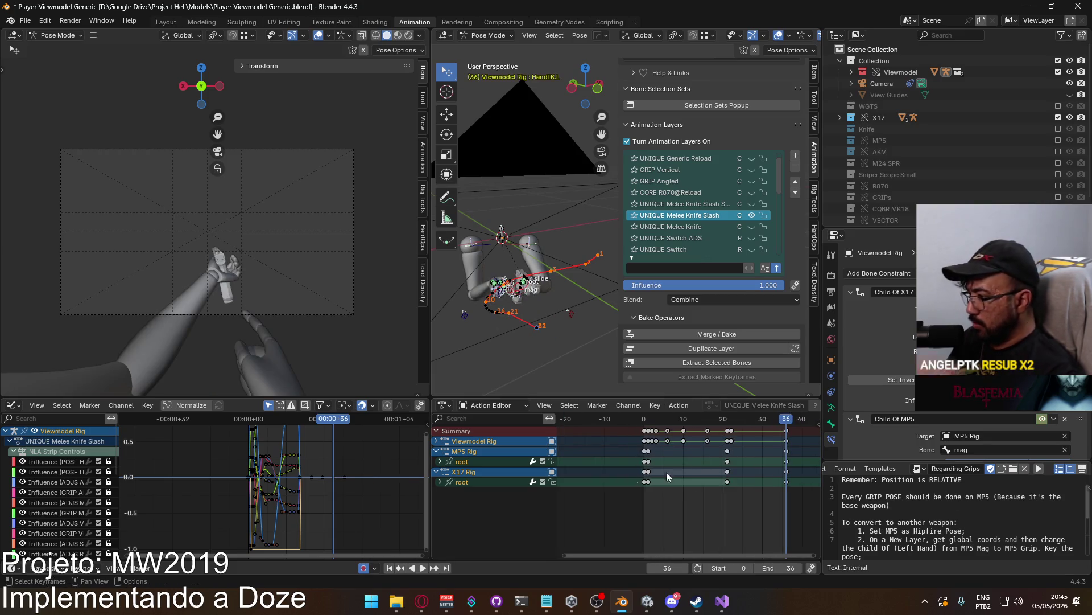
- Expand Viewmodel Rig bone channels and check HandIK.L's Child Of constraints while scrubbing frames 36–22
click(436, 441)
mouse_move(512, 441)
middle_down()
mouse_move(610, 442)
mouse_move(610, 410)
middle_up()
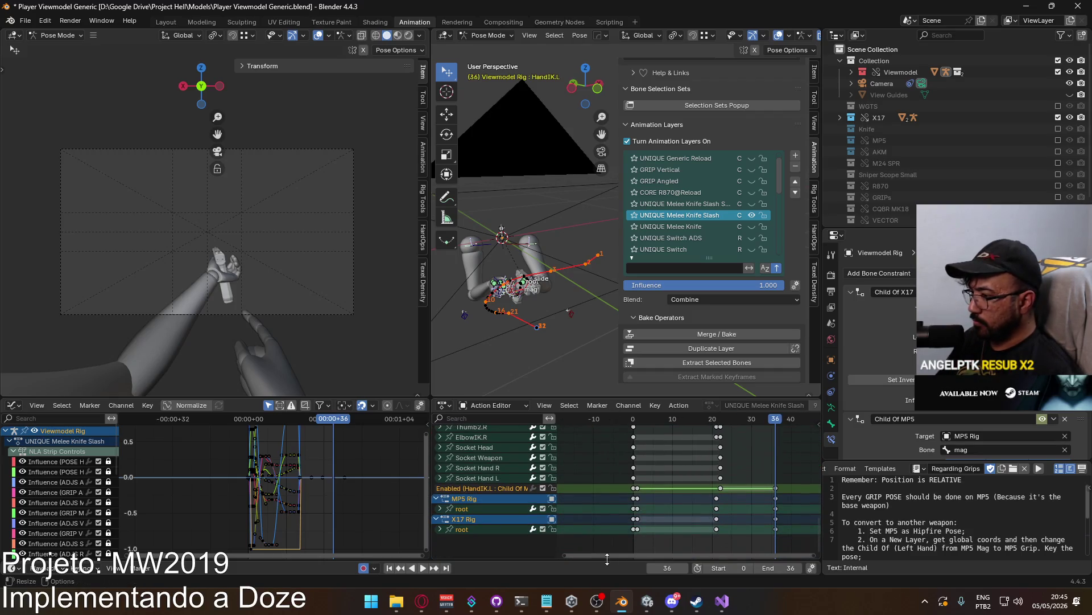
click(481, 490)
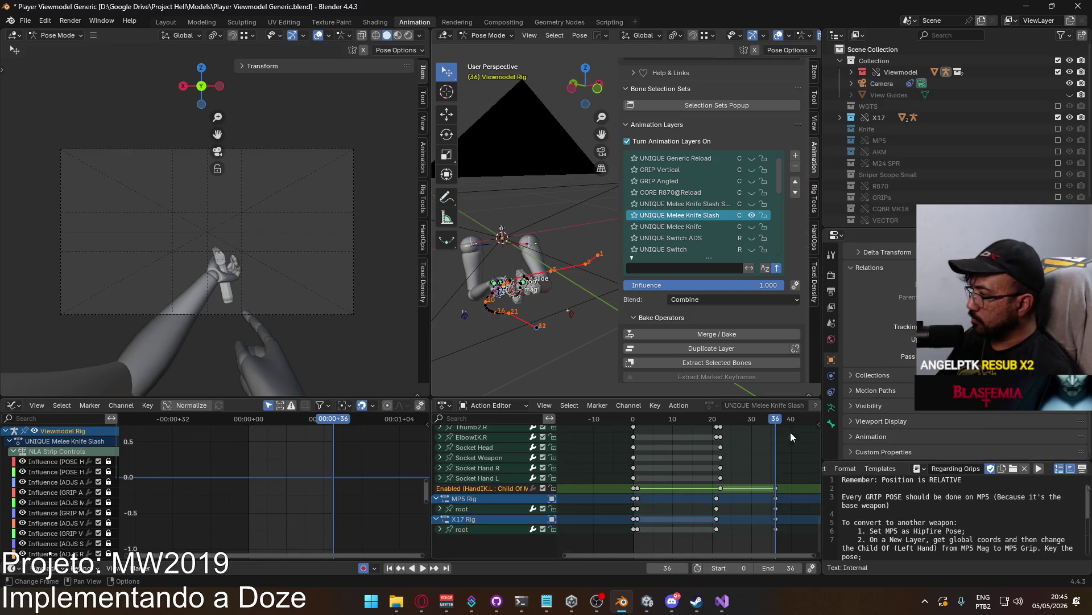
click(832, 397)
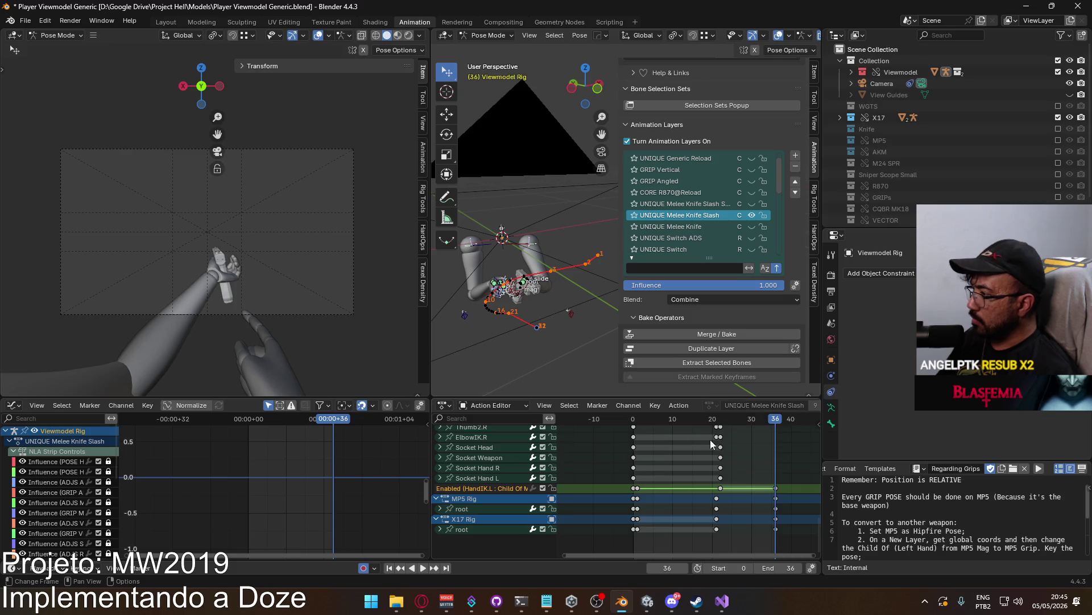
click(529, 288)
mouse_move(529, 287)
middle_down()
mouse_move(541, 302)
mouse_move(507, 353)
mouse_move(535, 307)
middle_up()
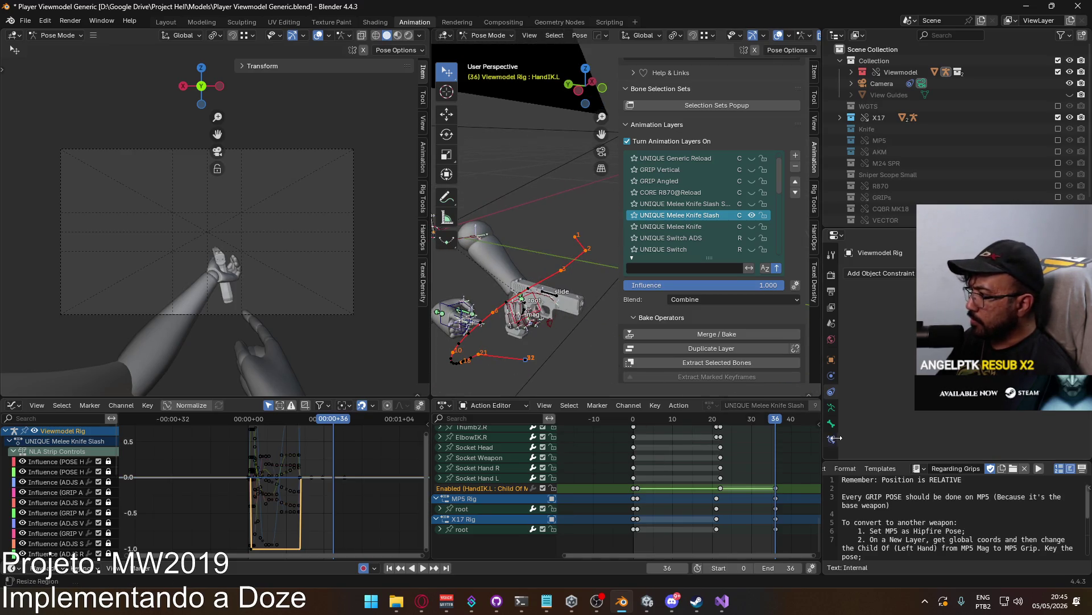
click(831, 439)
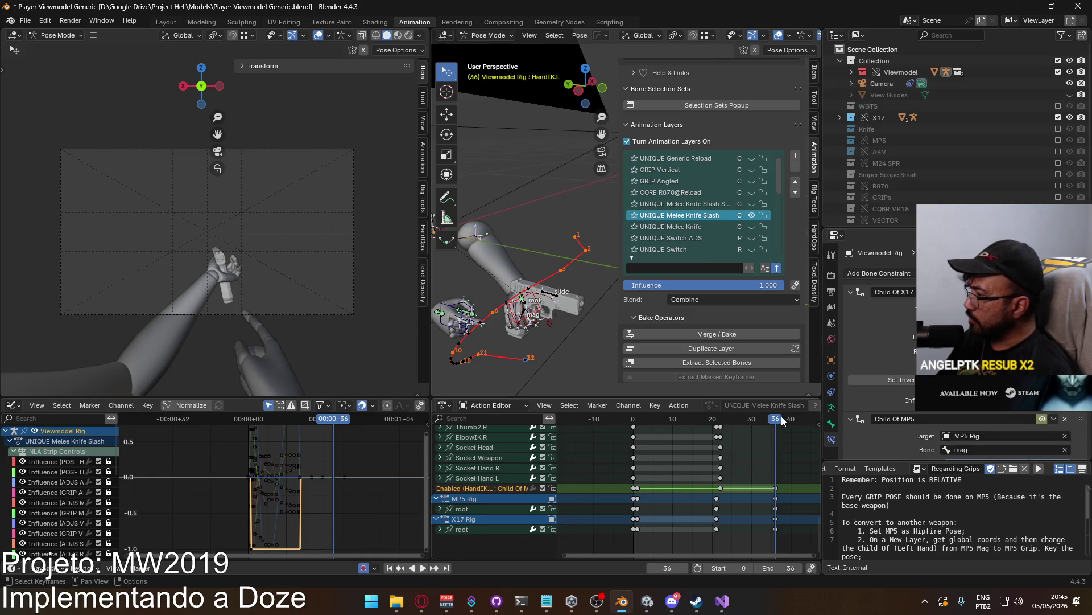
scroll(862, 359, down, 2)
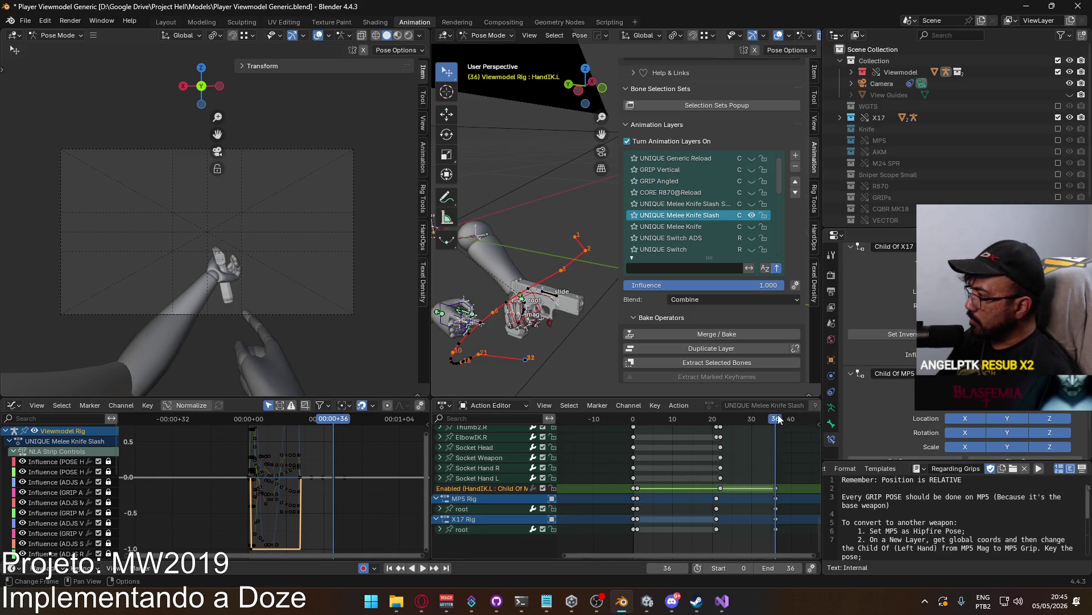
mouse_move(779, 419)
mouse_down()
mouse_move(640, 412)
mouse_move(683, 412)
mouse_move(650, 412)
mouse_move(669, 418)
mouse_move(652, 421)
mouse_up()
mouse_move(495, 452)
middle_down()
mouse_move(605, 547)
mouse_move(637, 523)
middle_up()
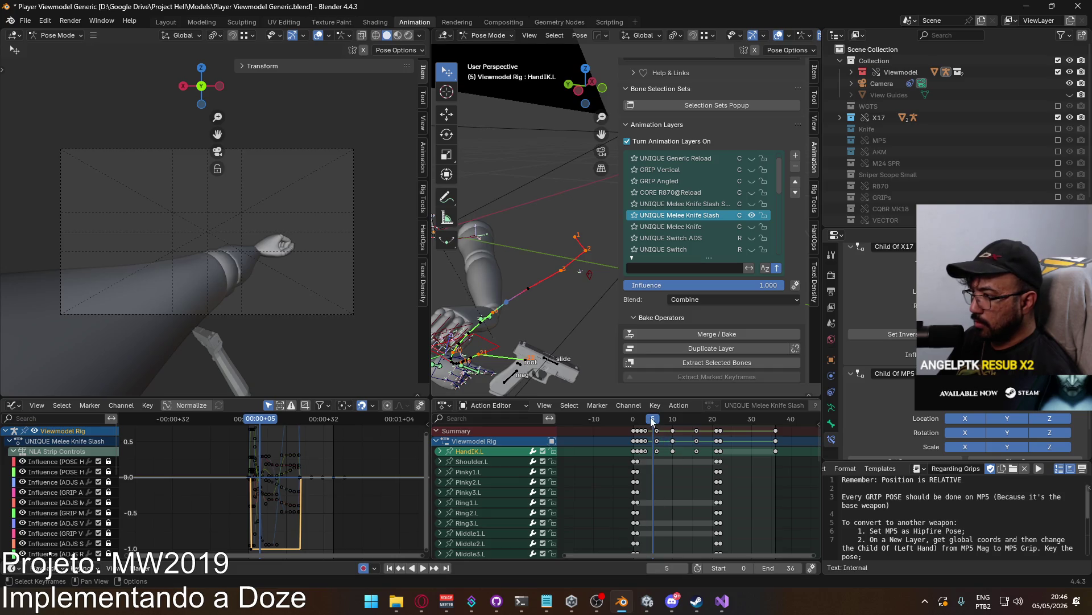
- Calculate bone motion paths from Quick Favorites and orbit to inspect them
drag(655, 418, 651, 419)
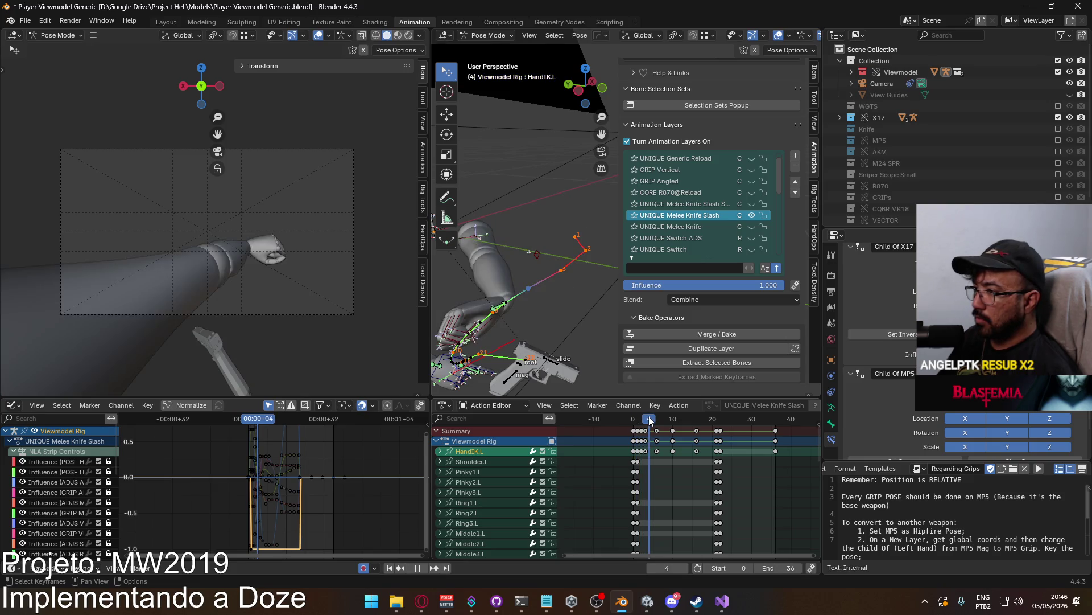
key(q)
mouse_move(510, 337)
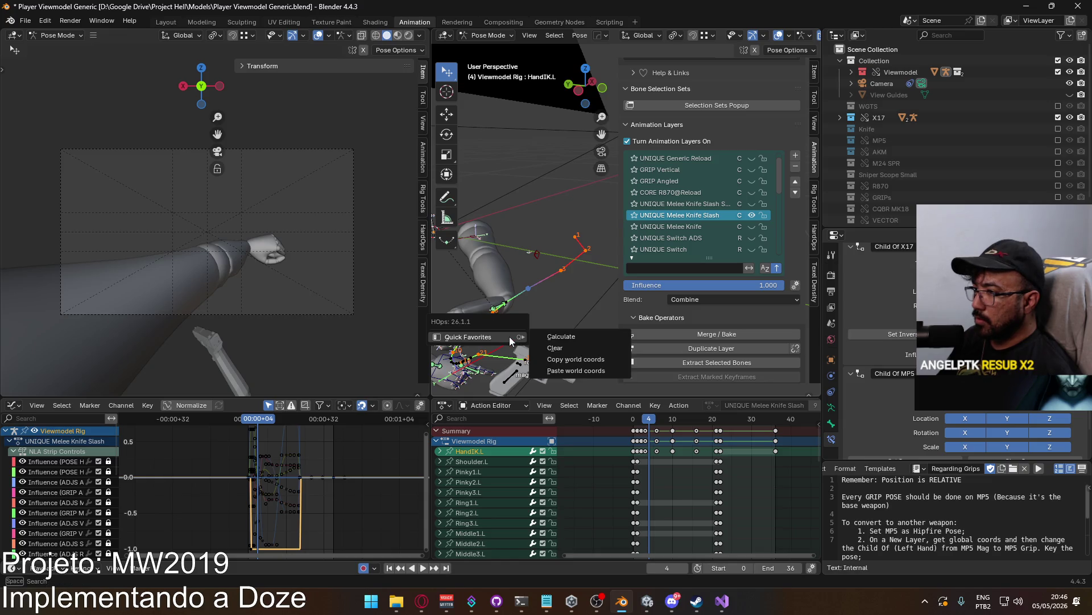
click(579, 340)
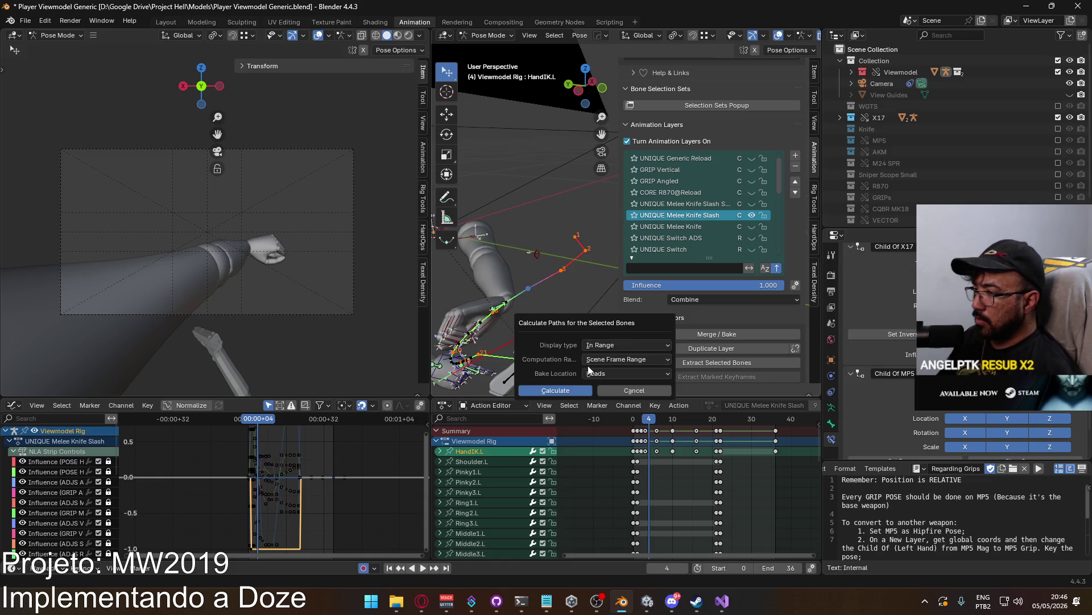
click(551, 378)
mouse_move(551, 378)
middle_down()
mouse_move(501, 337)
mouse_move(569, 335)
mouse_move(460, 279)
mouse_move(524, 338)
mouse_move(532, 292)
mouse_move(551, 267)
mouse_move(551, 300)
mouse_move(538, 312)
middle_up()
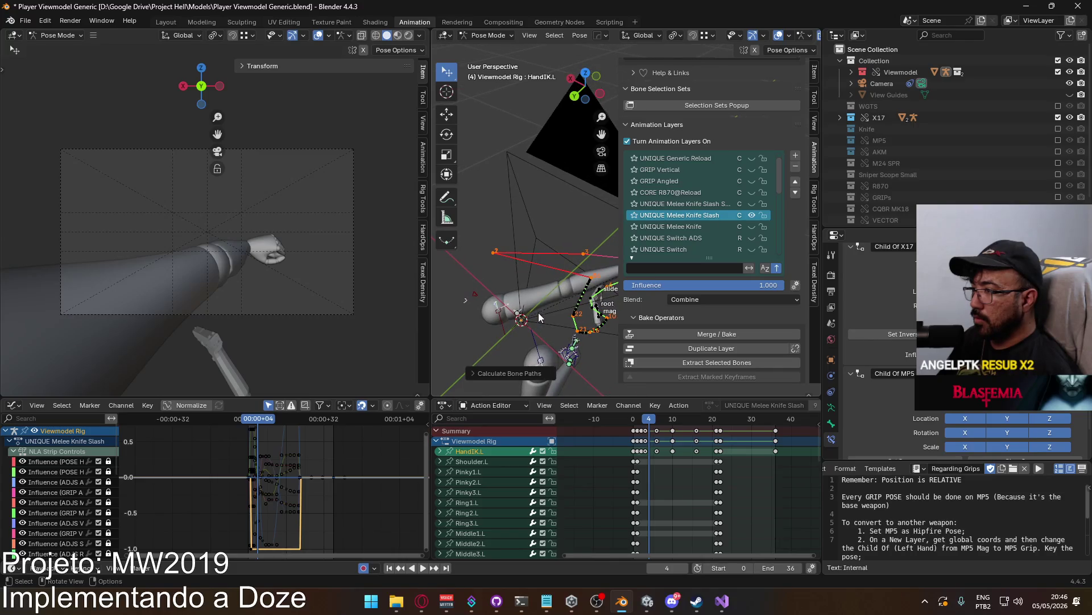
- Play and scrub the slash, undoing back to the earlier keyframes and framing the whole action
key(space)
drag(658, 423, 644, 419)
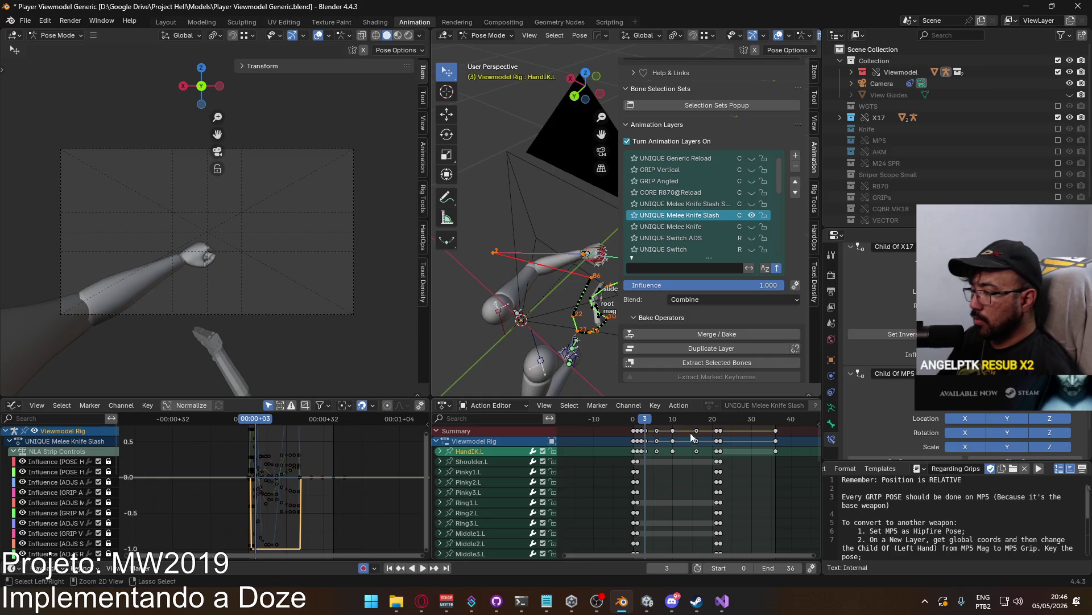
key(space)
click(714, 447)
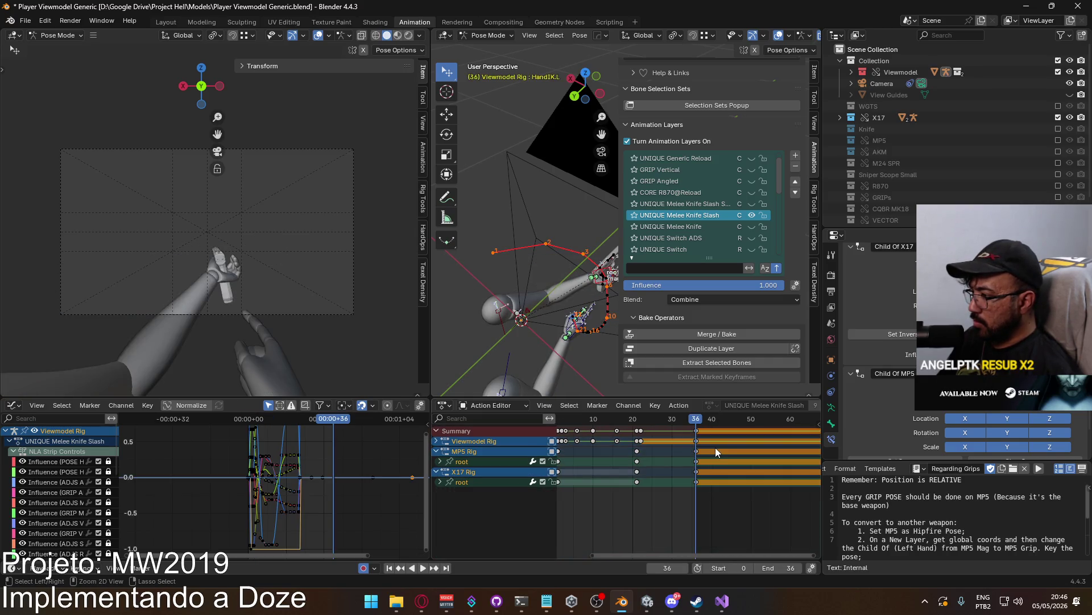
key(Home)
key(ctrl+z)
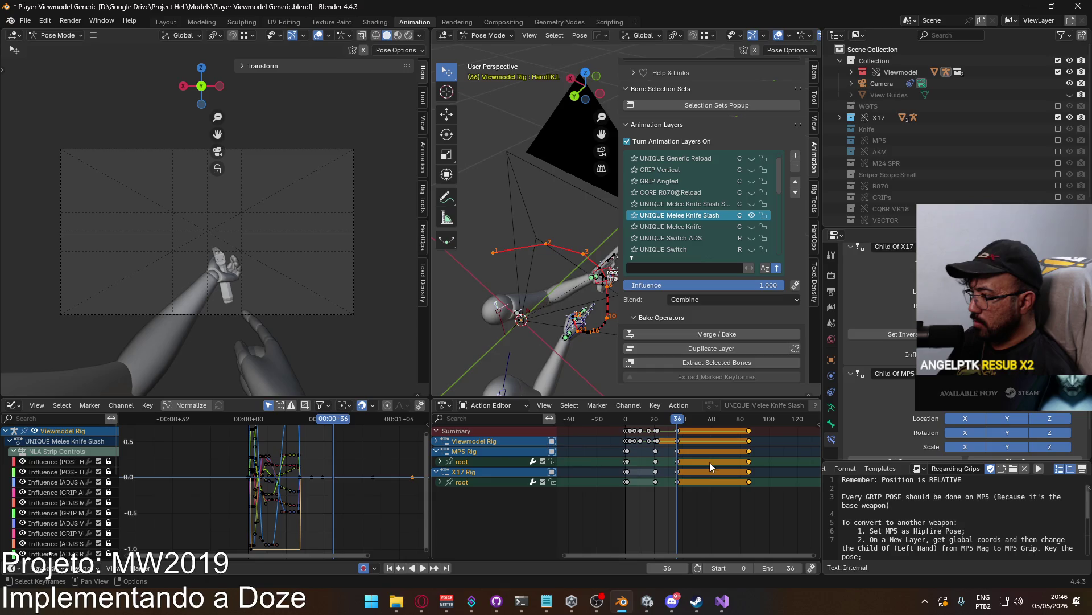
key(ctrl+z)
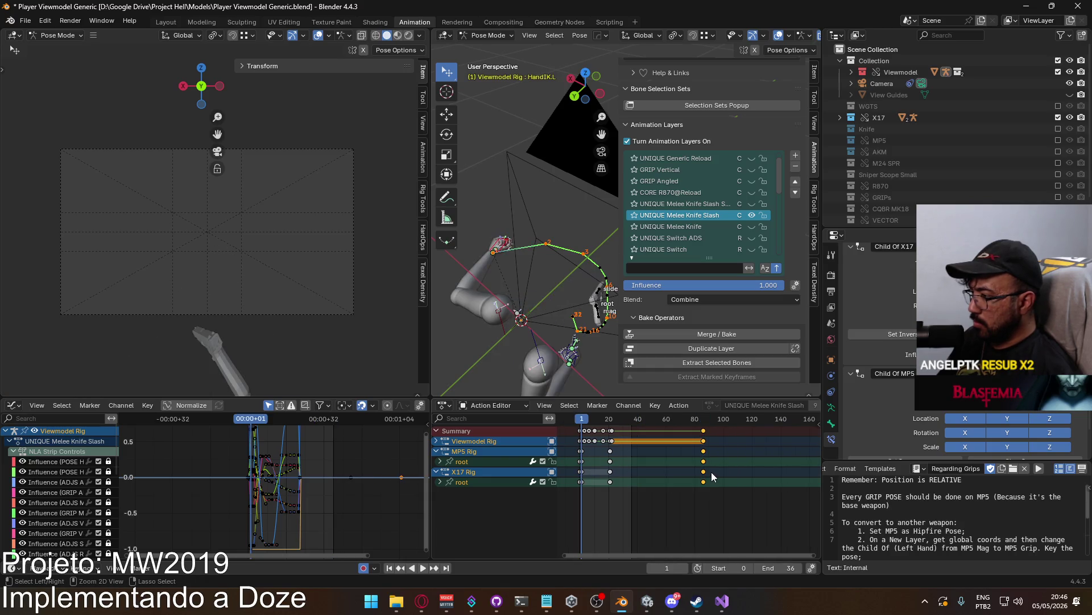
key(ctrl+z)
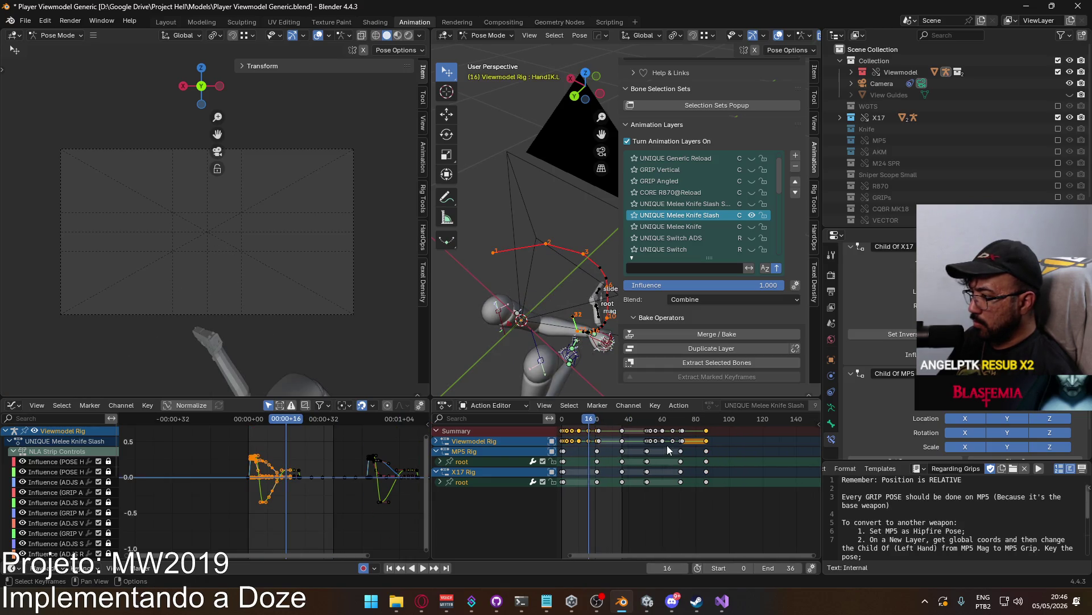
key(Home)
key(space)
mouse_move(630, 421)
mouse_down()
mouse_move(750, 425)
mouse_move(608, 419)
mouse_move(617, 407)
mouse_move(737, 406)
mouse_up()
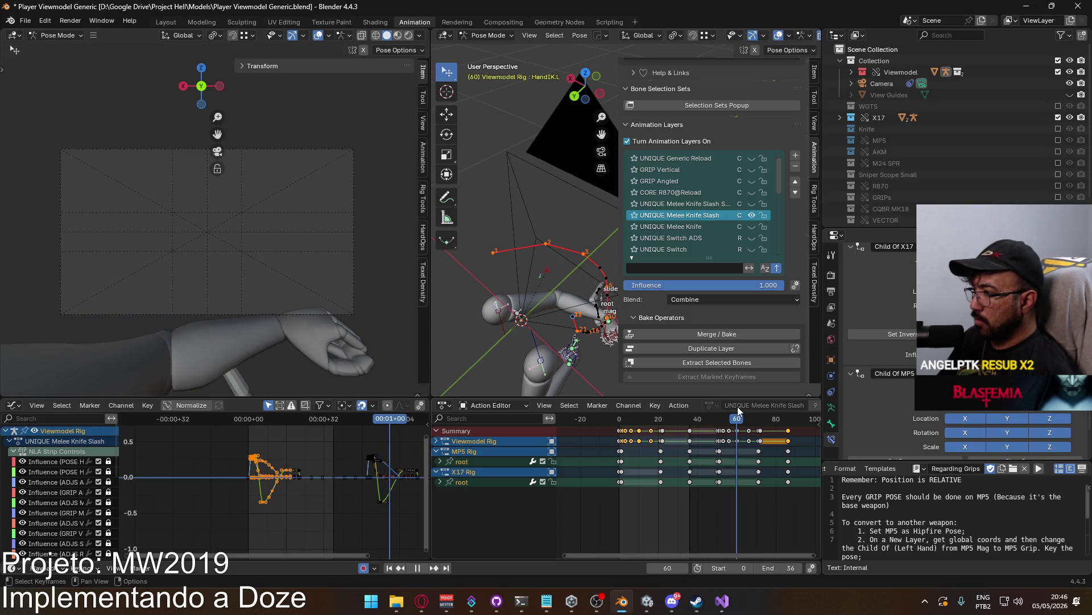
- Paste the stored world-space position onto the hand bones at frame 10
middle_drag(500, 319, 569, 322)
right_click(578, 314)
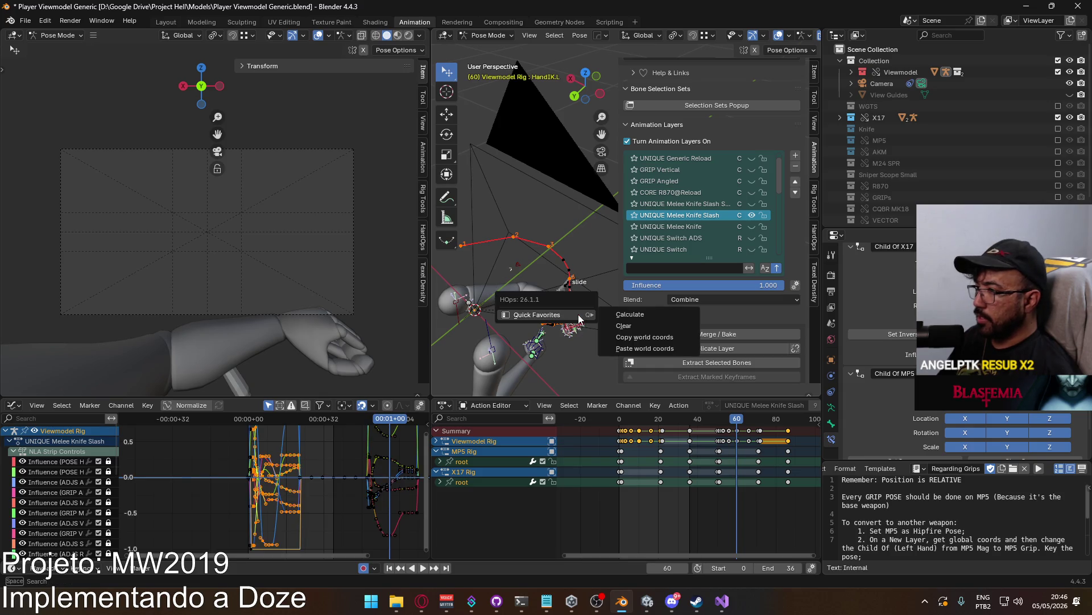
middle_drag(651, 447, 708, 447)
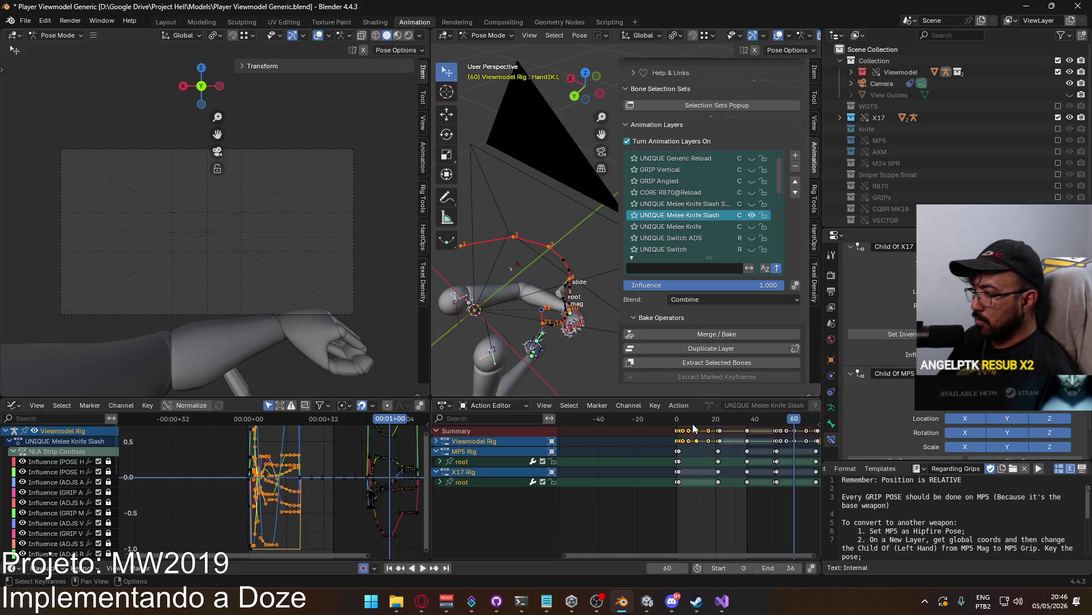
key(space)
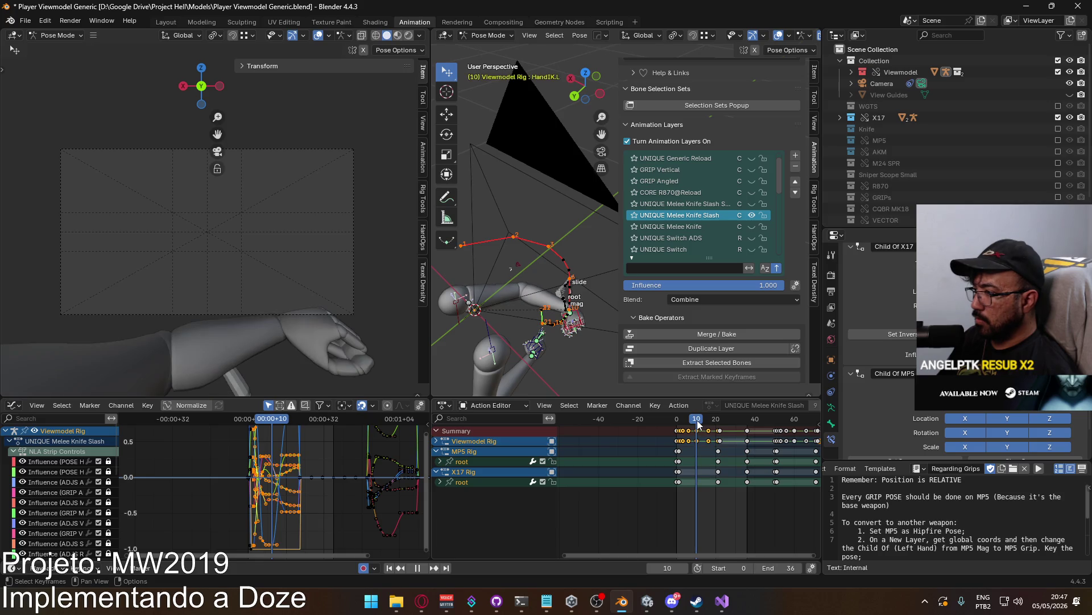
key(space)
key(q)
click(646, 352)
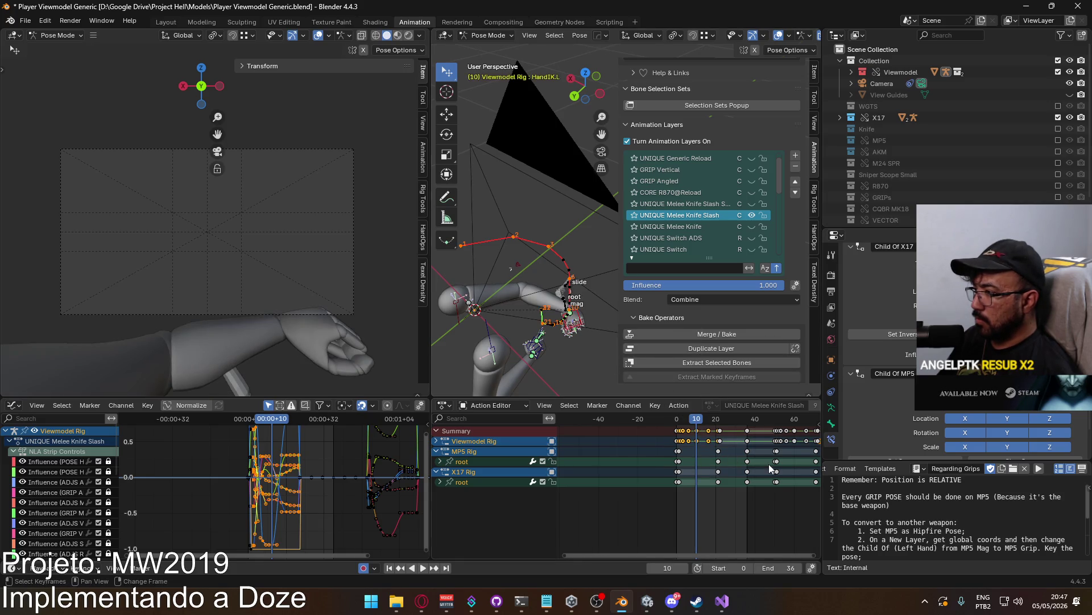
- Paste the stored world-space position onto the hand bones at frame 6
ctrl+scroll(769, 464, right, 5)
drag(706, 419, 697, 421)
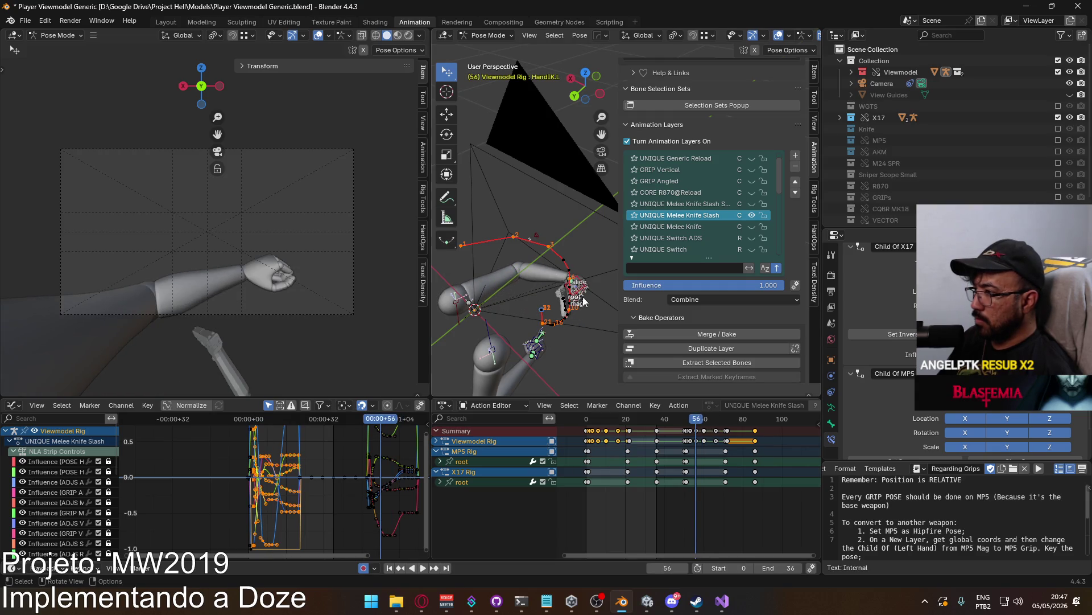
key(q)
ctrl+scroll(653, 461, left, 2)
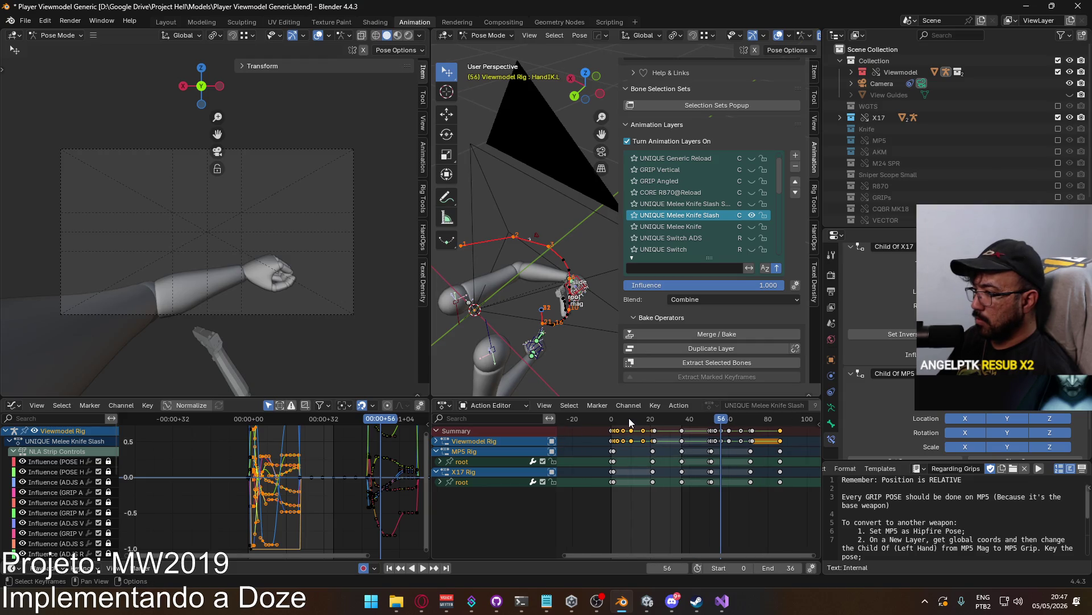
click(623, 421)
key(q)
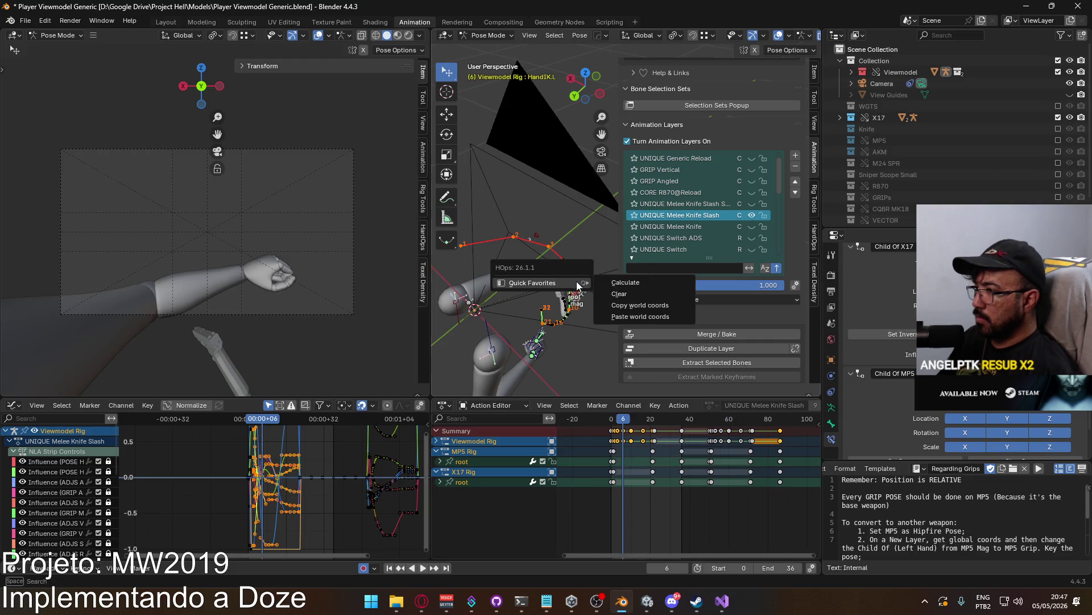
click(630, 316)
- Scrub between frames 3 and 57 to check that the slash pose lines up
drag(635, 422, 618, 423)
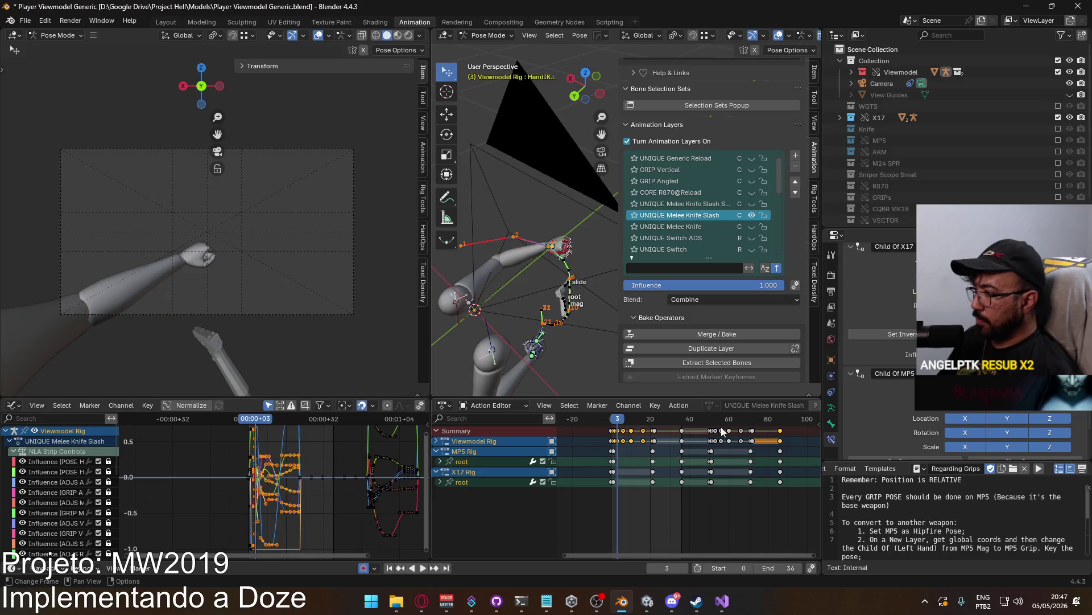
drag(715, 424, 716, 424)
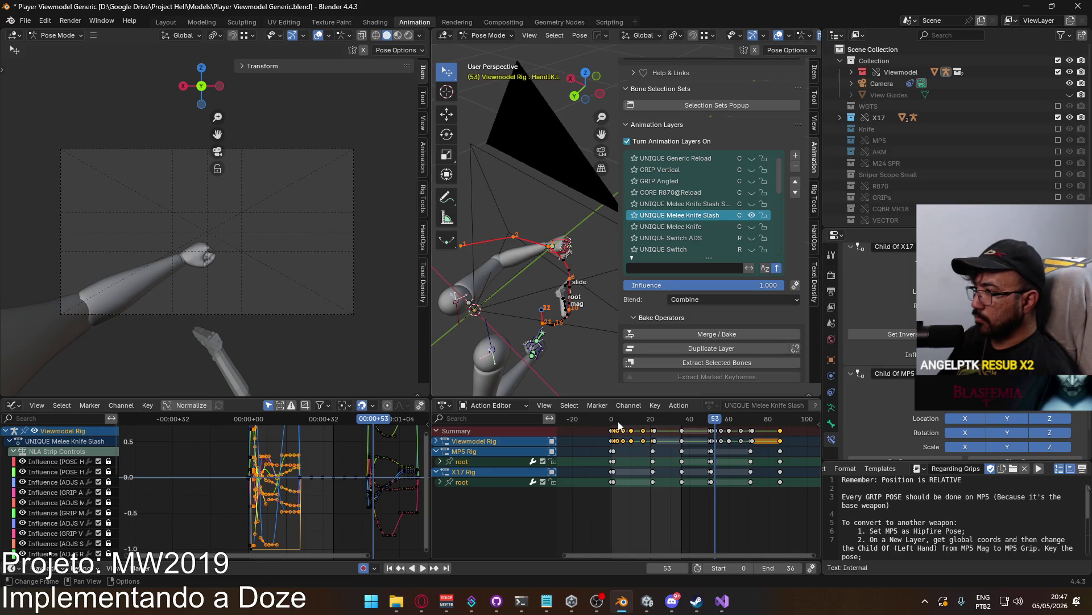
drag(618, 425, 618, 425)
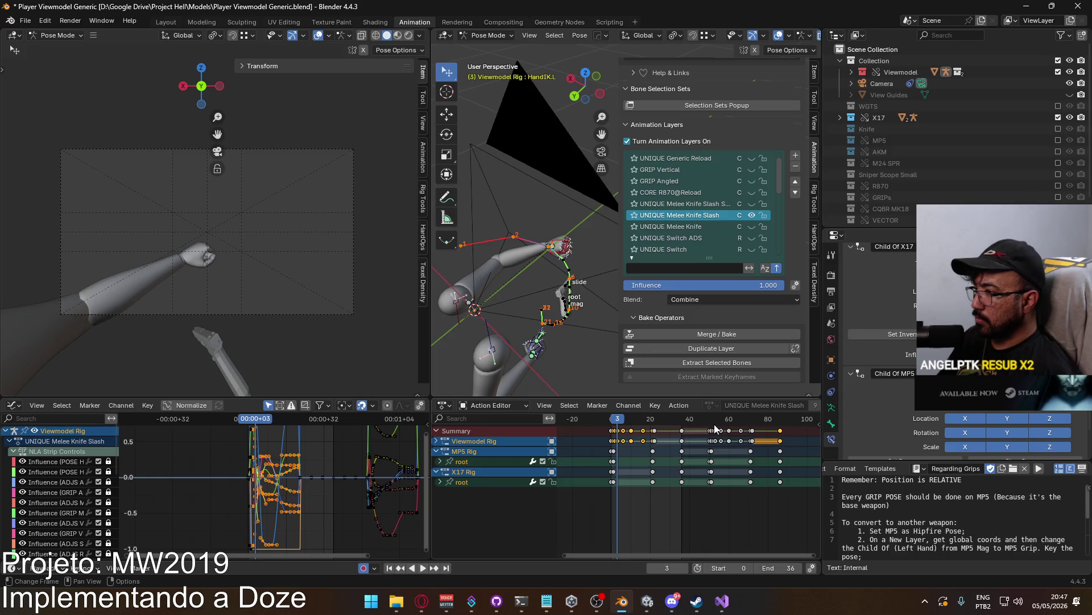
scroll(717, 424, up, 3)
drag(637, 422, 649, 421)
middle_drag(739, 445, 641, 443)
drag(715, 421, 703, 421)
middle_drag(586, 444, 644, 424)
mouse_move(644, 424)
mouse_down()
mouse_move(596, 419)
mouse_move(597, 433)
mouse_up()
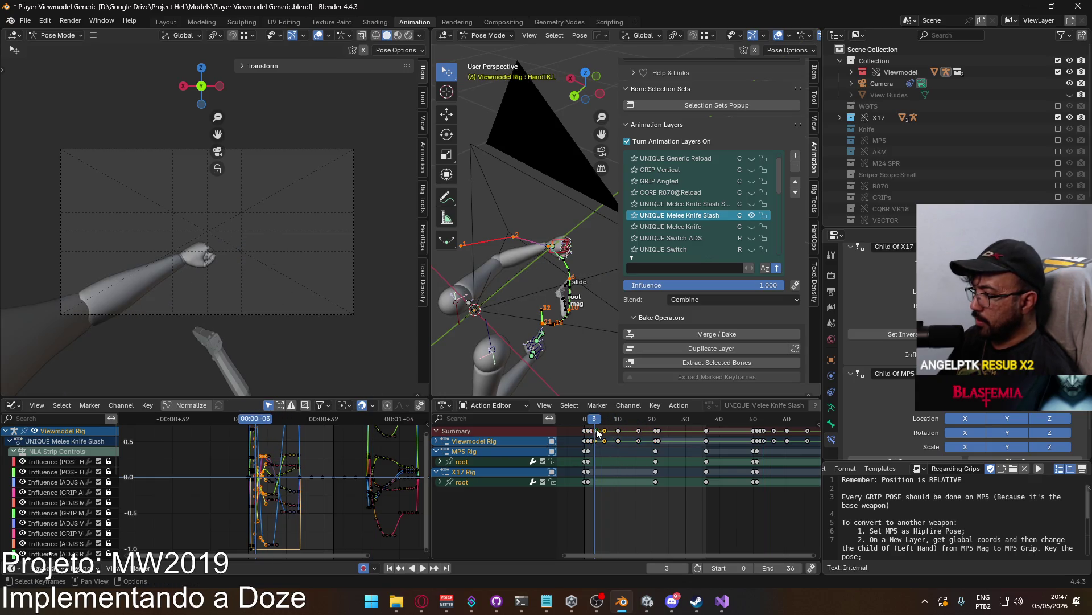
- Set the slash keys' handles to Auto Clamped after trying Automatic in playback
key(v)
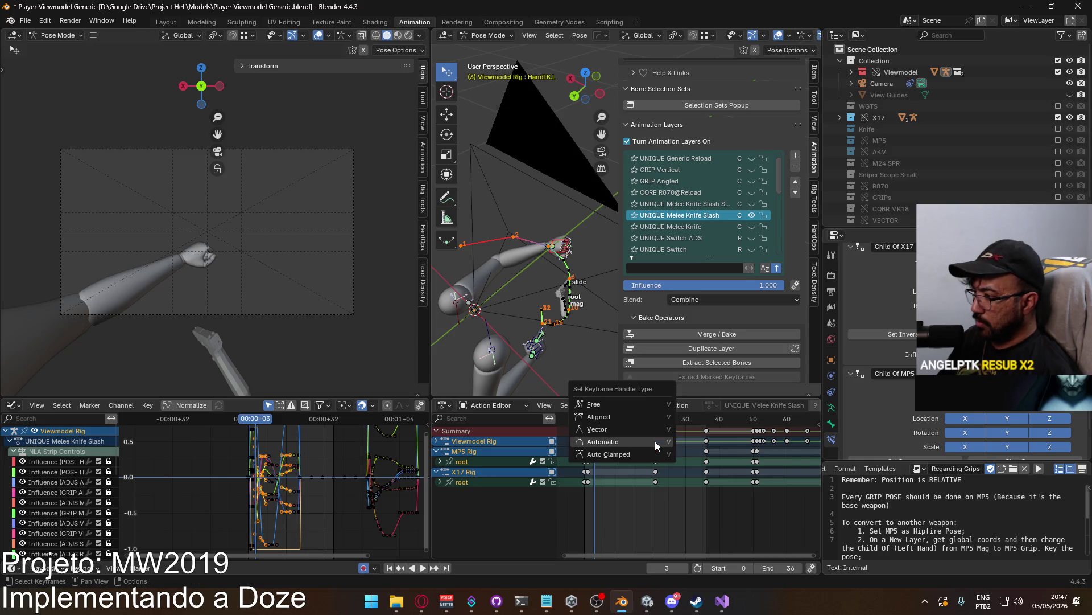
click(641, 454)
key(v)
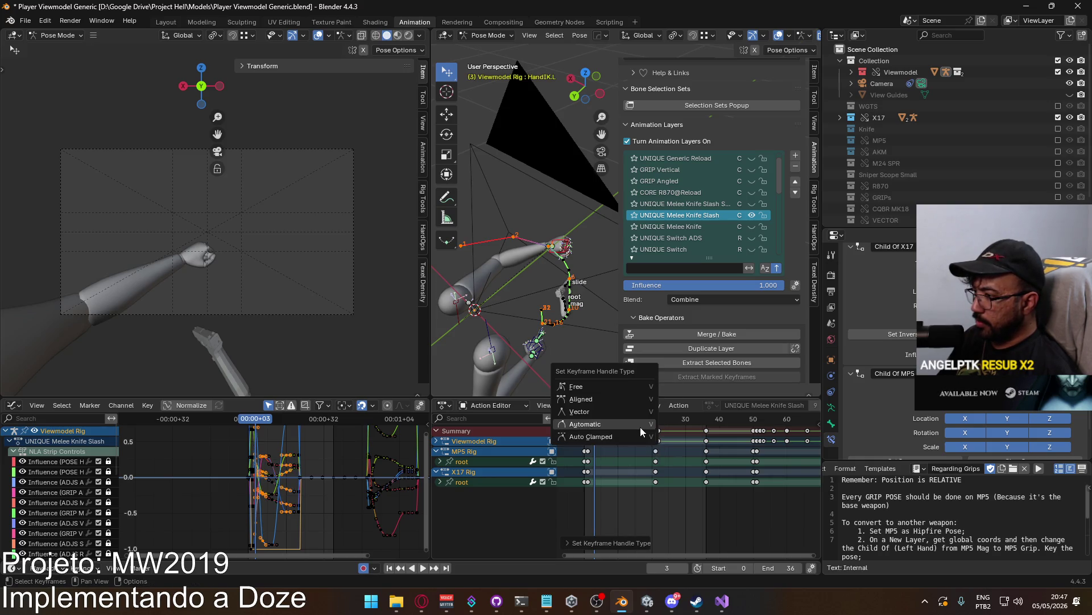
click(638, 426)
key(space)
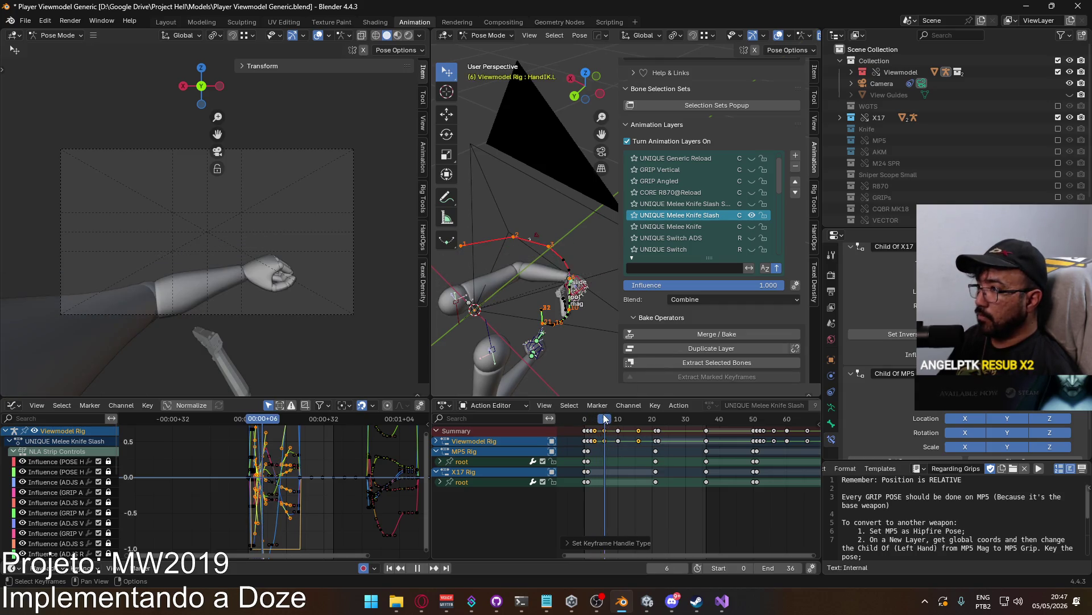
key(space)
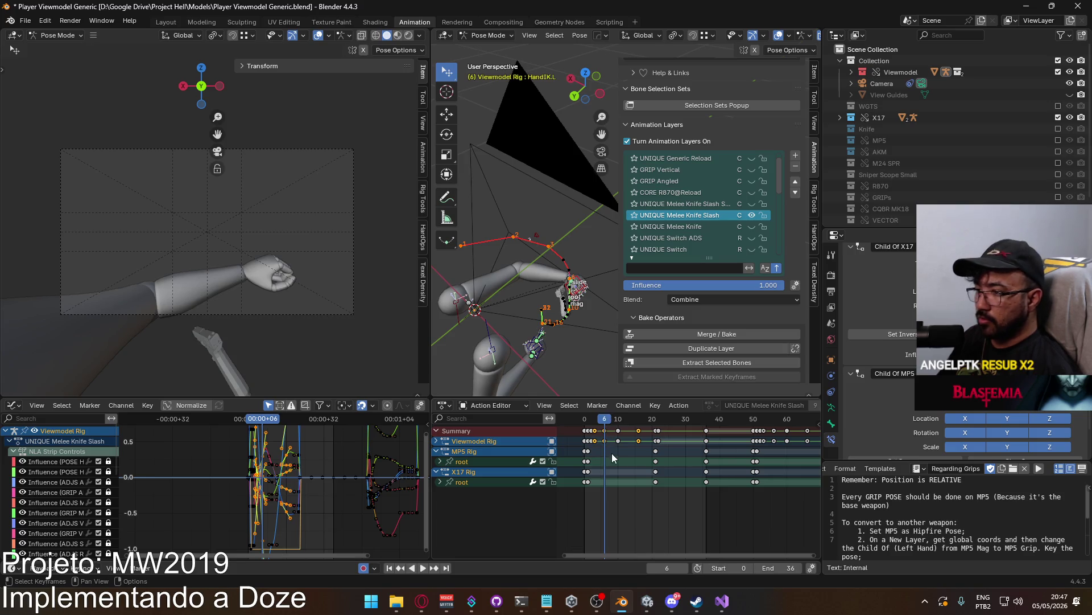
key(v)
click(606, 455)
- Remove the leftover keys beyond frame 36 and play back the trimmed slash
scroll(711, 475, down, 3)
mouse_move(793, 495)
mouse_down()
mouse_move(664, 421)
mouse_move(636, 431)
mouse_up()
middle_drag(651, 441, 636, 444)
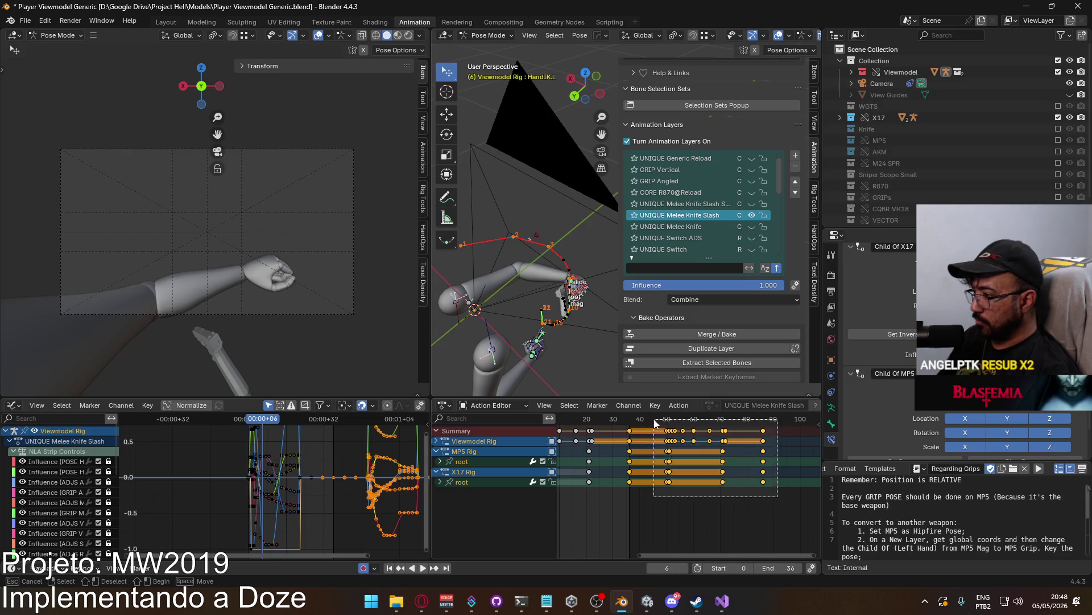
key(ctrl+z)
key(ctrl+z)
key(space)
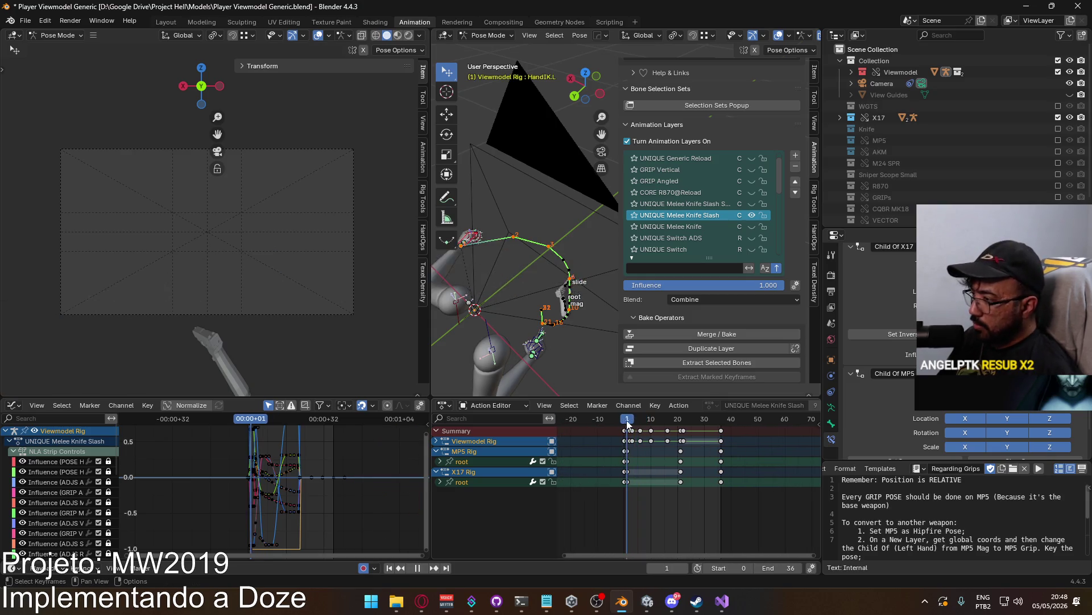
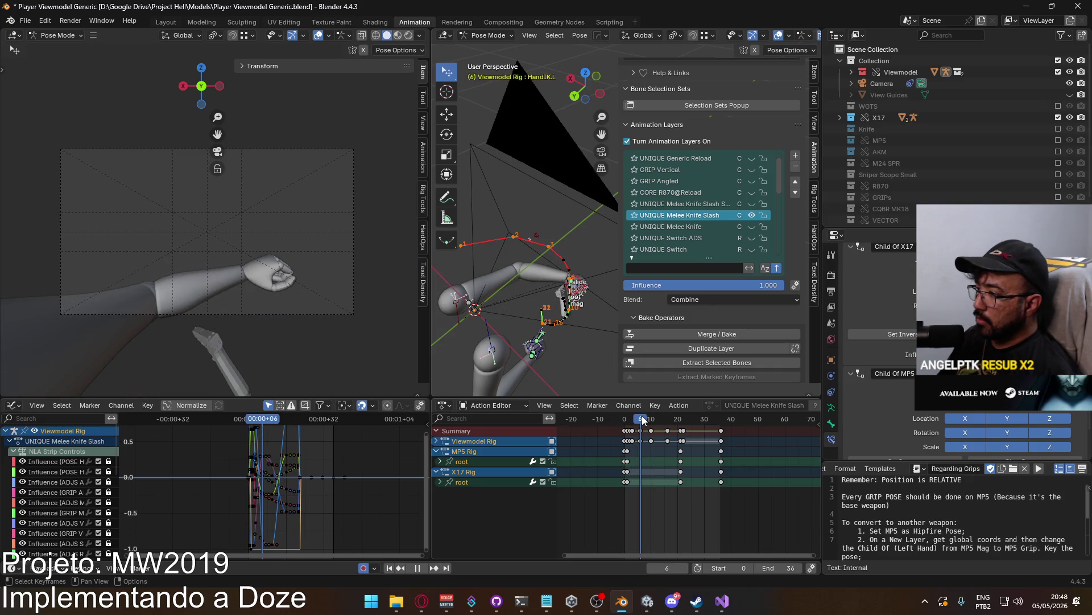
- Scrub the arm pose and compare against the Melee Knife Slash Sidearm layer's keyframes
mouse_move(642, 418)
mouse_down()
mouse_move(664, 418)
mouse_move(630, 420)
mouse_move(642, 420)
mouse_up()
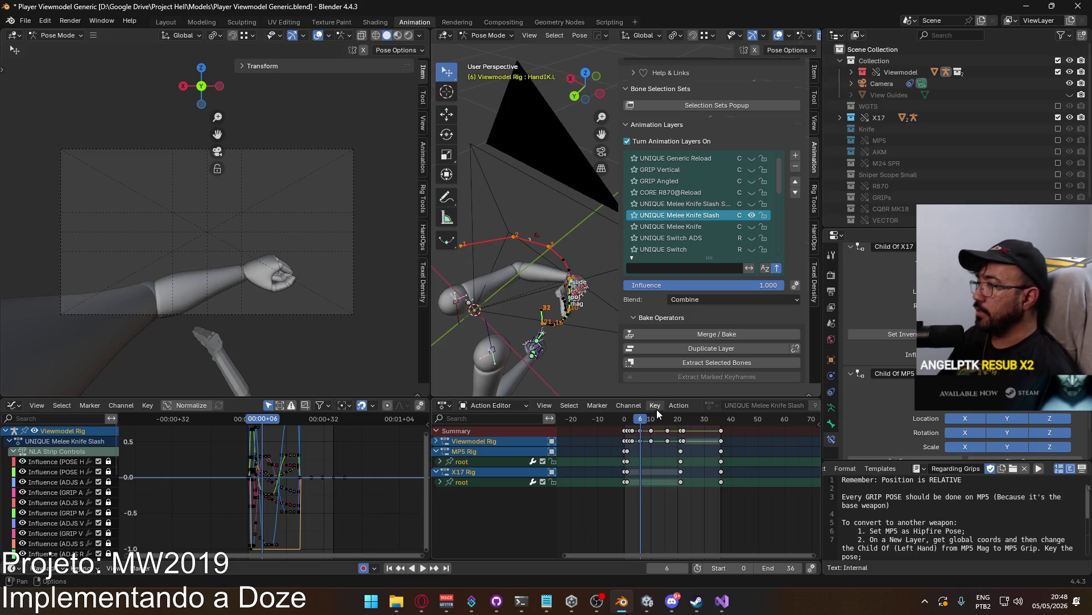
drag(618, 216, 581, 216)
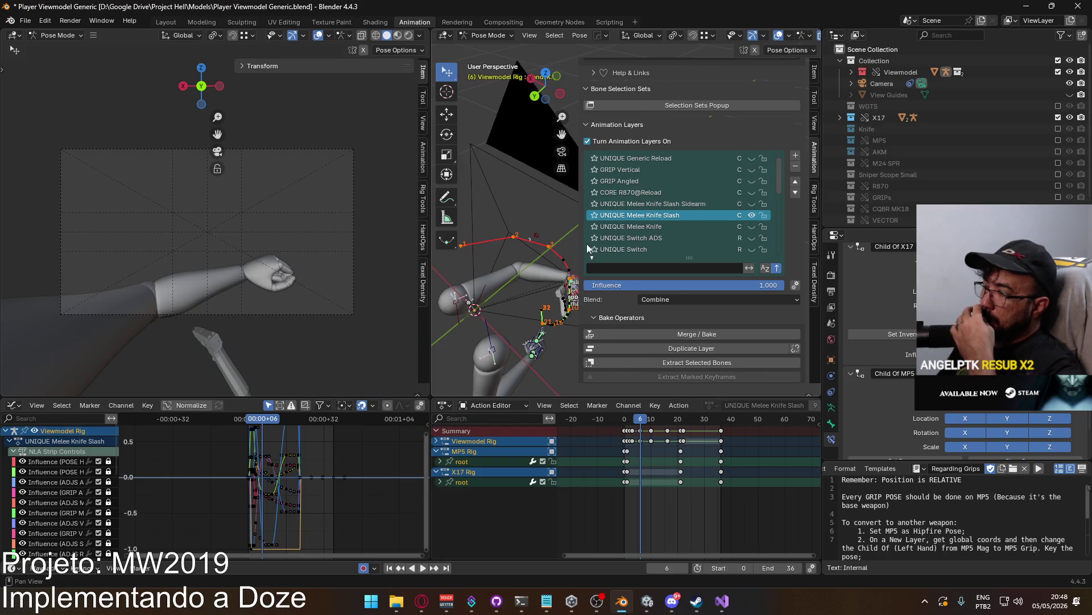
click(688, 206)
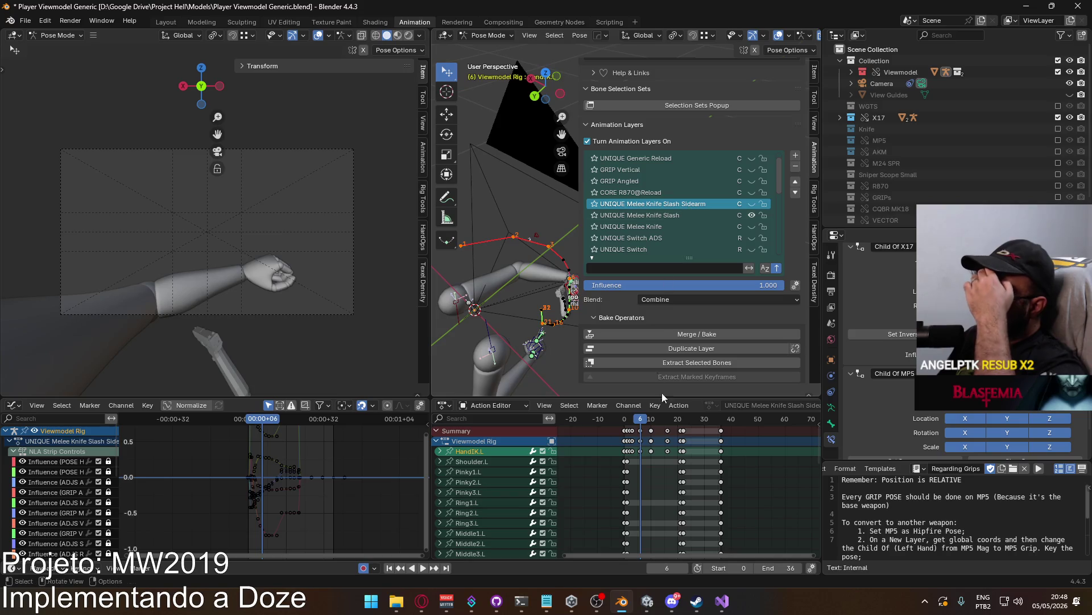
drag(769, 489, 626, 426)
- Return to the UNIQUE Melee Knife Slash layer, play it to frame 10, and expand the Viewmodel Rig channels
click(697, 216)
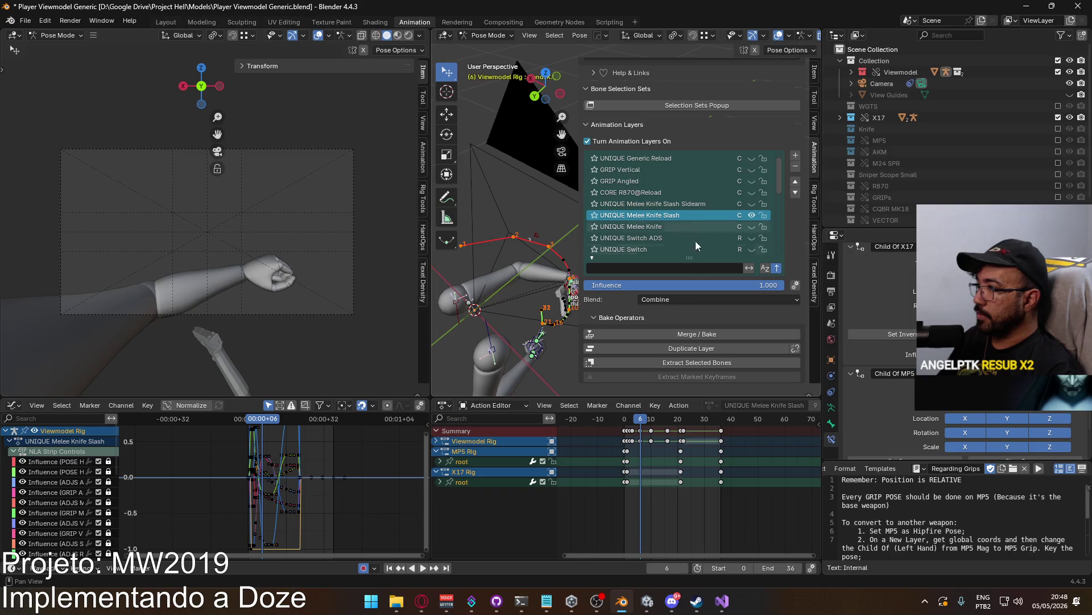
key(space)
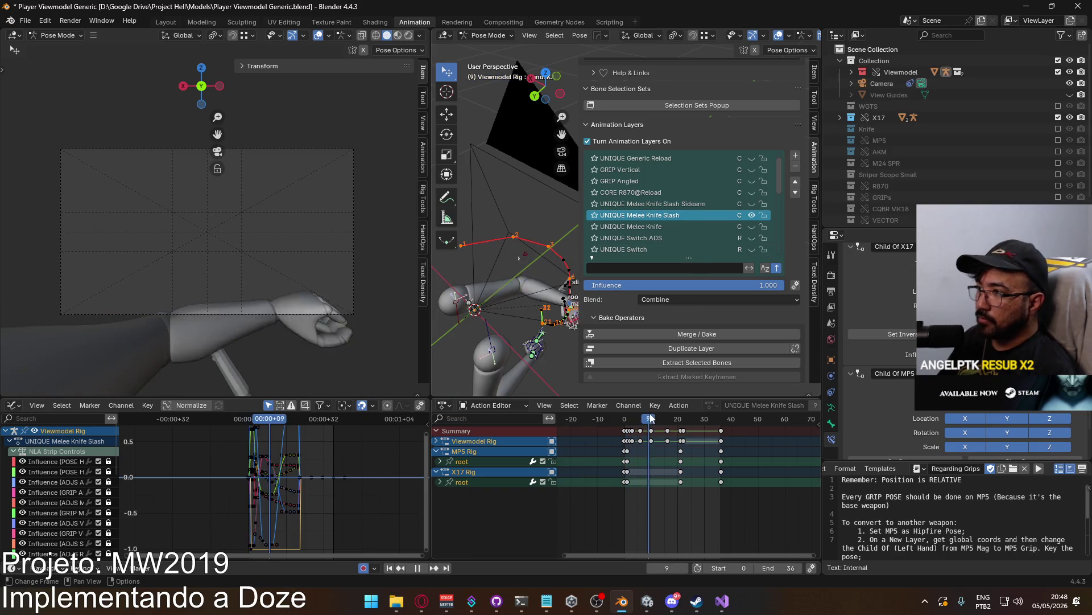
drag(667, 411, 651, 412)
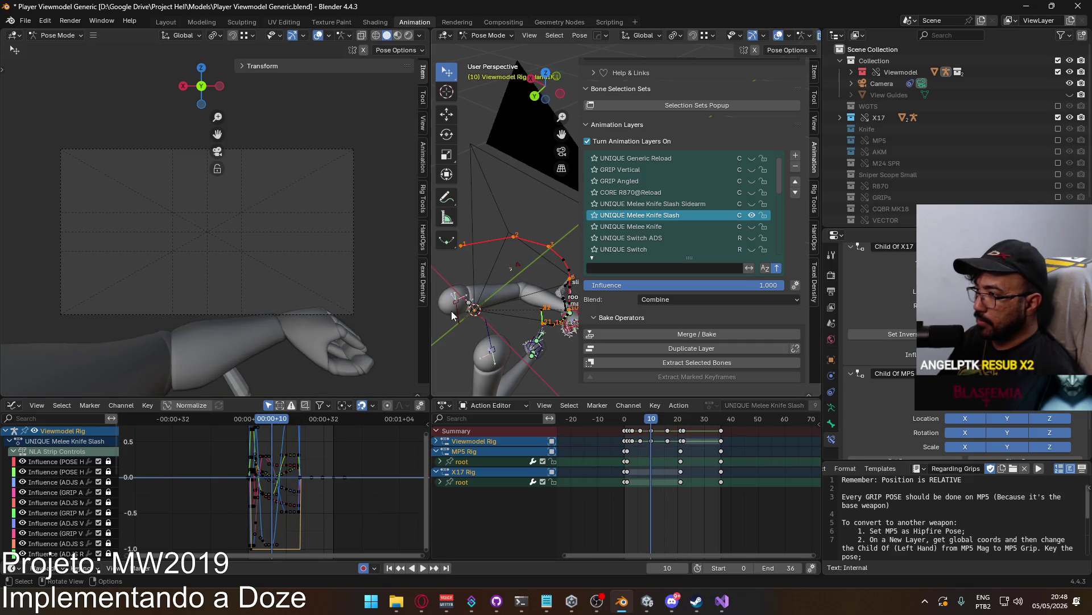
click(436, 441)
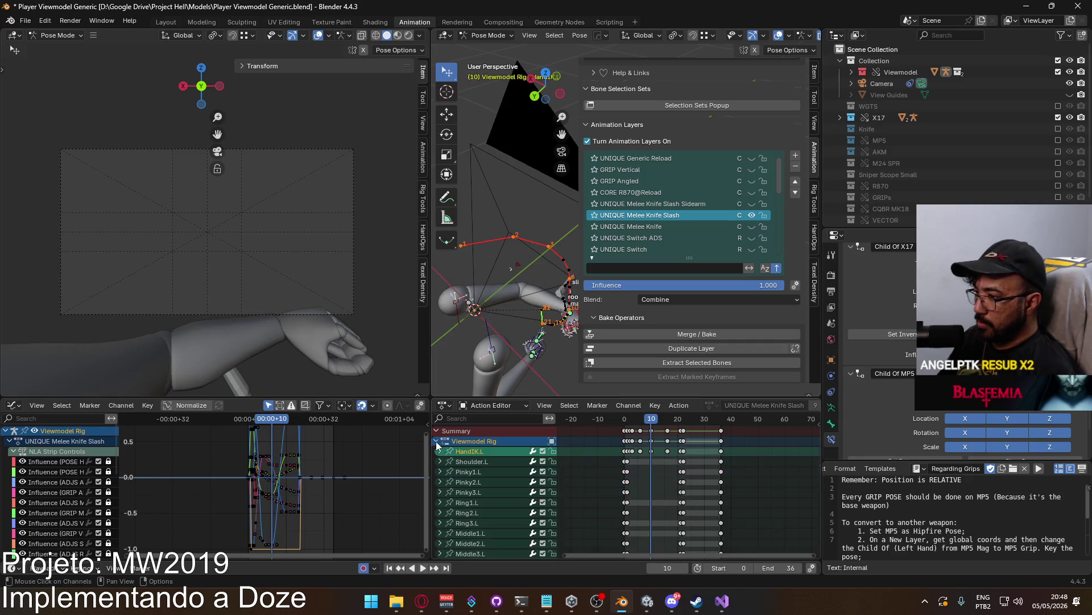
- Play and scrub the knife slash to check the arm pose, bringing HandIK.L into view
scroll(626, 489, down, 5)
mouse_move(817, 485)
middle_down()
mouse_move(561, 488)
mouse_move(576, 478)
middle_up()
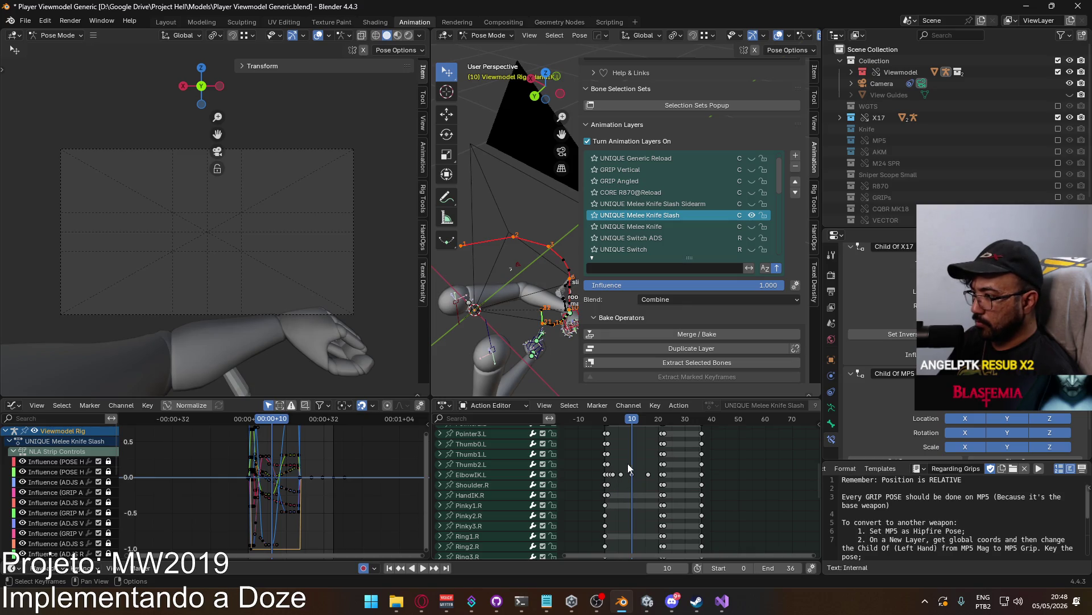
key(space)
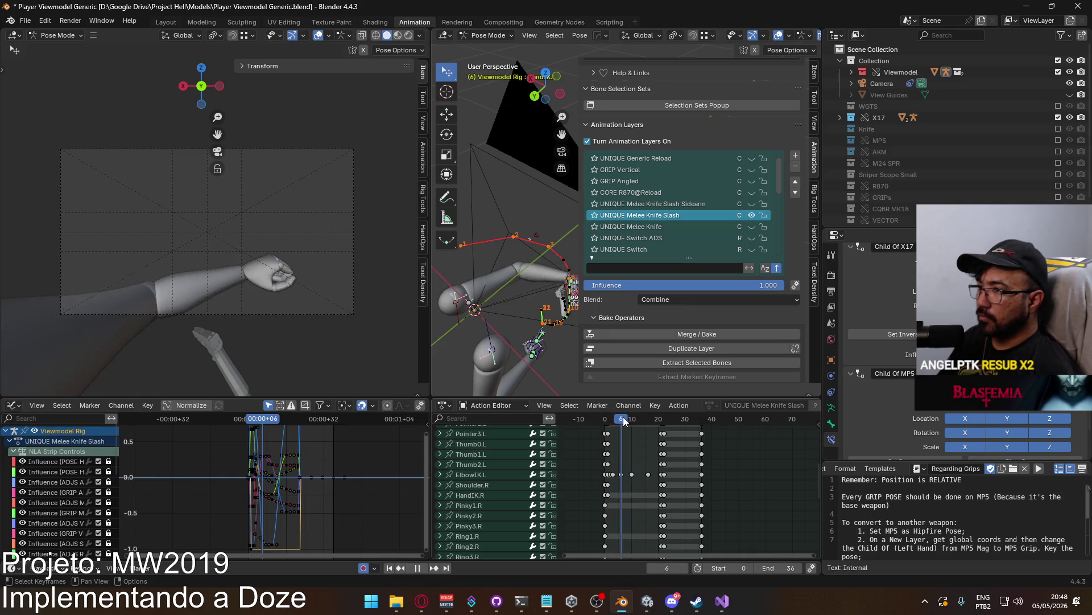
mouse_move(629, 420)
mouse_down()
mouse_move(662, 410)
mouse_move(631, 408)
mouse_up()
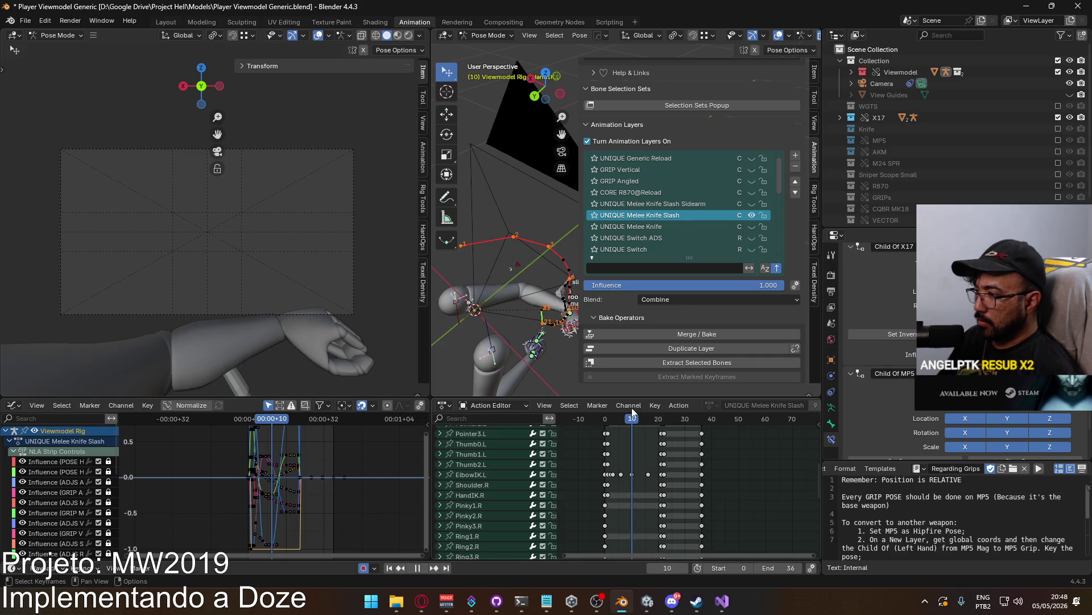
mouse_move(571, 462)
middle_down()
mouse_move(567, 470)
mouse_move(626, 467)
middle_up()
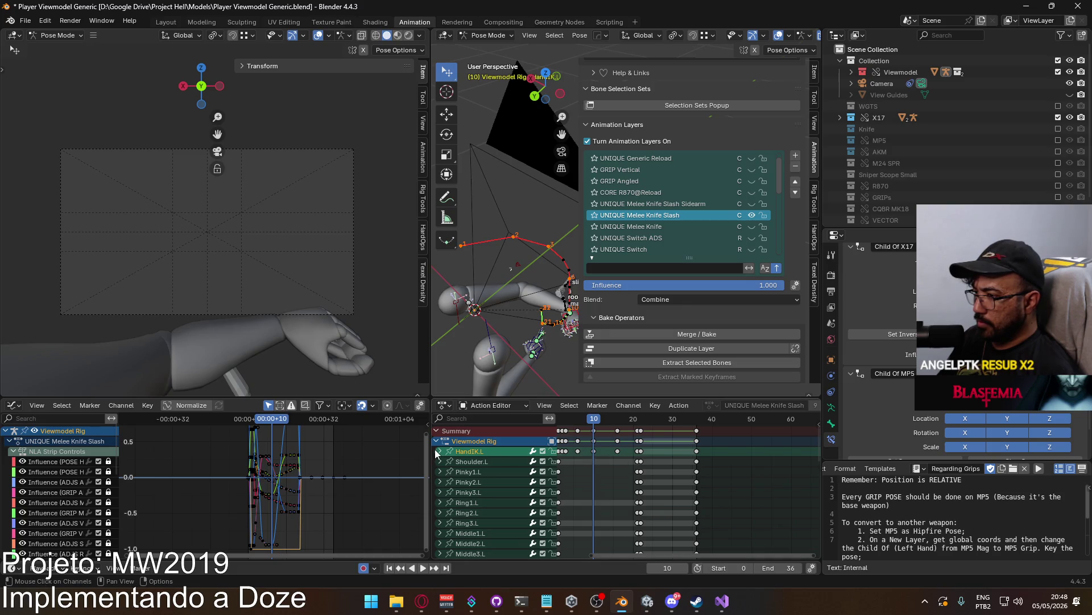
- Delete HandIK.L's X, Y and Z Scale channels
click(438, 451)
scroll(473, 489, down, 3)
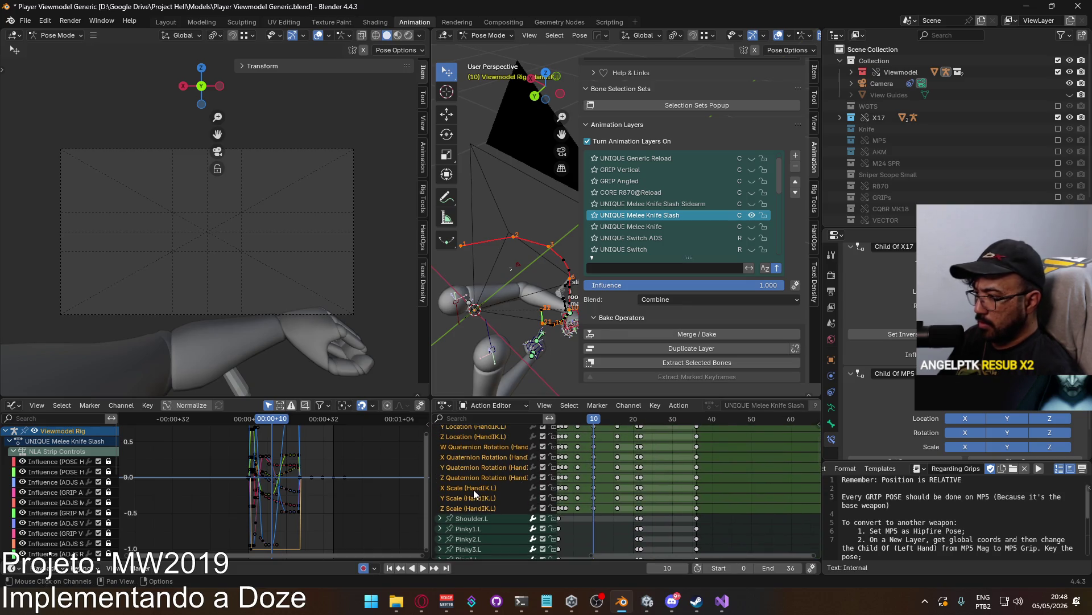
click(474, 489)
shift+click(483, 510)
key(x)
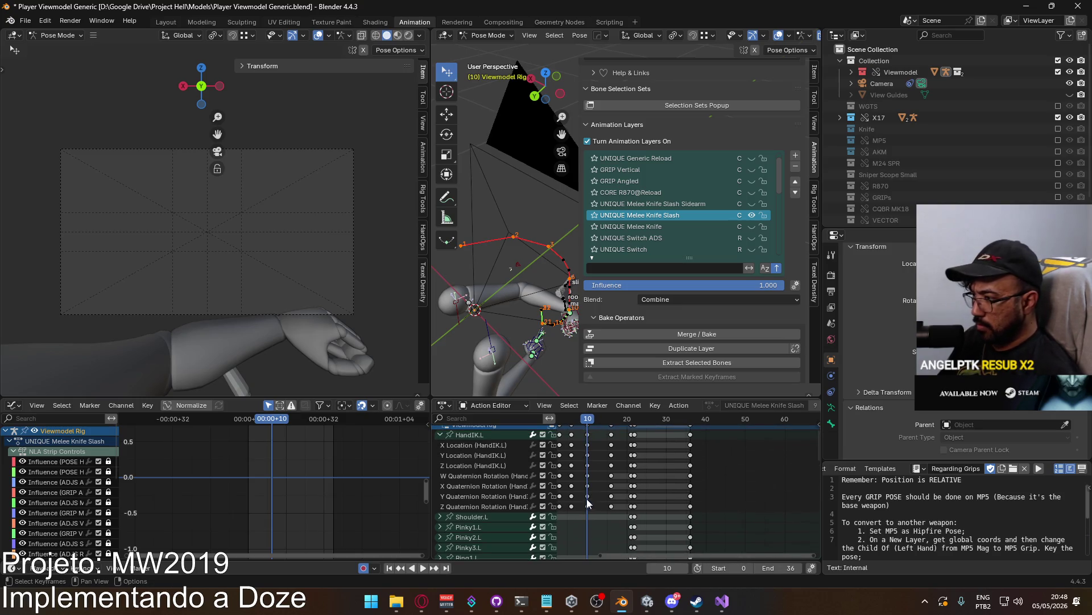
- Select HandIK.L's frame-10 rotation keys and its bone channel
drag(592, 476, 586, 503)
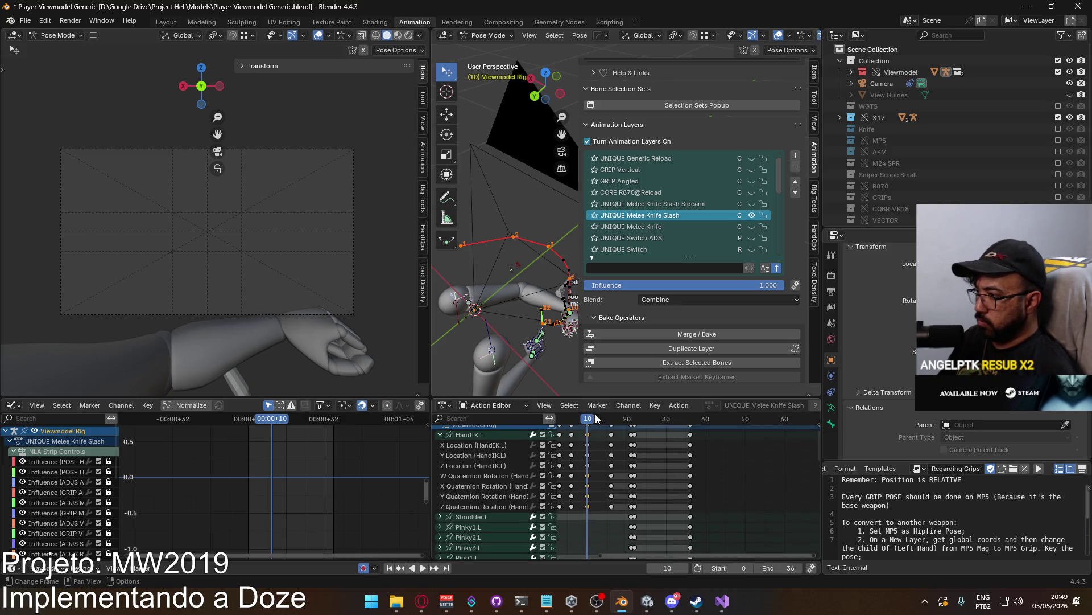
key(space)
key(space)
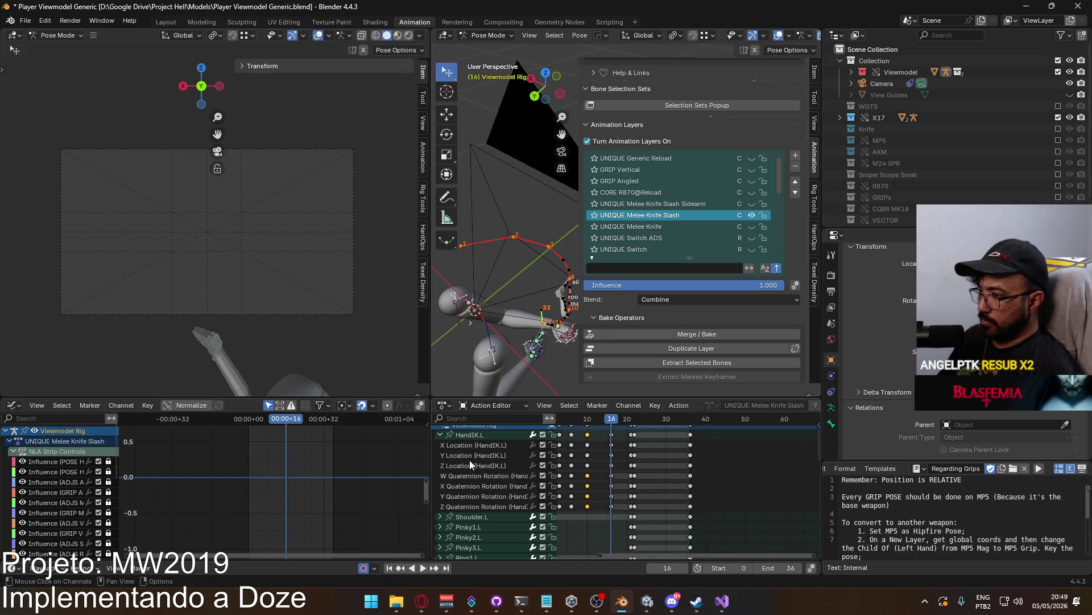
click(478, 436)
- Paste HandIK.L's quaternion rotation keys at frames 16 and 21, then play to check the hold
drag(621, 510, 611, 465)
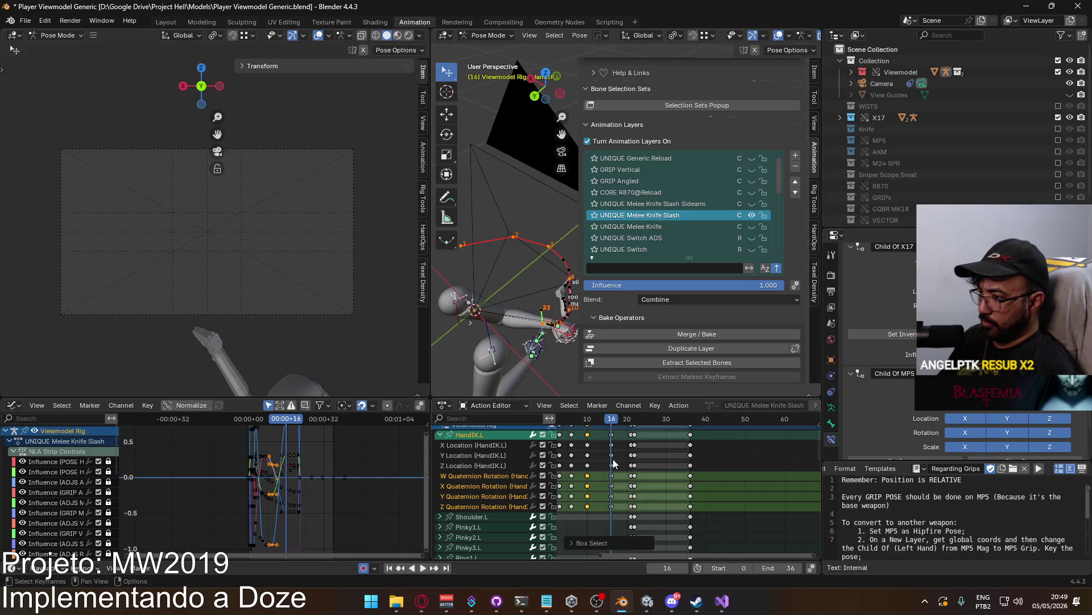
mouse_move(616, 417)
mouse_down()
mouse_move(587, 421)
mouse_move(612, 422)
mouse_up()
key(ctrl+v)
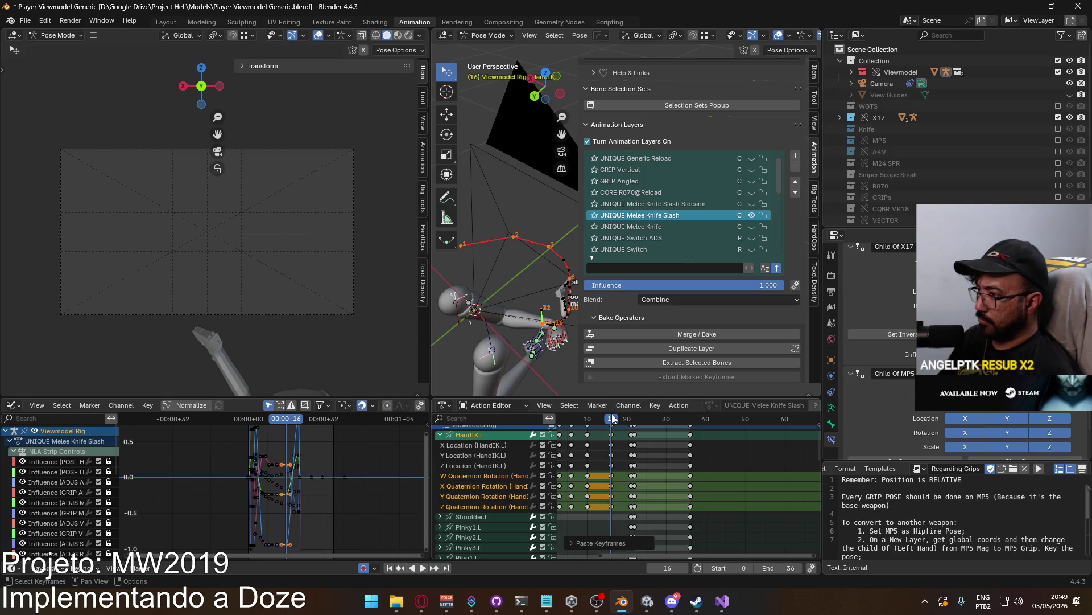
click(631, 420)
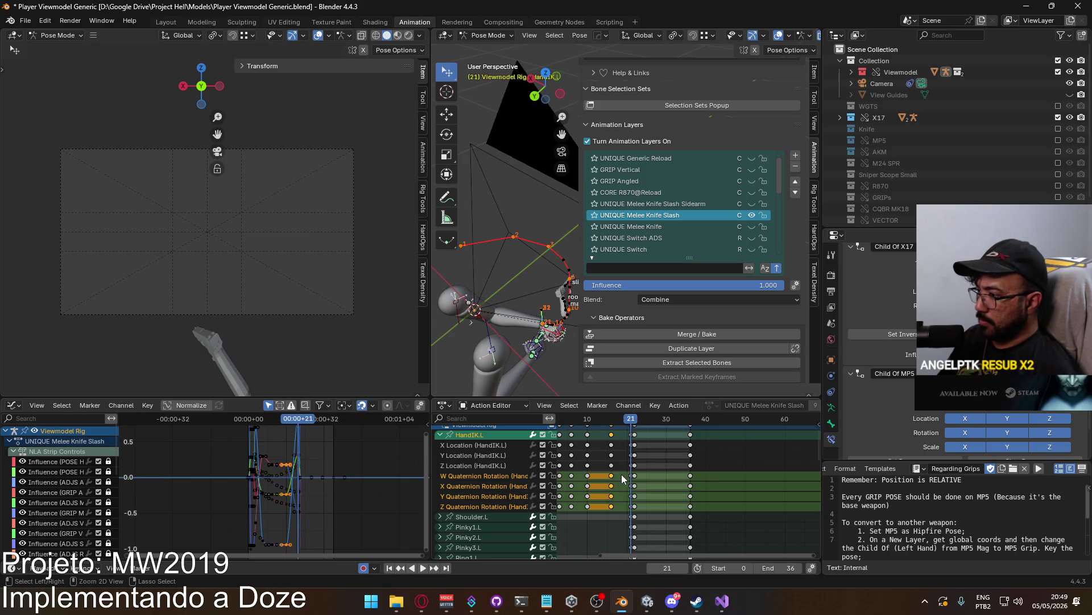
key(ctrl+v)
key(space)
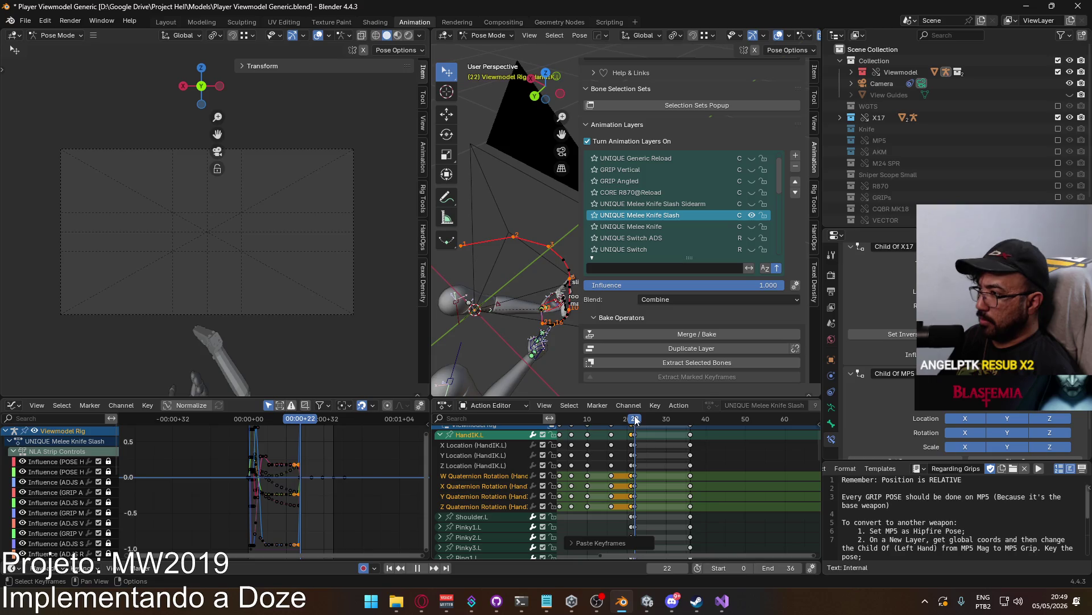
key(Escape)
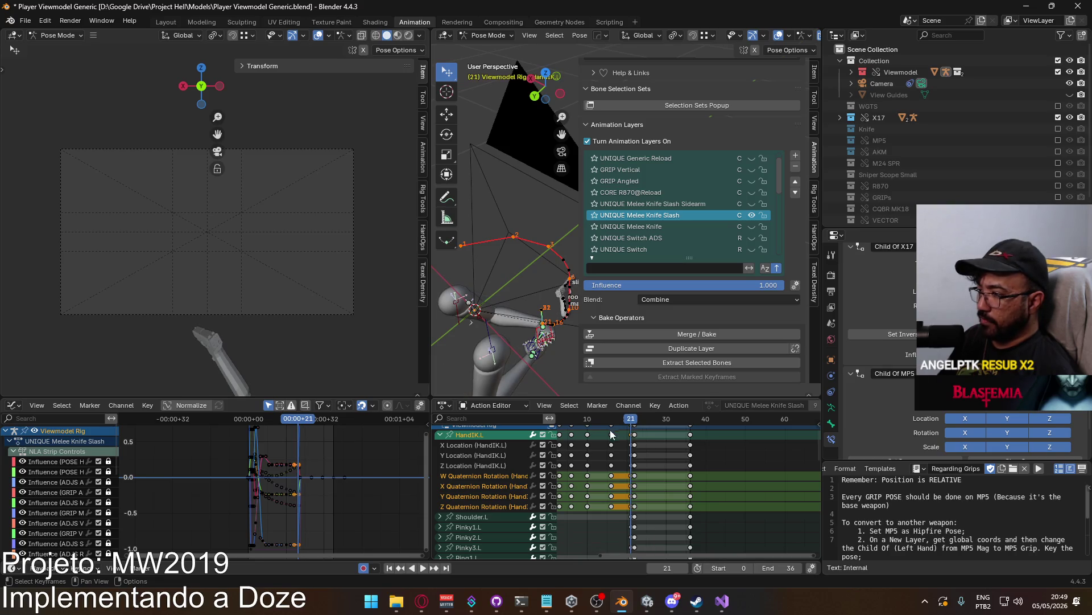
- Rotate the hand bone about 51° around global Z, then scrub back through the slash
scroll(522, 354, up, 5)
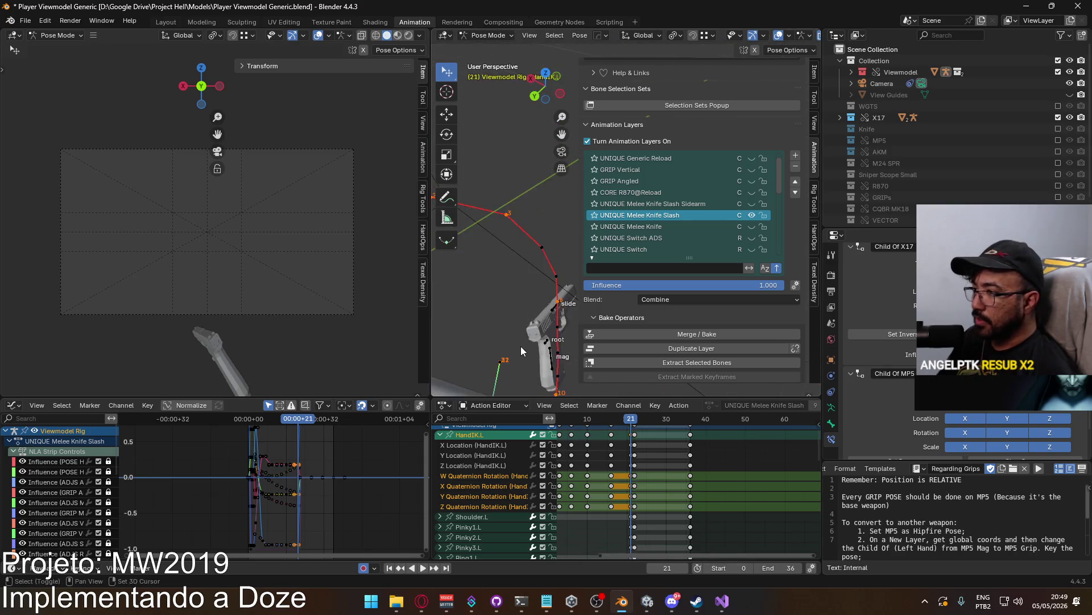
scroll(521, 350, up, 1)
key(r)
key(z)
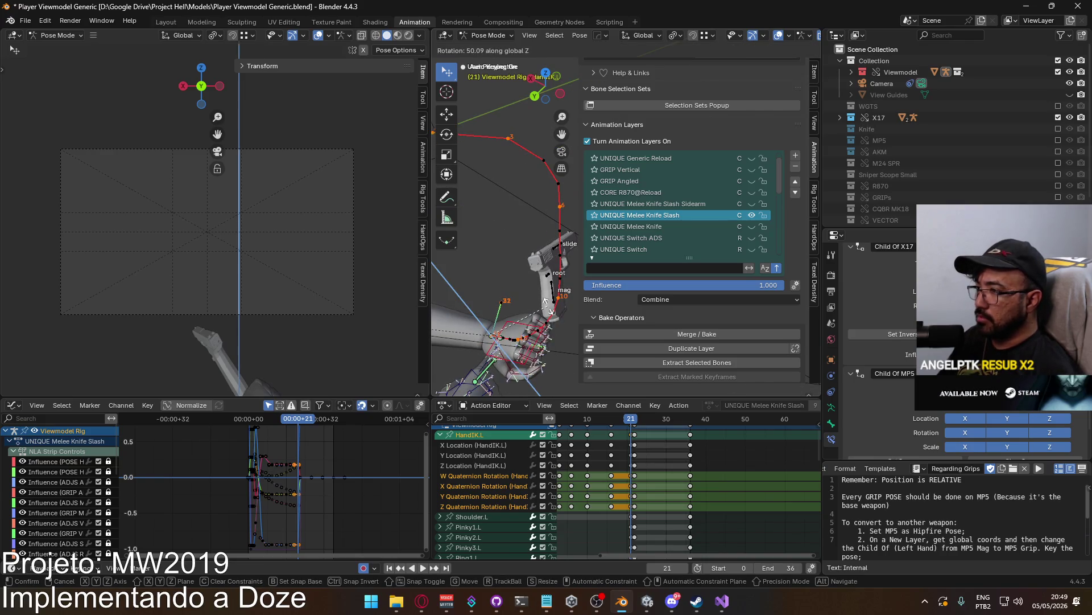
click(546, 304)
mouse_move(631, 418)
mouse_down()
mouse_move(551, 409)
mouse_move(692, 397)
mouse_move(520, 381)
mouse_up()
drag(780, 383, 556, 382)
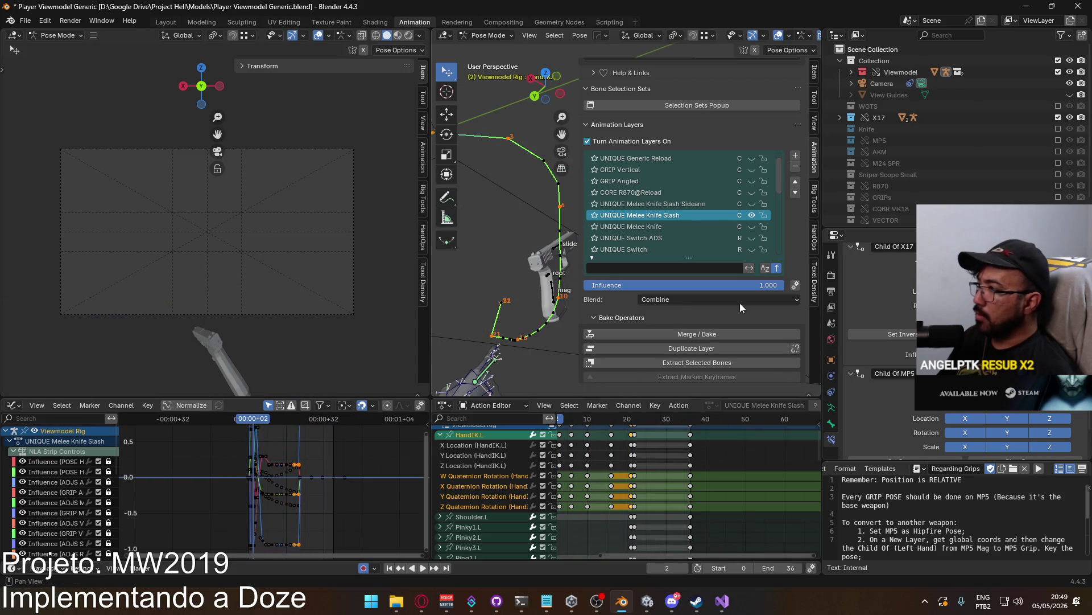
- Show the MP5 collection, go to frame 3, and select the hand bone to view its Child Of MP5 constraint
click(1057, 140)
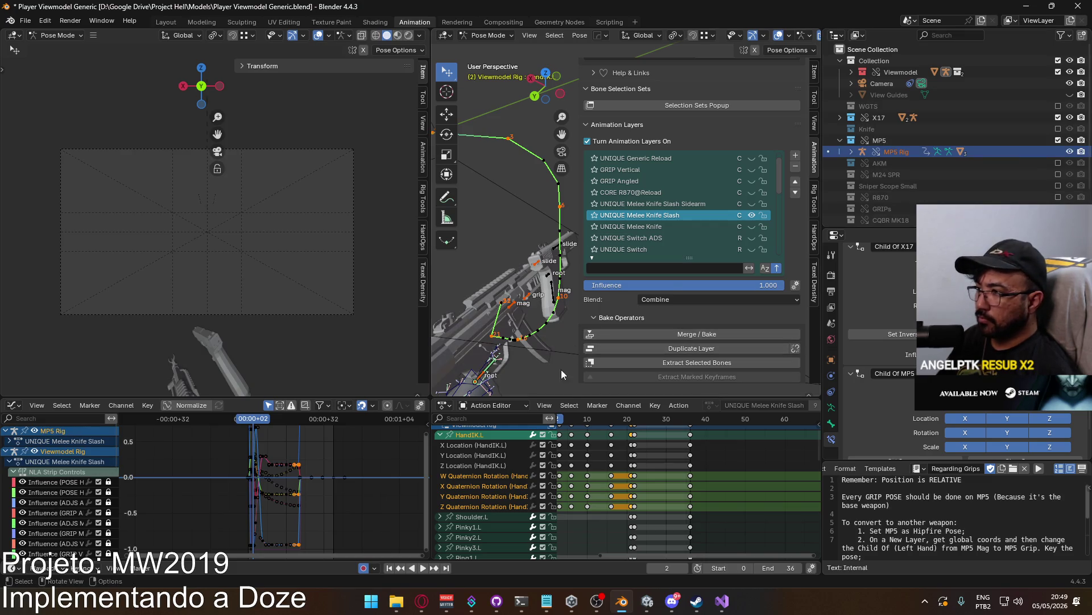
scroll(638, 462, down, 3)
drag(609, 421, 626, 423)
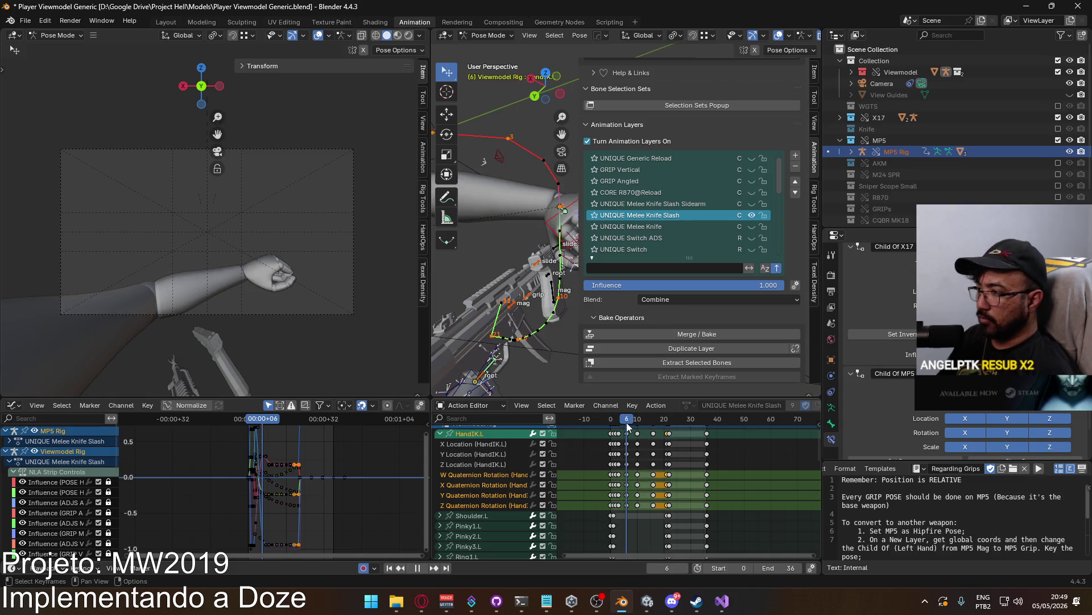
drag(627, 426, 619, 422)
key(space)
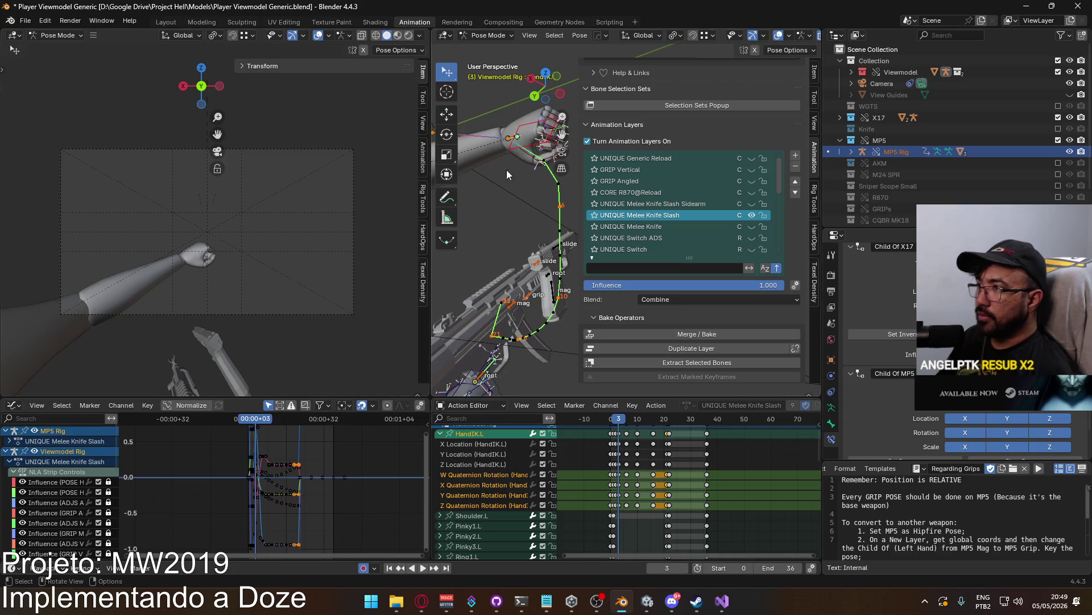
scroll(537, 223, up, 2)
click(539, 222)
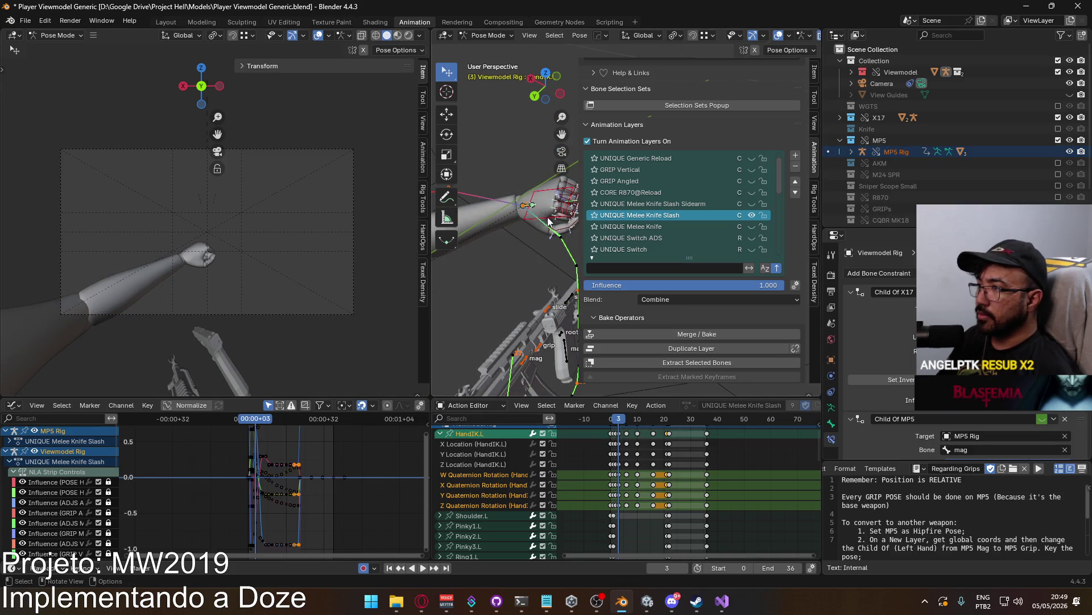
- Calculate motion paths for the selected hand bone and orbit around the arm
right_click(548, 221)
click(599, 209)
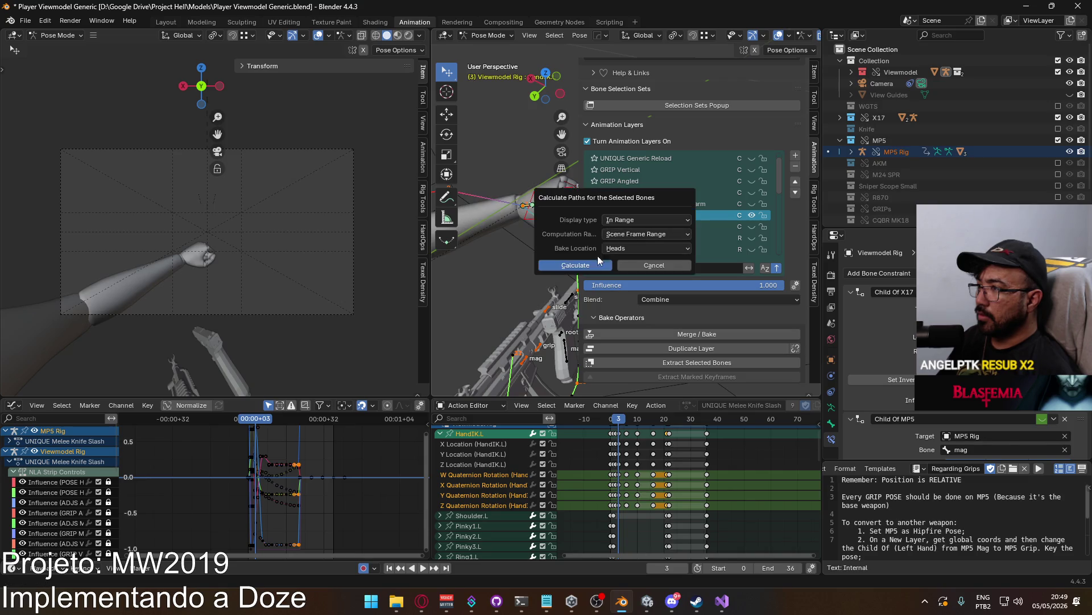
click(570, 263)
middle_drag(530, 272, 547, 259)
- Narrow the layers panel, scroll the channels to the top, and deselect HandIK.L and its keyframes
drag(581, 256, 672, 256)
scroll(609, 255, up, 5)
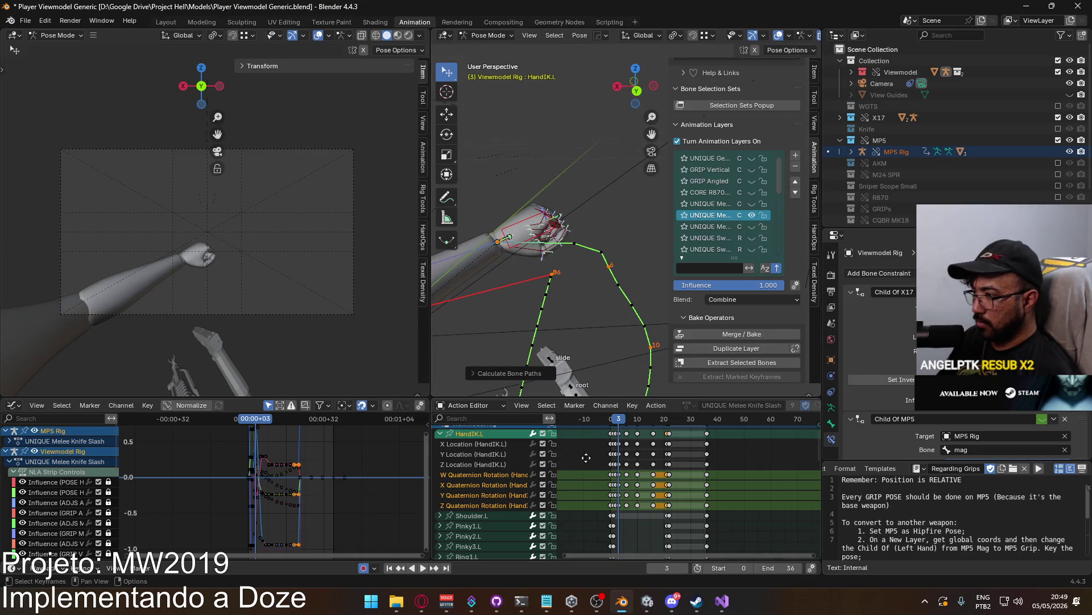
scroll(607, 461, up, 2)
click(610, 453)
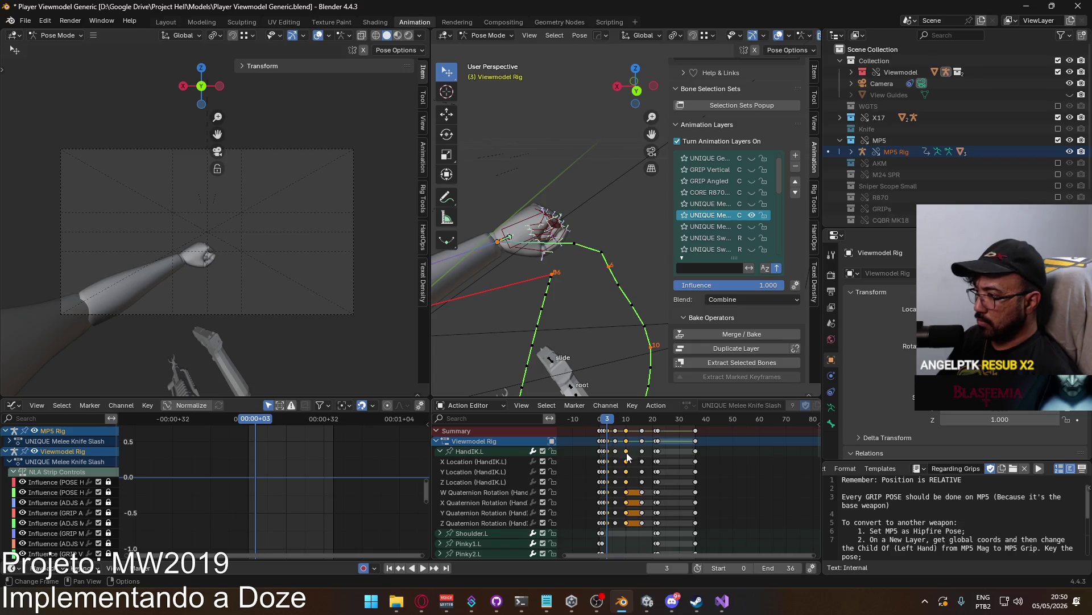
- Change the handle type of the action's keyframes
right_click(626, 454)
mouse_move(615, 484)
click(694, 534)
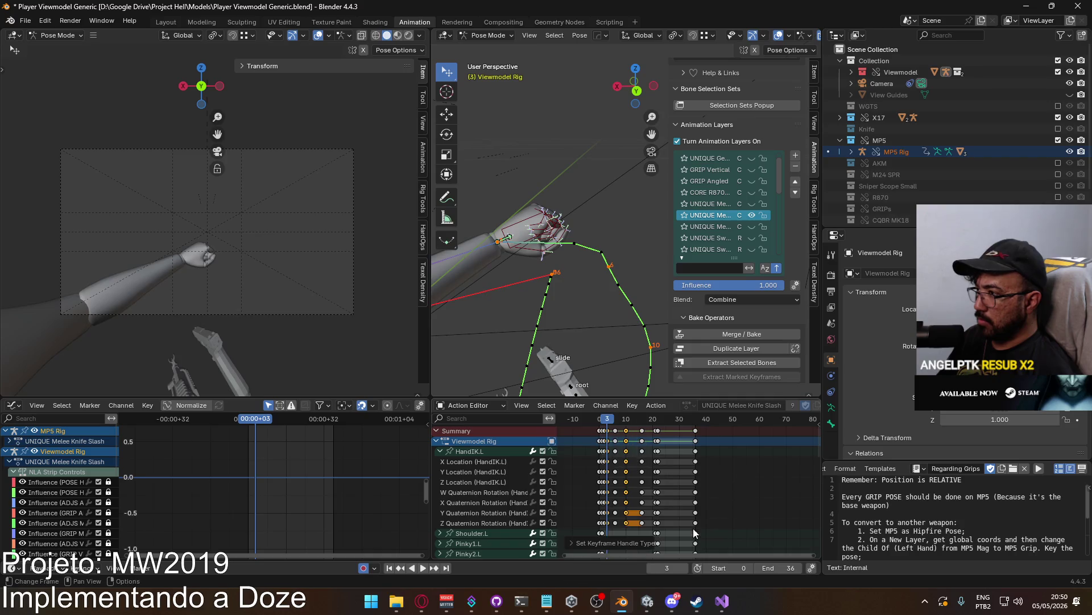
key(q)
mouse_move(508, 246)
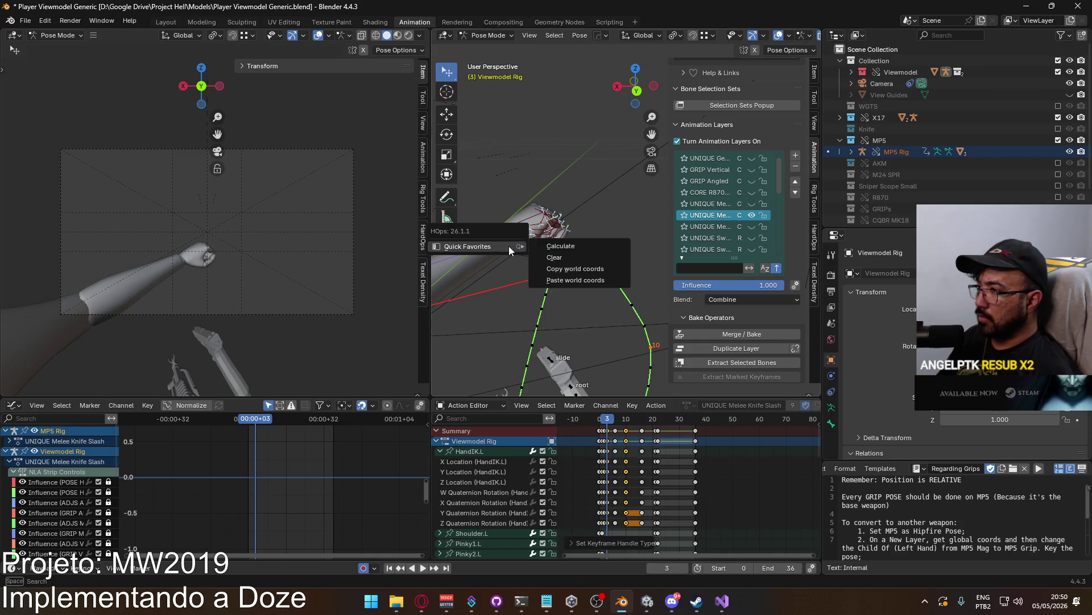
key(ctrl+z)
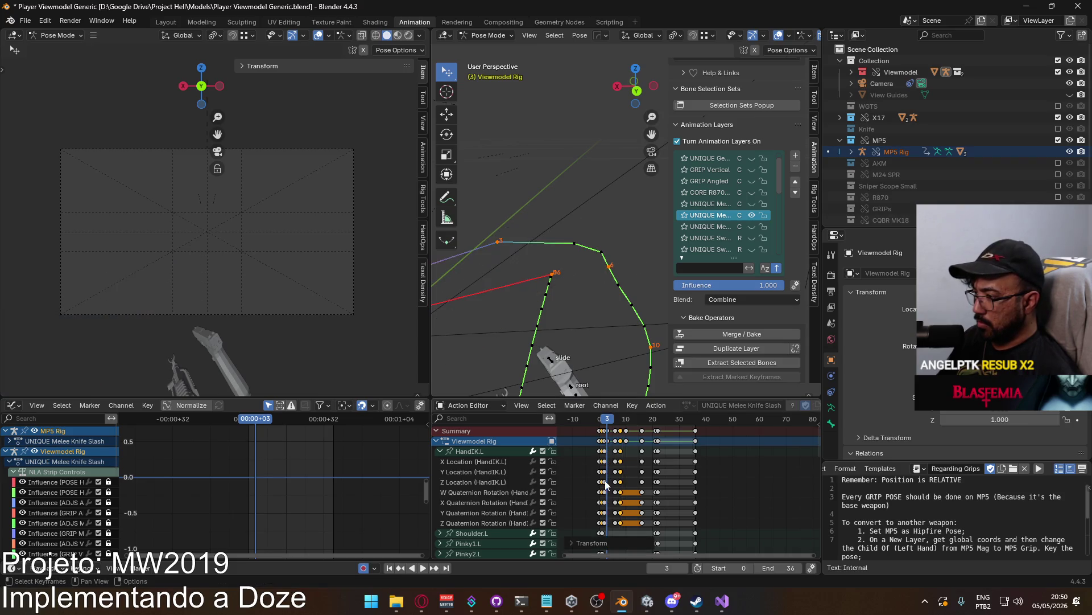
- Set HandIK.L's keyframes to Automatic handles and calculate the hand's motion path
click(524, 241)
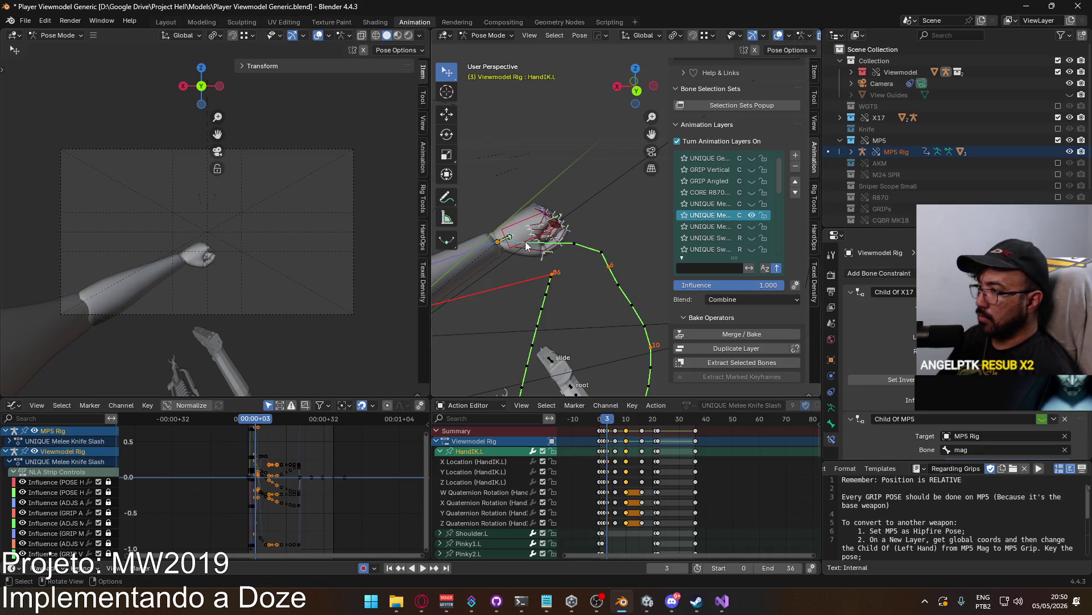
right_click(610, 465)
mouse_move(609, 465)
click(668, 503)
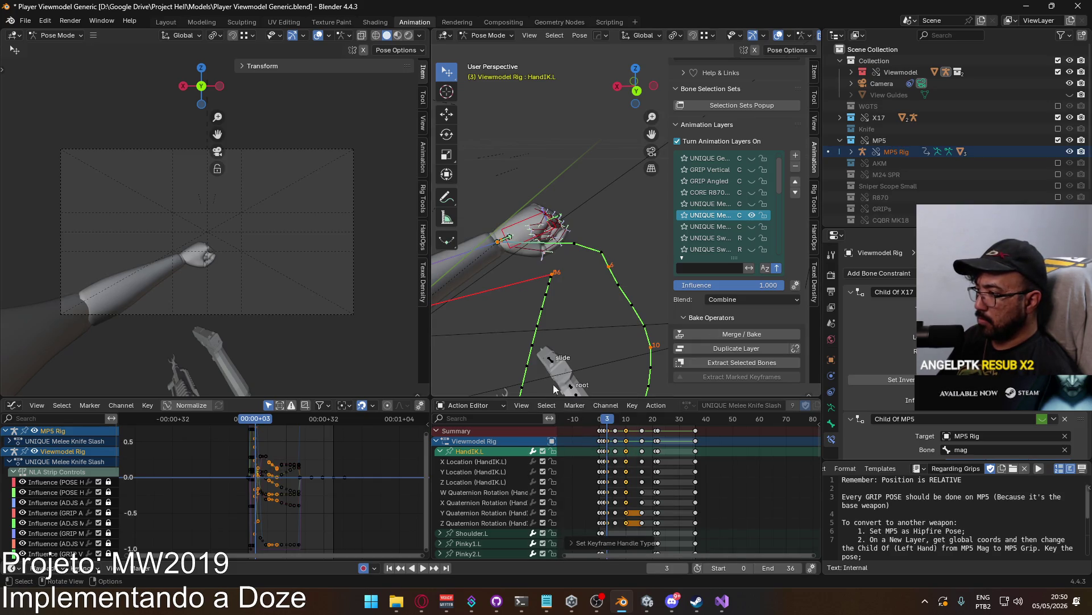
key(q)
mouse_move(559, 253)
click(630, 255)
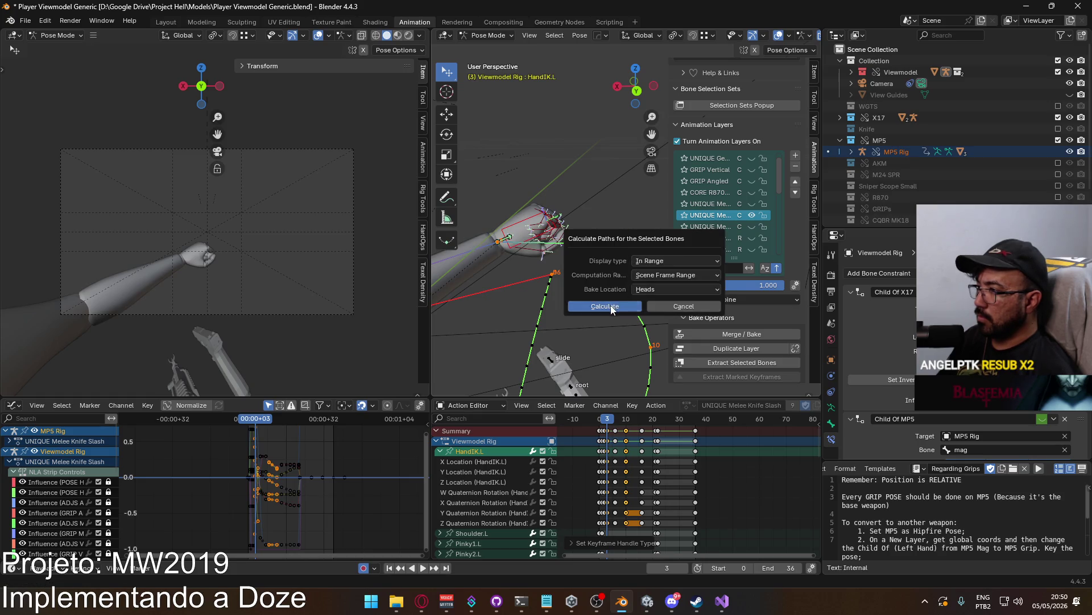
click(610, 305)
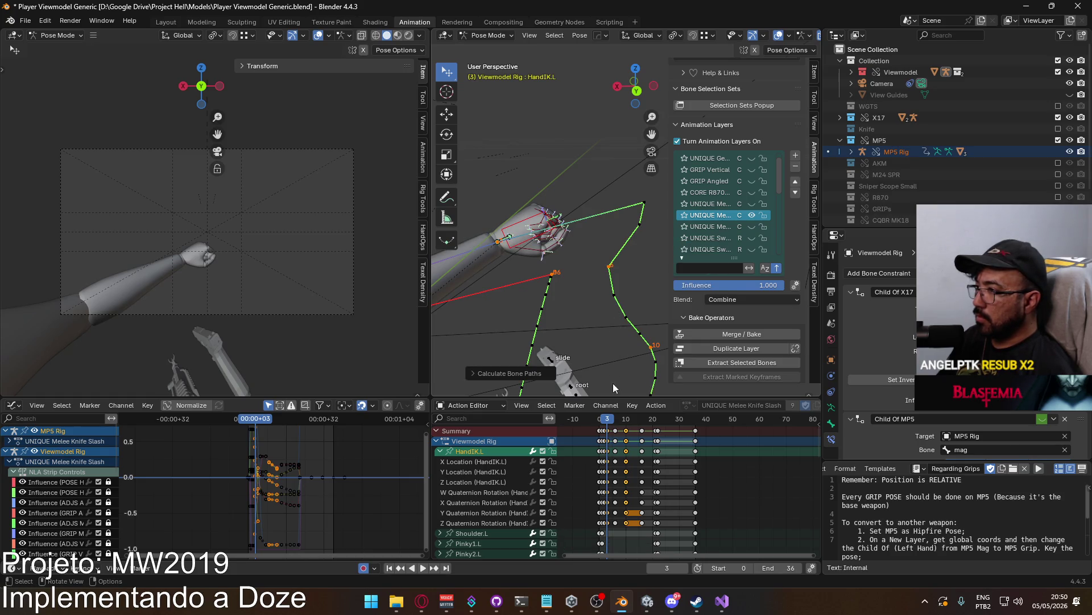
- Check the pose at frames 6 and 3, then deselect all keyframes and the hand bone
drag(614, 424, 614, 426)
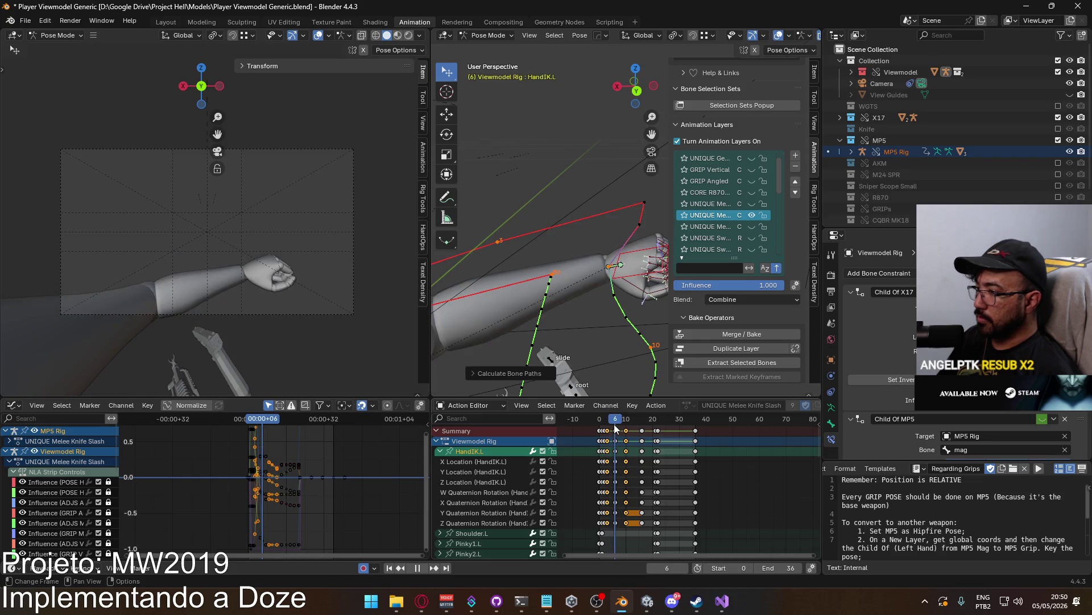
scroll(578, 272, down, 6)
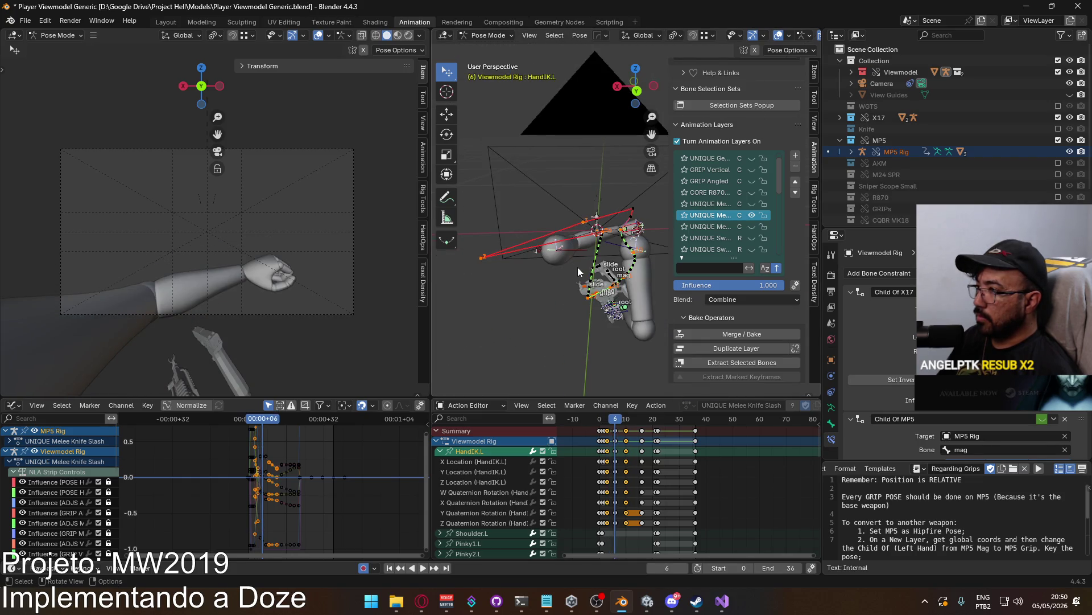
drag(607, 419, 614, 420)
key(Escape)
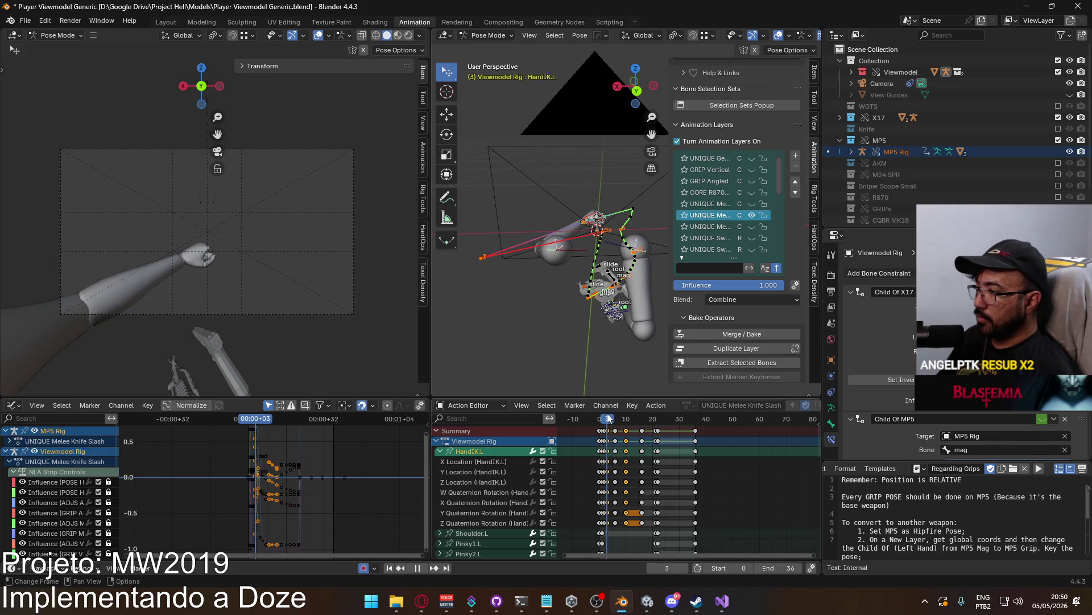
click(609, 454)
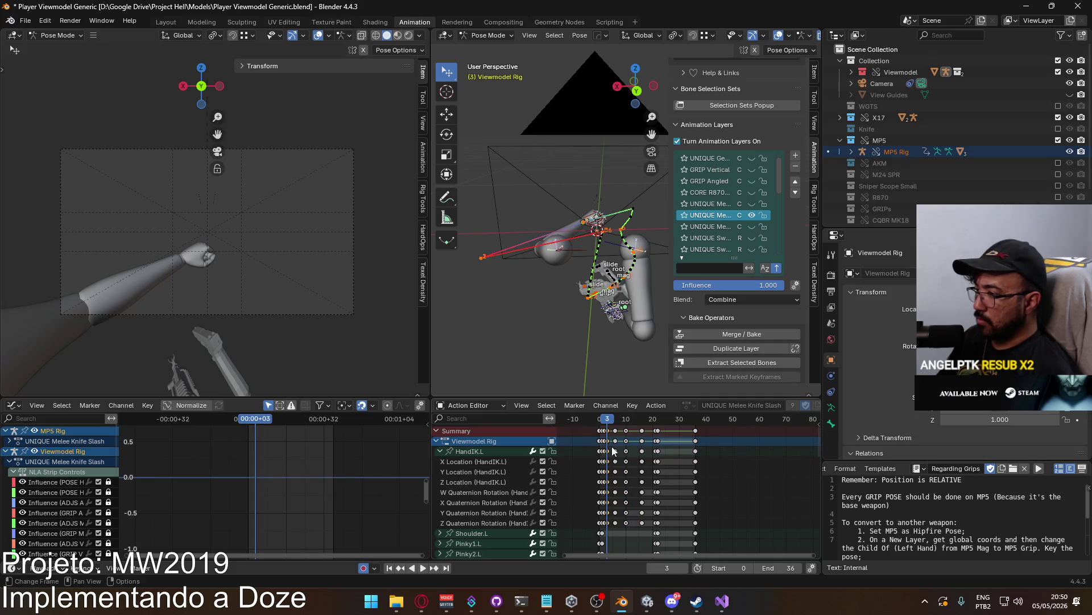
- Apply Auto Clamped handles to the keyframes and fit all keys into the view
key(v)
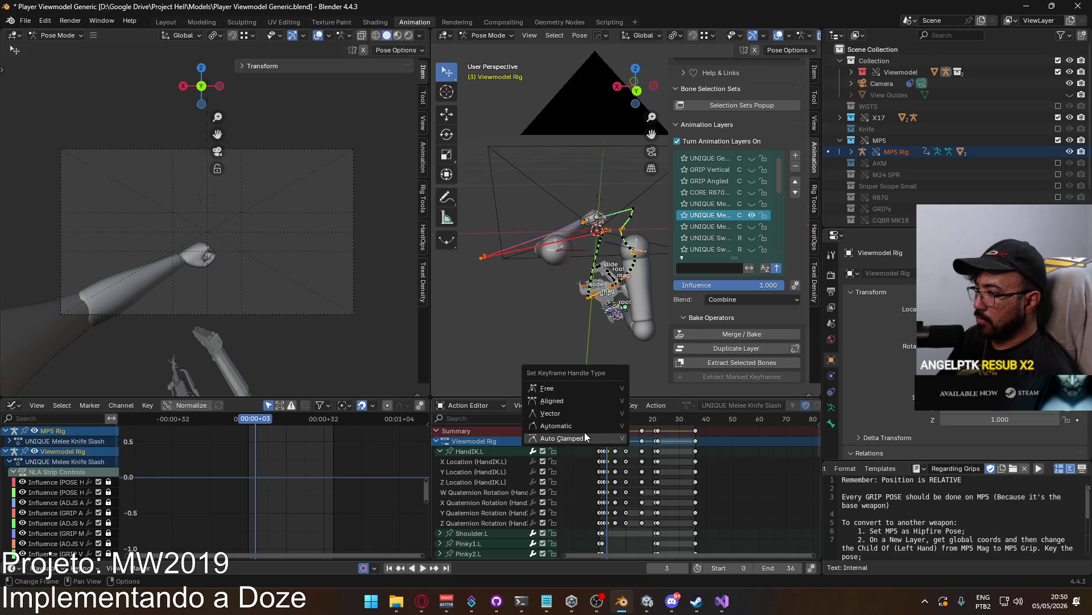
click(585, 432)
scroll(619, 450, up, 1)
scroll(619, 450, up, 2)
drag(579, 419, 589, 421)
key(v)
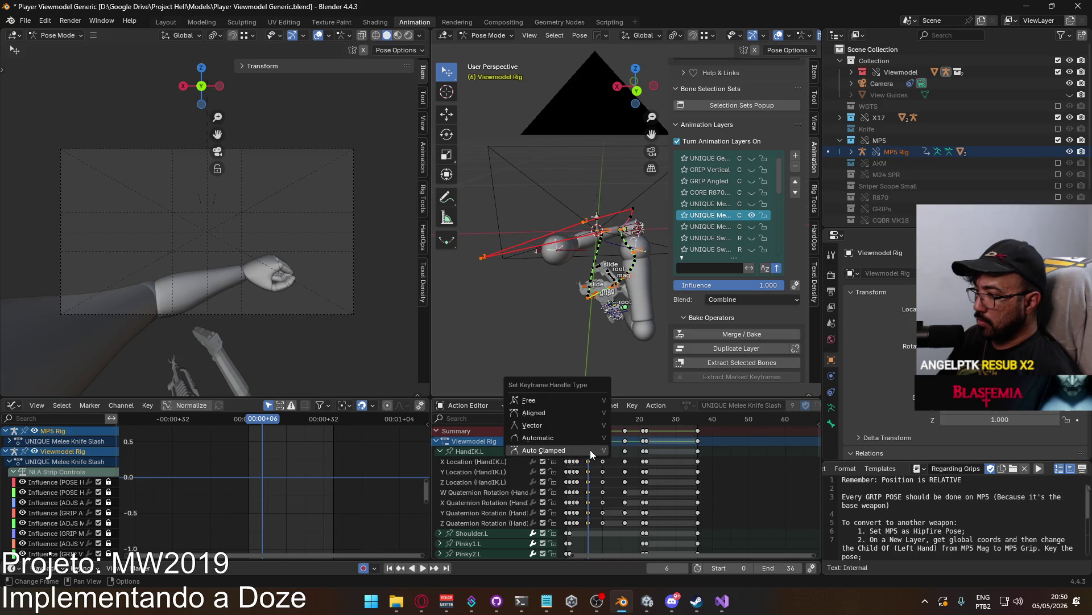
click(585, 441)
scroll(590, 440, up, 1)
key(Home)
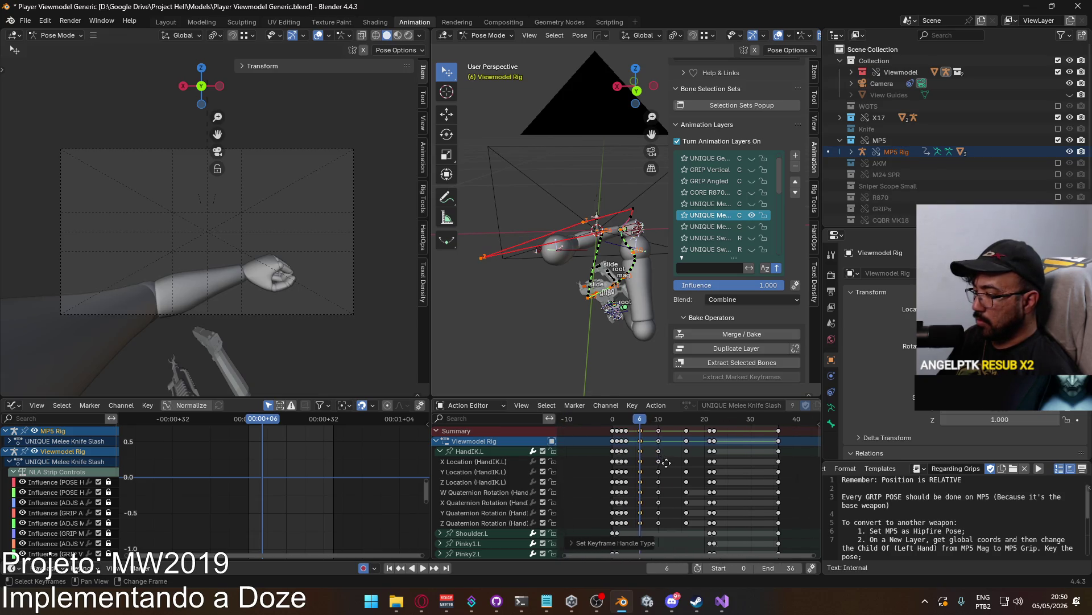
scroll(594, 242, up, 2)
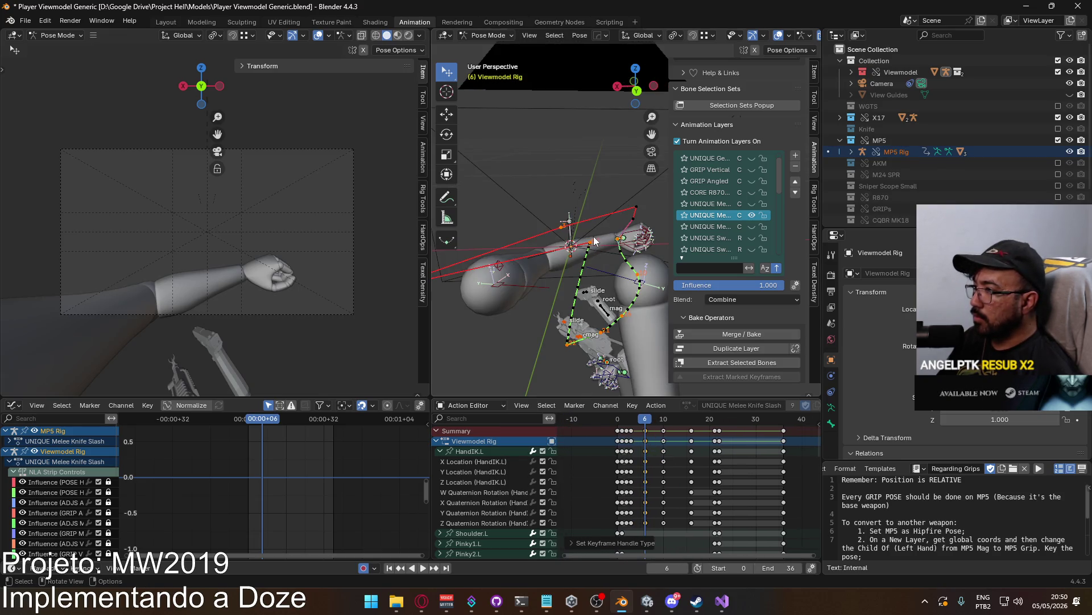
- Recalculate HandIK.L's motion path and play the slash, stopping at frame 4
click(623, 239)
key(q)
mouse_move(626, 230)
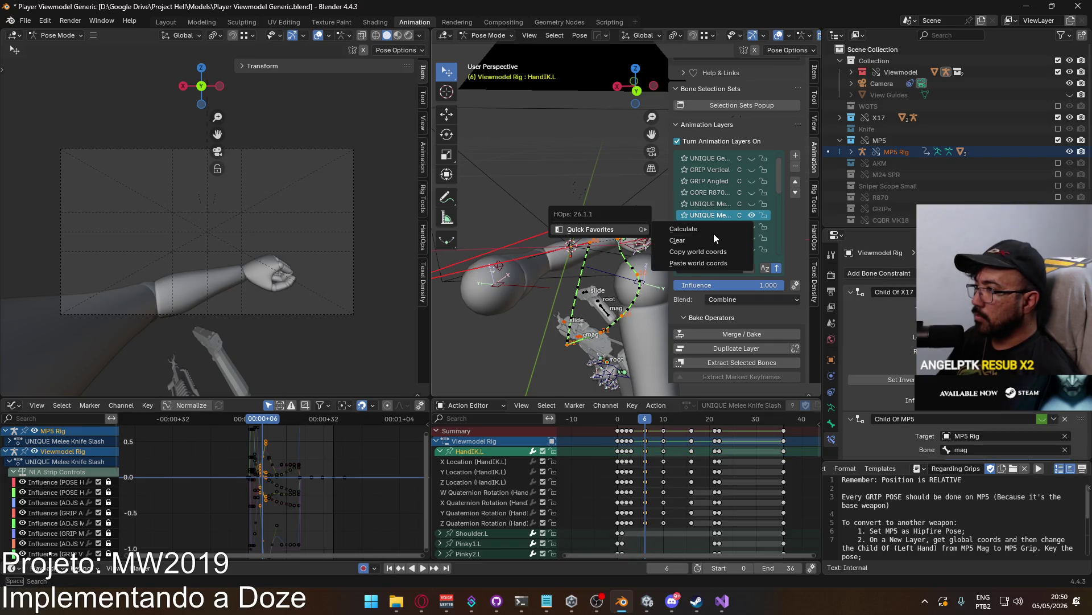
click(711, 232)
click(683, 288)
scroll(606, 344, up, 3)
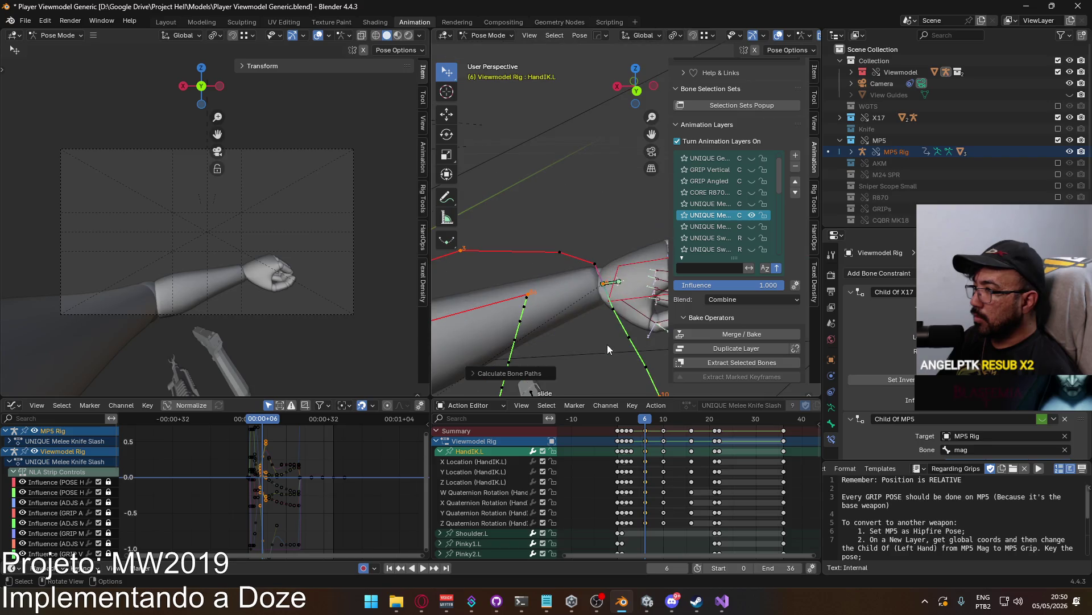
key(space)
mouse_move(645, 421)
mouse_down()
mouse_move(627, 422)
mouse_move(643, 421)
mouse_up()
key(space)
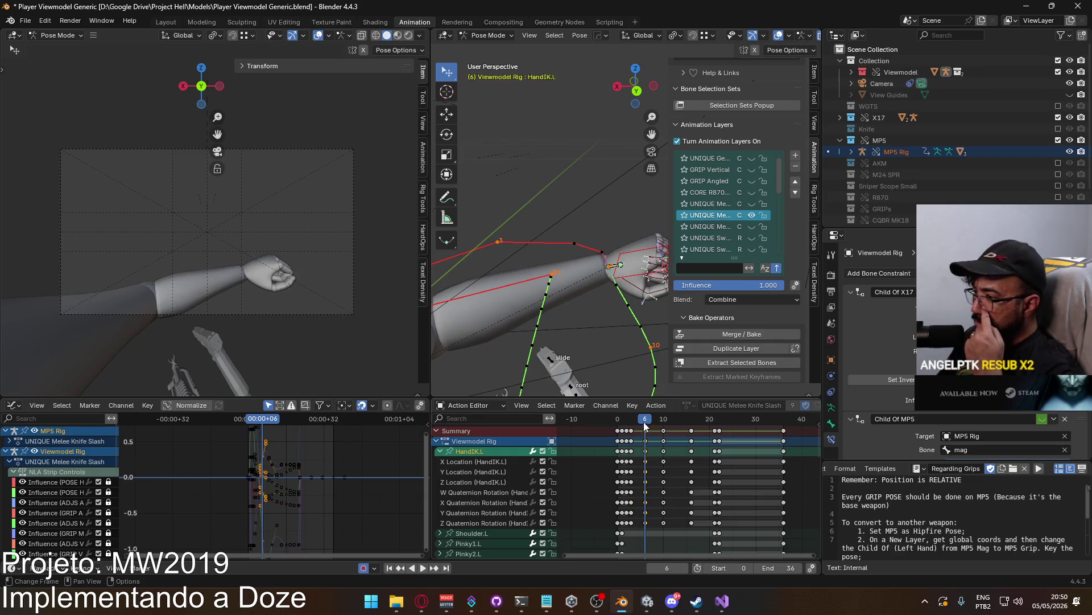
- Give the hand's frame-10 keys Auto Clamped handles, recalculate the motion path, and replay to frame 6
click(663, 451)
key(v)
click(647, 450)
drag(634, 419, 631, 419)
key(q)
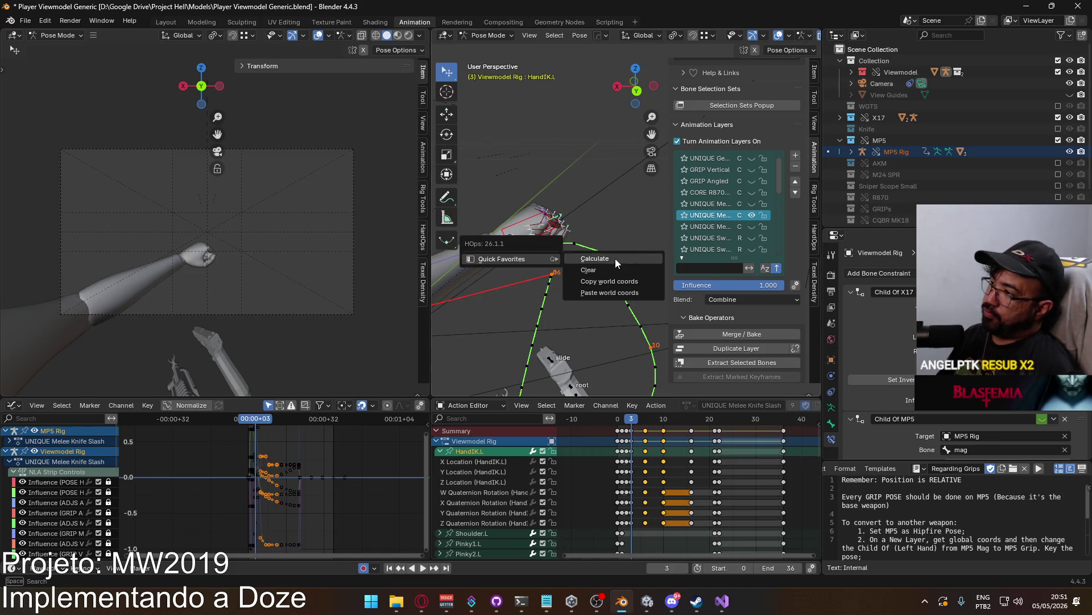
click(615, 258)
click(612, 309)
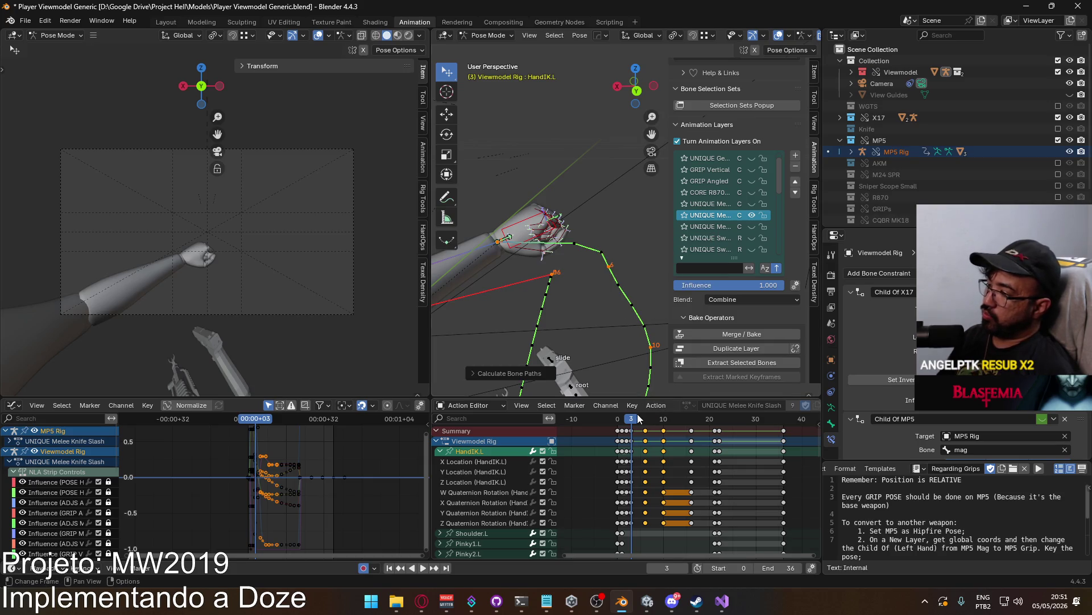
key(space)
drag(650, 420, 631, 419)
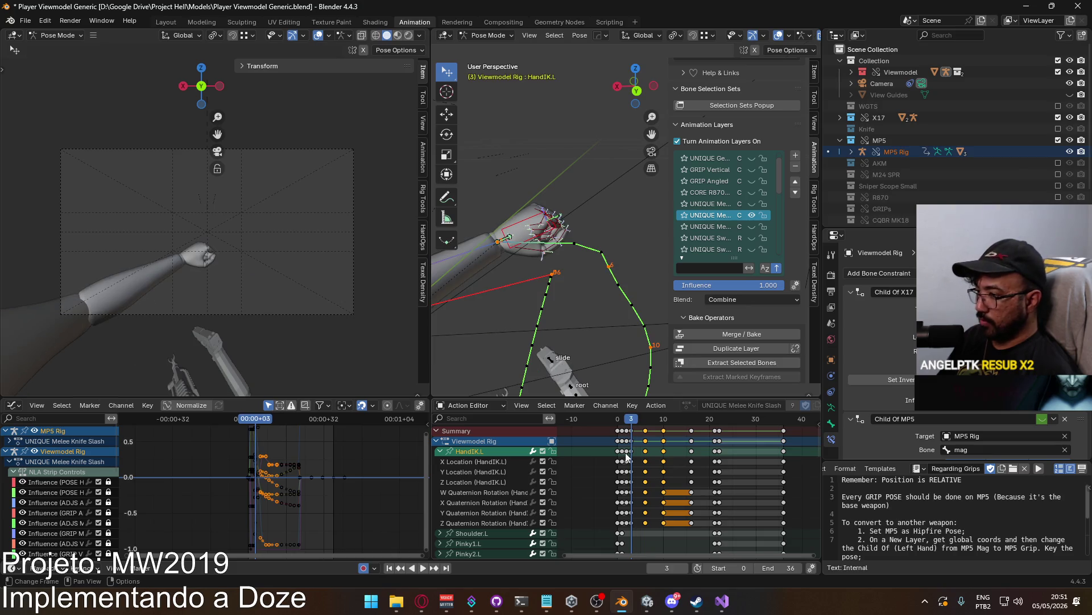
- Move to frame 8 and inspect the HandIK.L keys around frame 6
alt+click(645, 522)
mouse_move(630, 422)
mouse_down()
mouse_move(663, 421)
mouse_move(634, 425)
mouse_up()
click(645, 483)
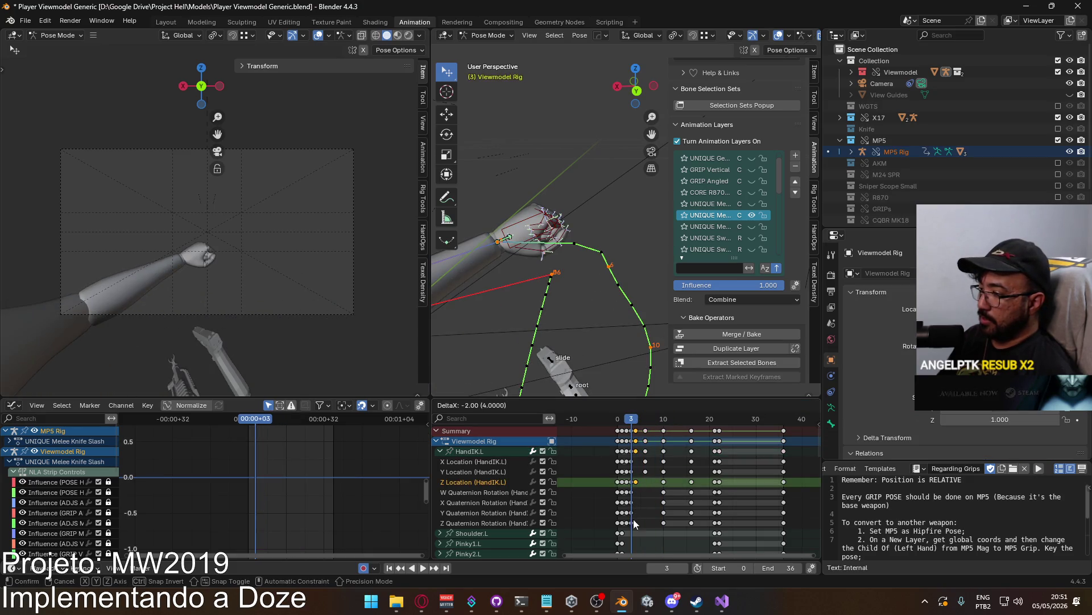
click(643, 532)
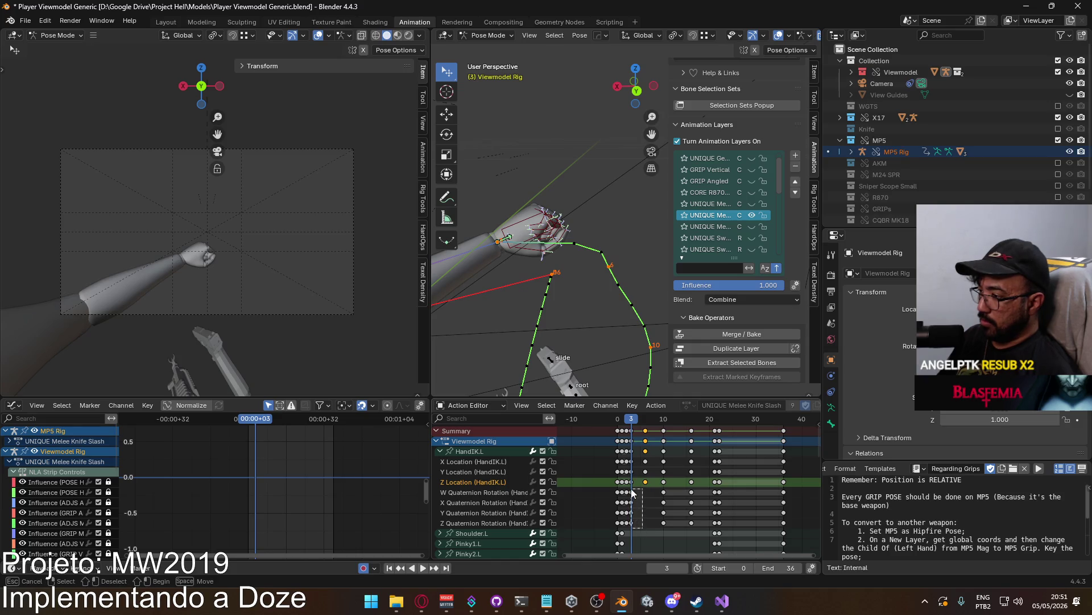
- Copy the W, X, Y, Z Quaternion Rotation keys, paste them at frame 10, and review frames 16–21
click(497, 494)
shift+click(484, 522)
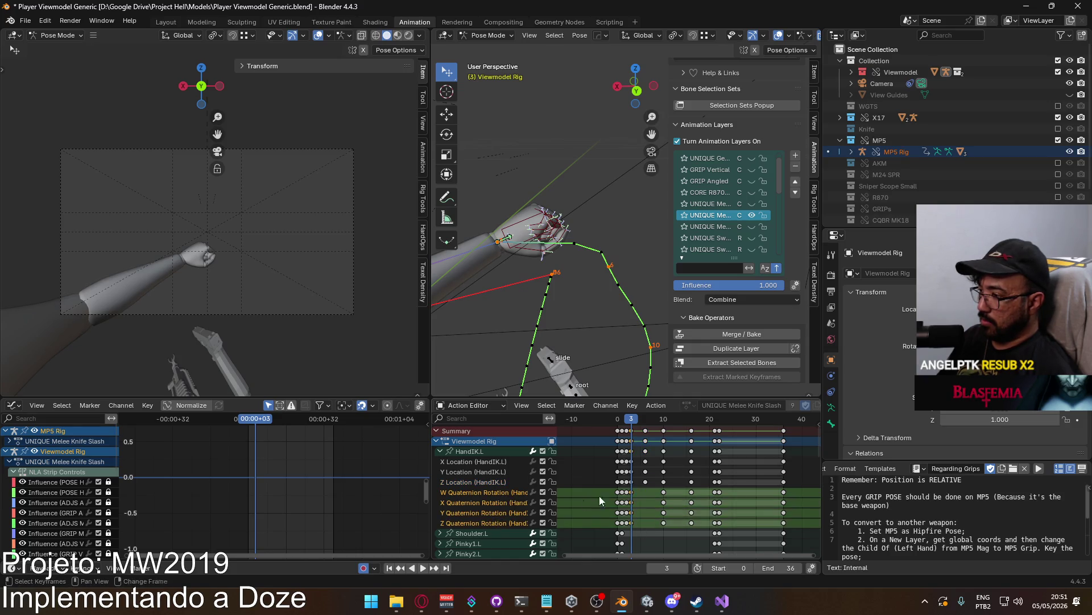
key(space)
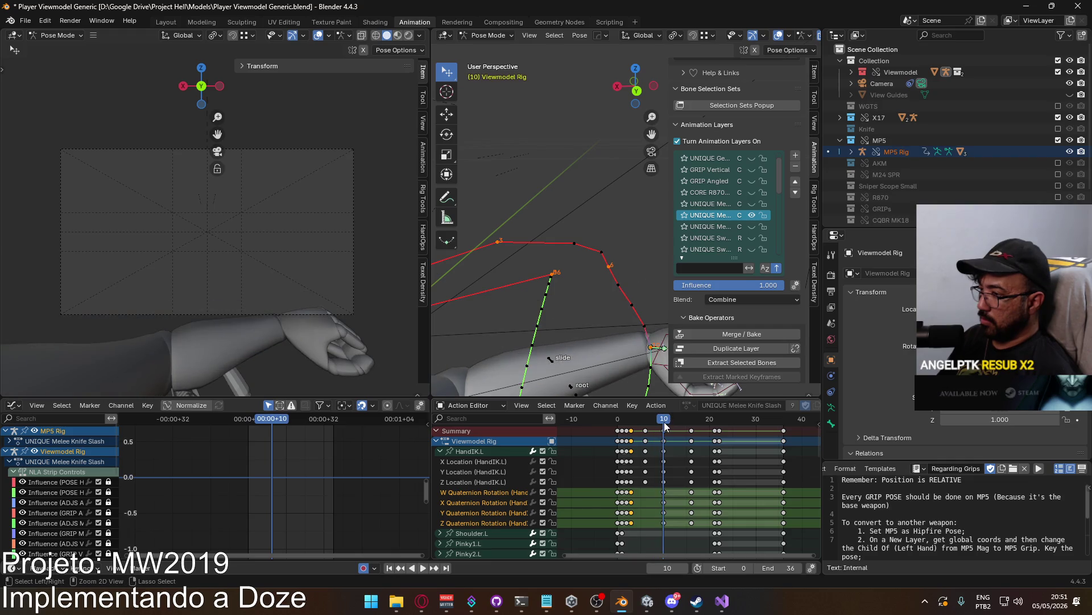
key(ctrl+v)
middle_drag(670, 469, 628, 454)
drag(626, 418, 650, 420)
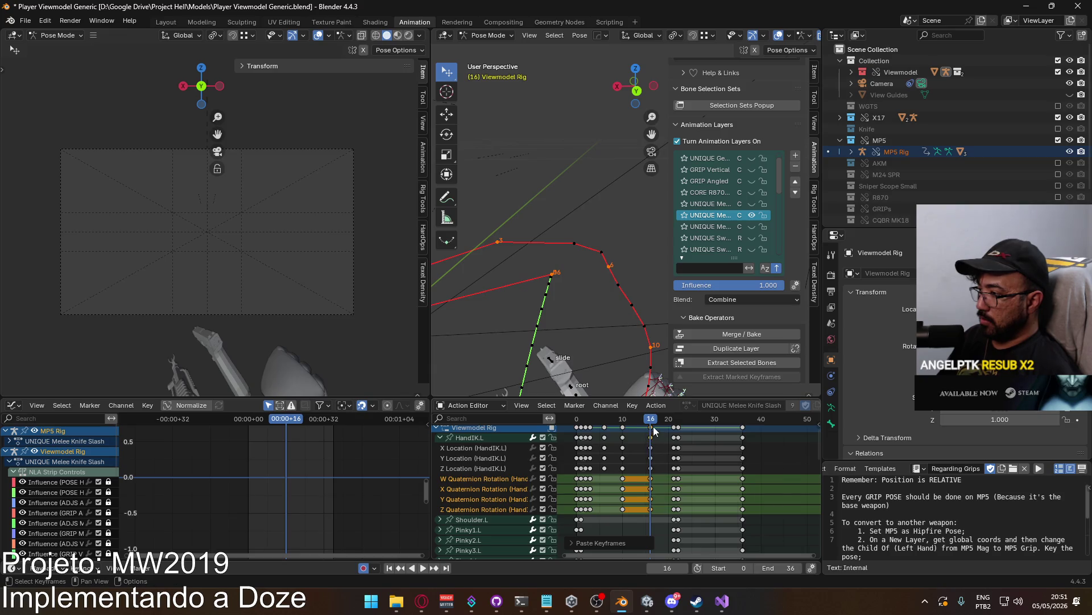
click(672, 420)
middle_drag(667, 428, 679, 442)
key(space)
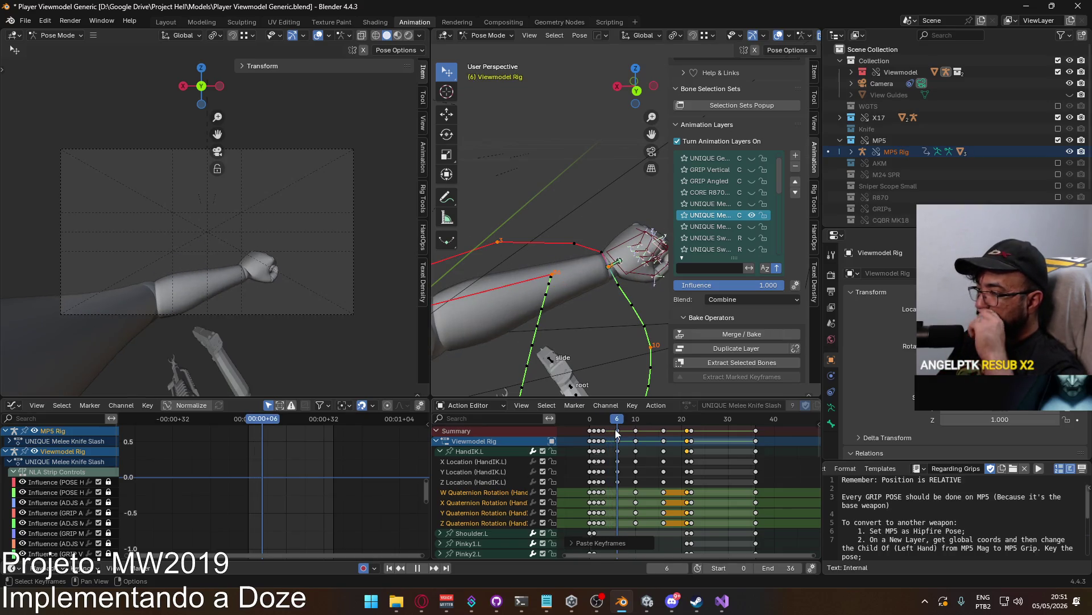
- Remove the hold between HandIK.L's selected frame-10 keyframes
click(627, 271)
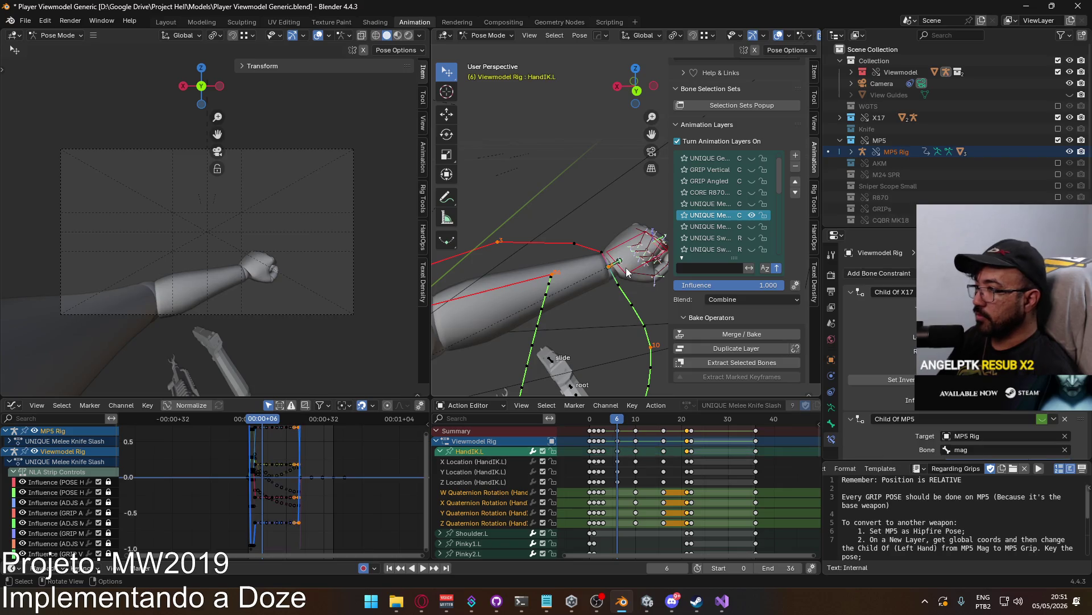
click(636, 451)
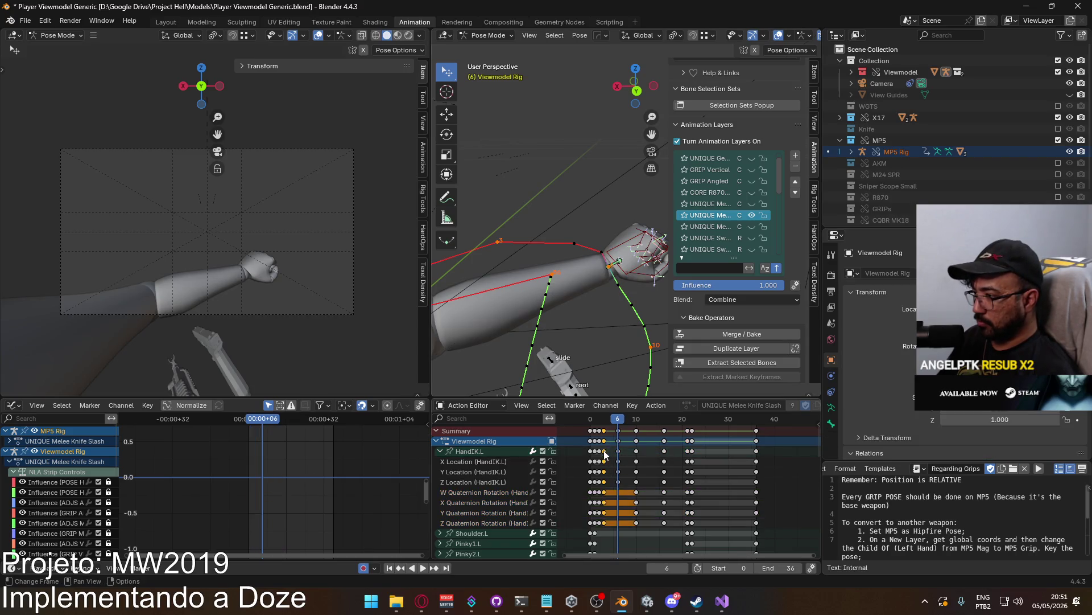
right_click(638, 452)
click(683, 488)
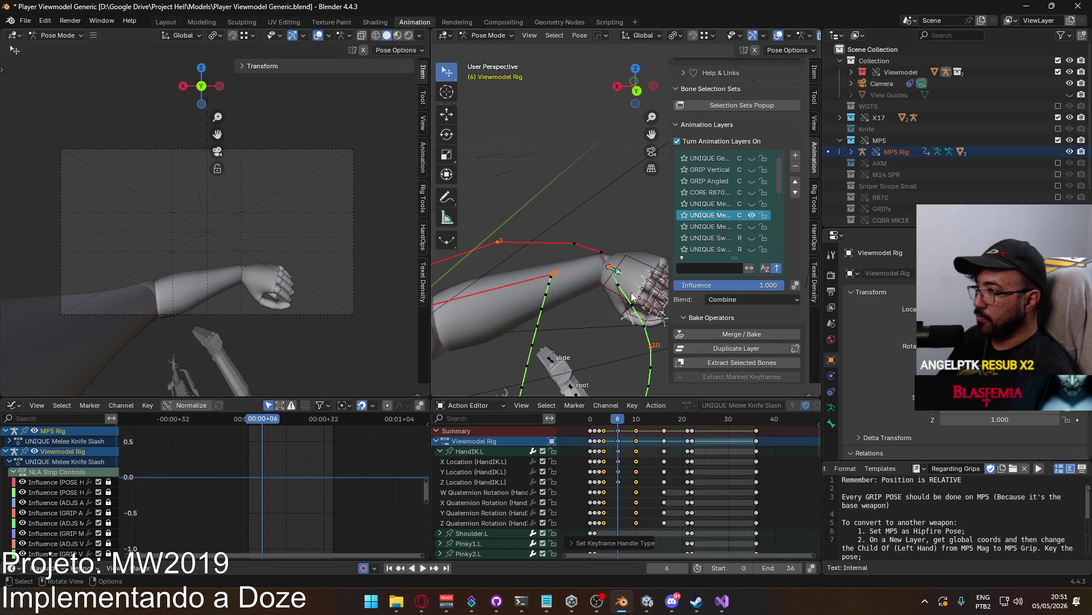
- Recalculate the HandIK.L bone's motion path
click(629, 259)
key(q)
mouse_move(630, 259)
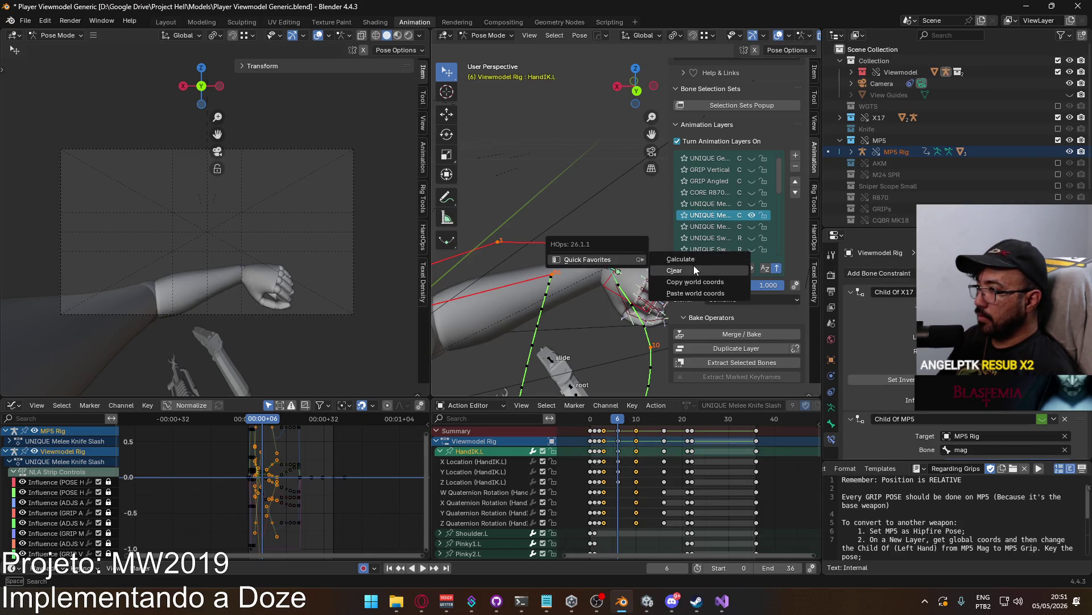
click(689, 260)
click(666, 313)
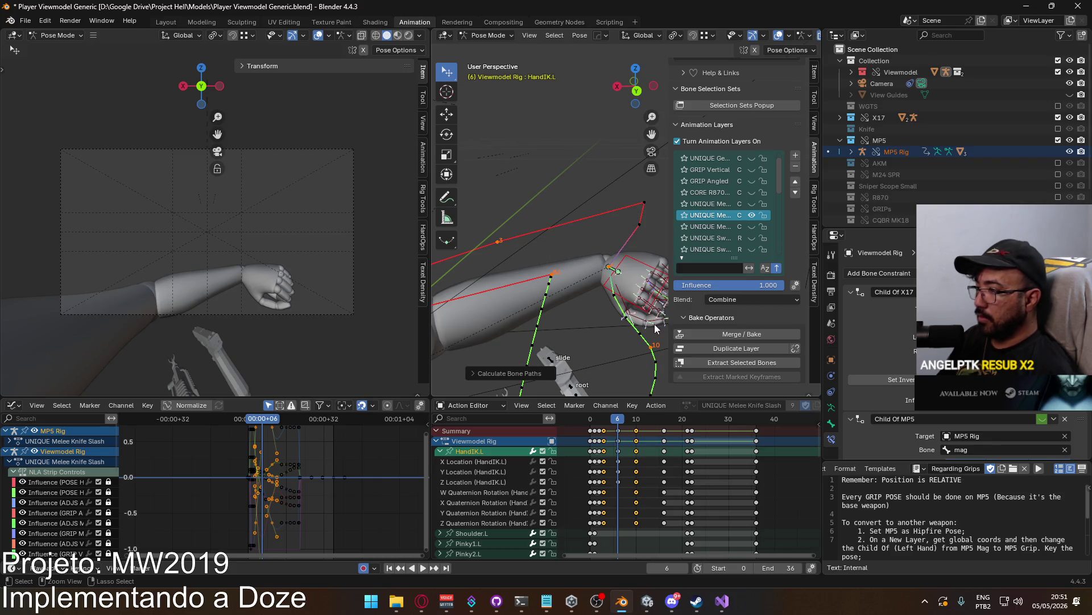
- Clear HandIK.L's rotation with Alt+R and play through frames 6–9 to review the slash
key(alt+r)
key(space)
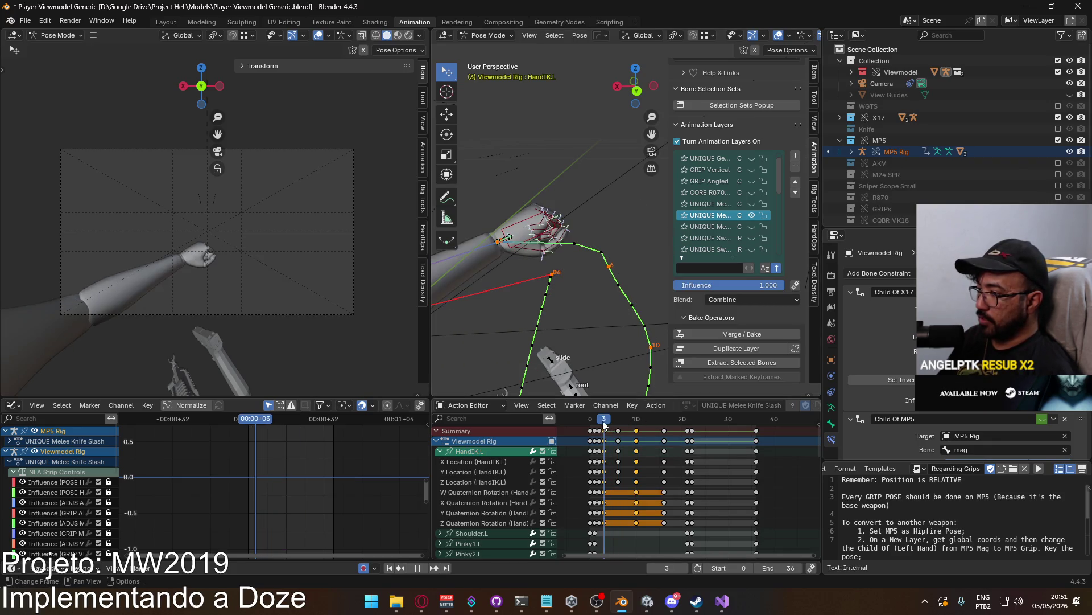
mouse_move(619, 422)
mouse_down()
mouse_move(605, 422)
mouse_move(634, 422)
mouse_move(619, 422)
mouse_up()
key(space)
- In front view, move the HandIK.L hand bone and recalculate its motion path
mouse_move(628, 274)
alt+middle_down()
mouse_move(578, 260)
mouse_move(563, 269)
alt+middle_up()
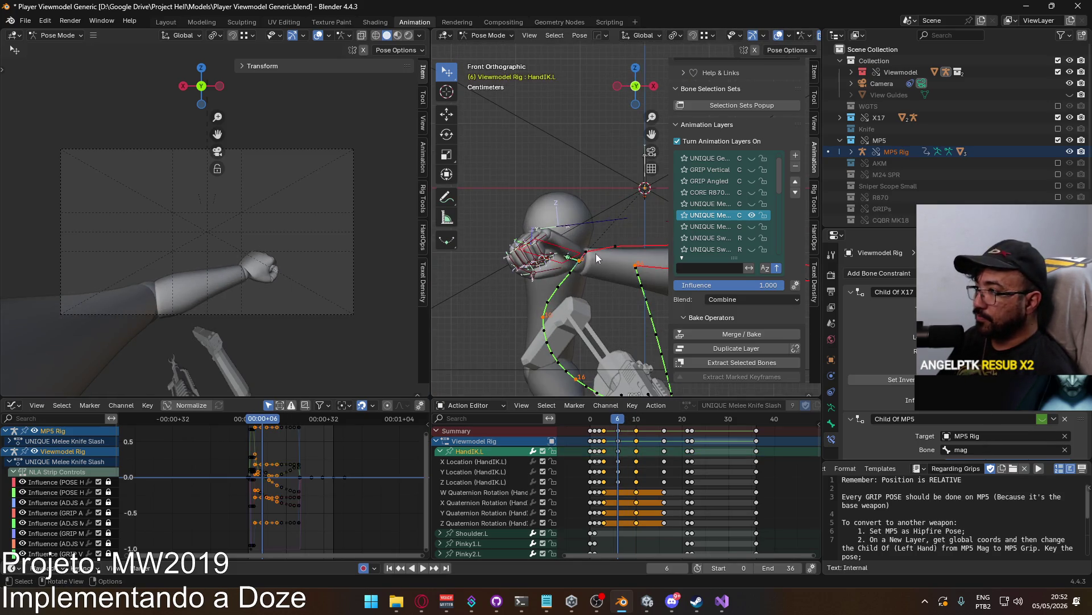
key(g)
click(577, 262)
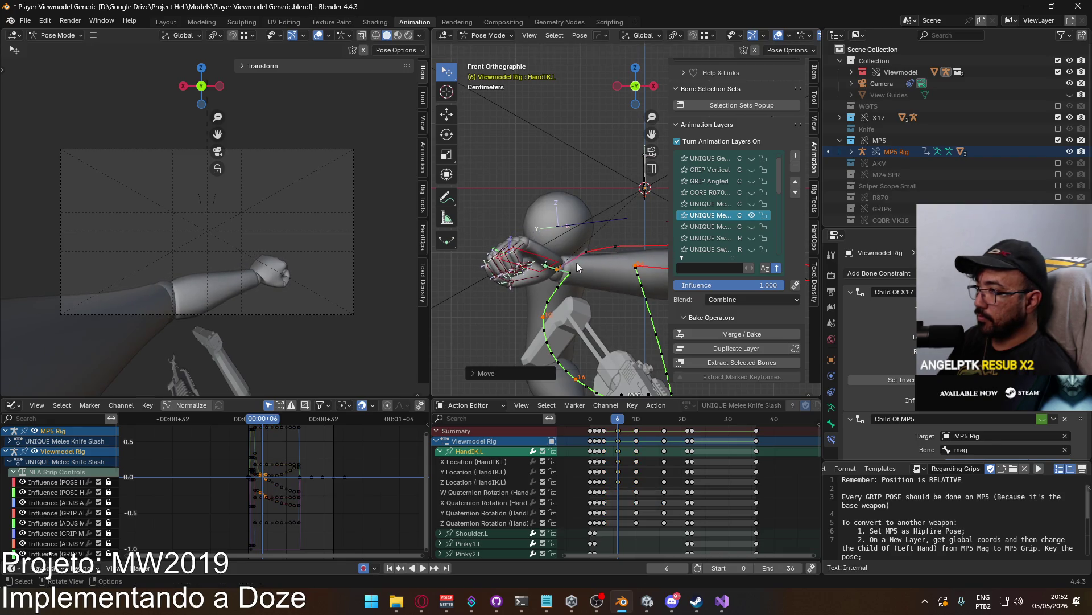
key(q)
click(645, 263)
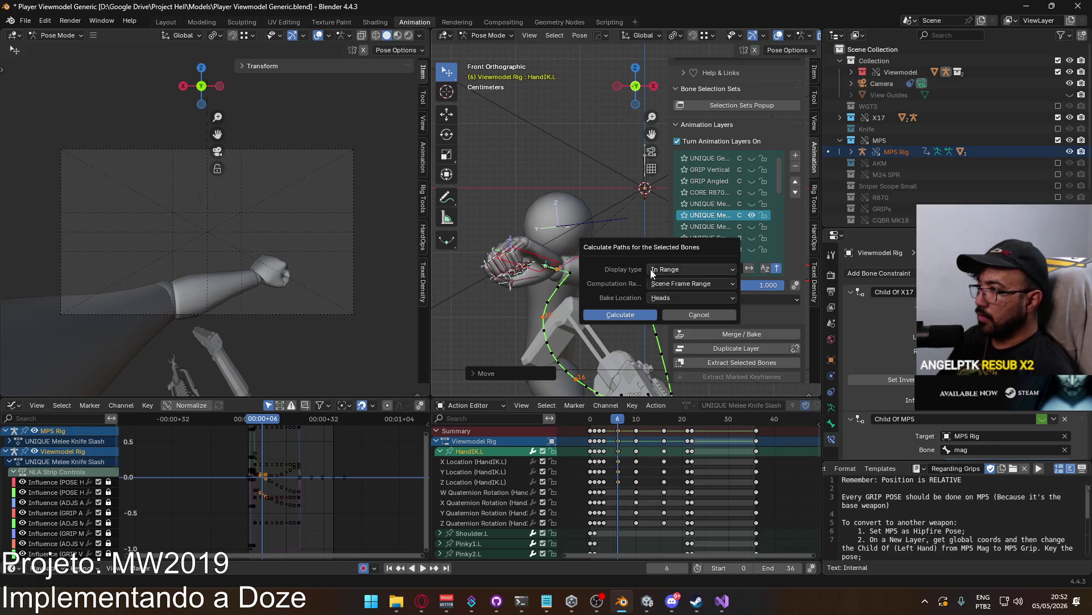
click(616, 312)
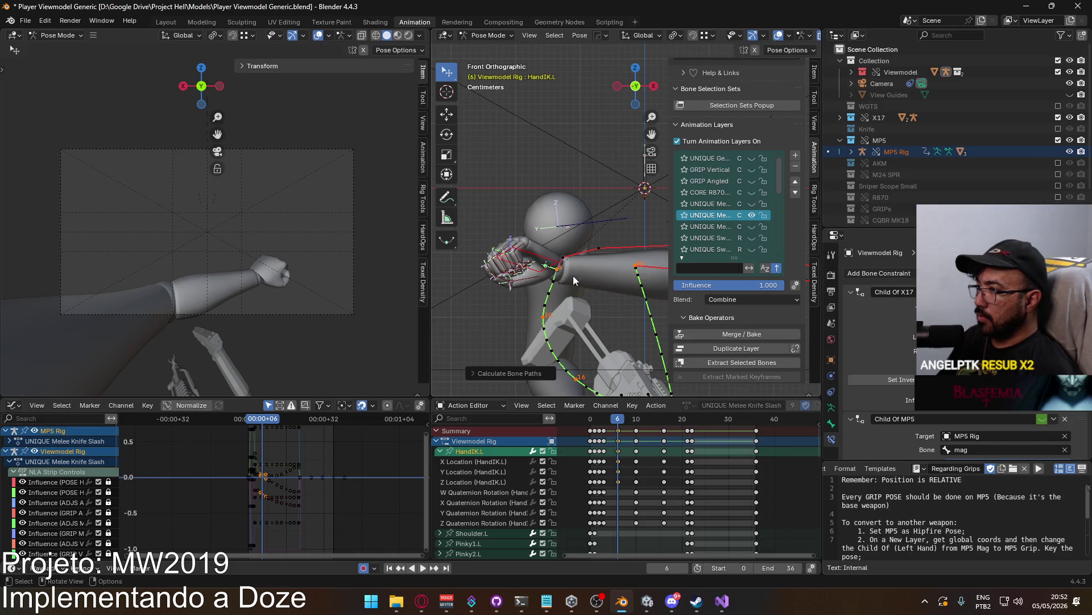
- Undo an arm reposition, select the HandIK.L keys and paste the saved world position
key(g)
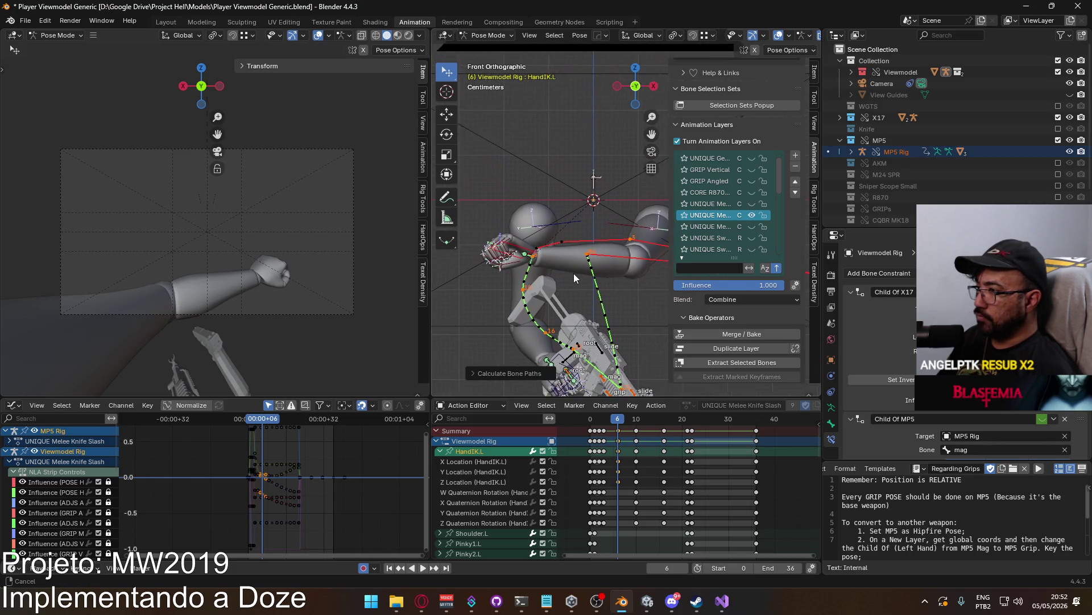
click(586, 274)
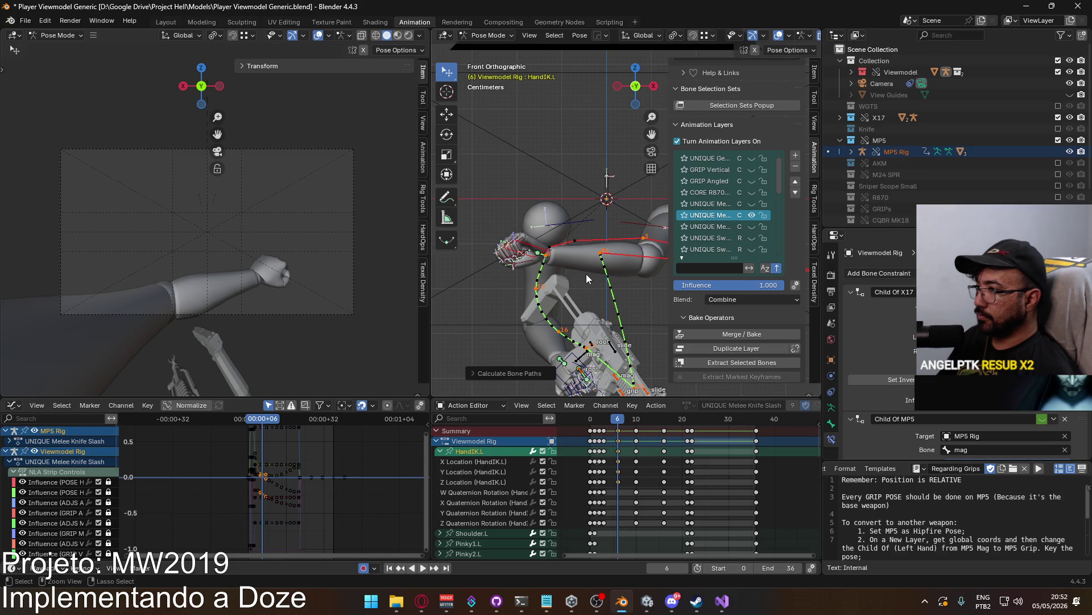
key(ctrl+z)
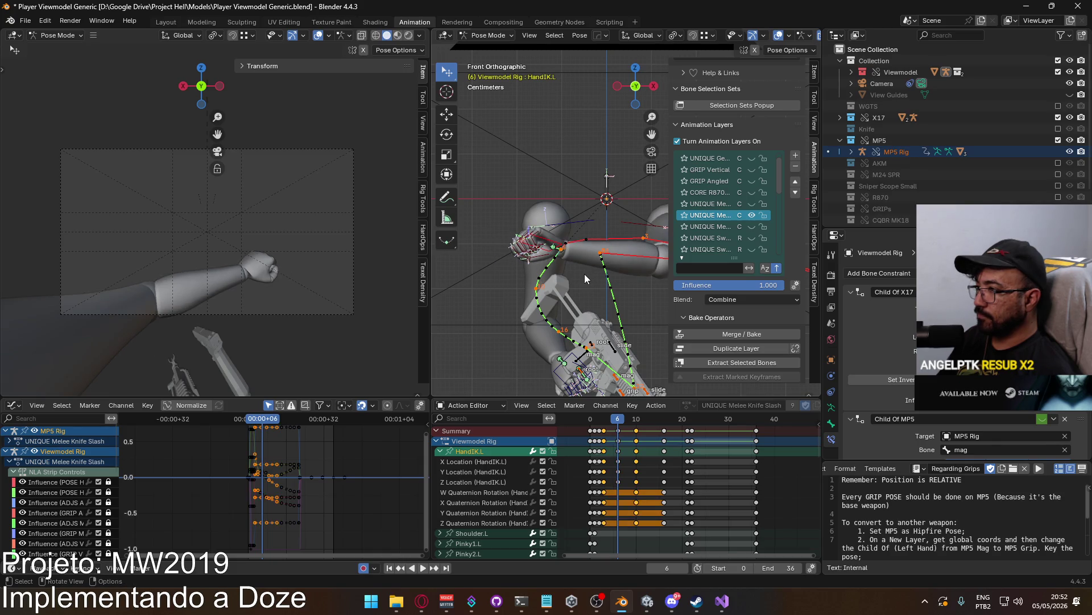
click(619, 450)
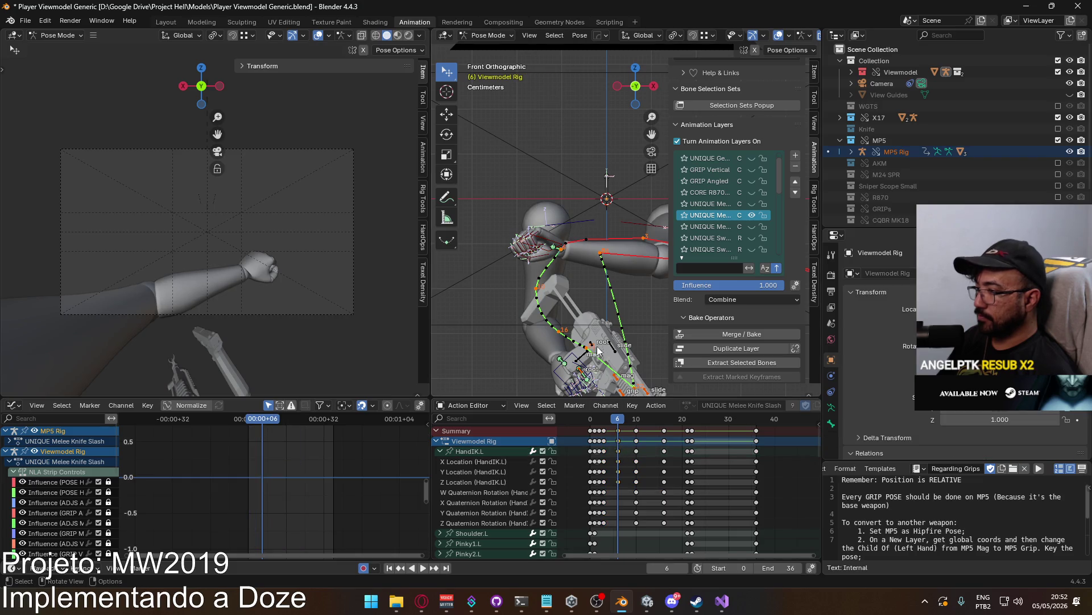
key(q)
mouse_move(559, 243)
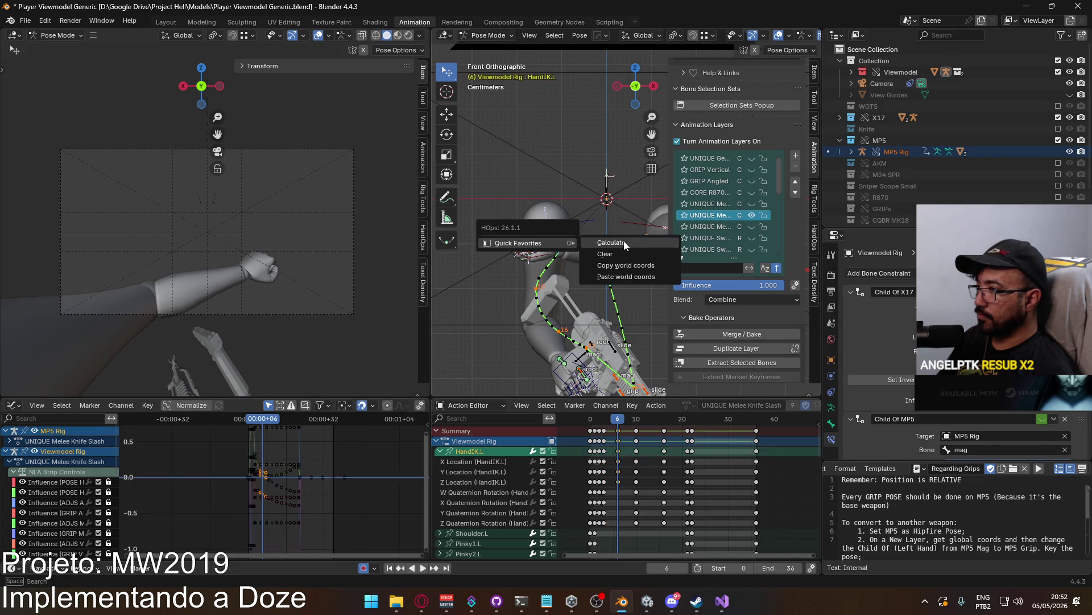
click(626, 277)
- Set the HandIK.L keyframe handles to Automatic and paste the saved world position again
key(v)
click(616, 438)
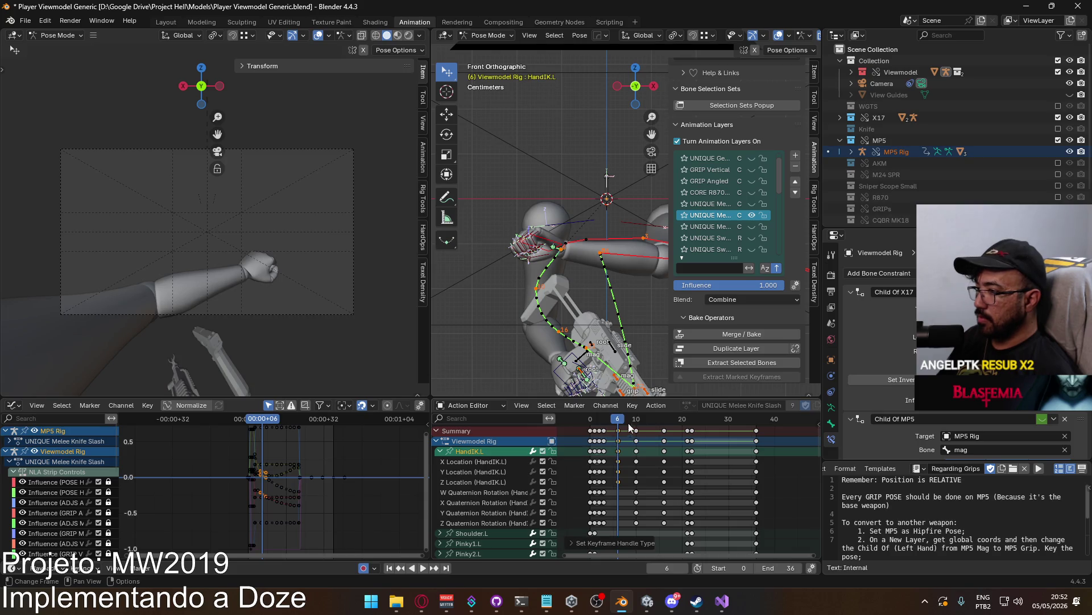
key(q)
mouse_move(563, 235)
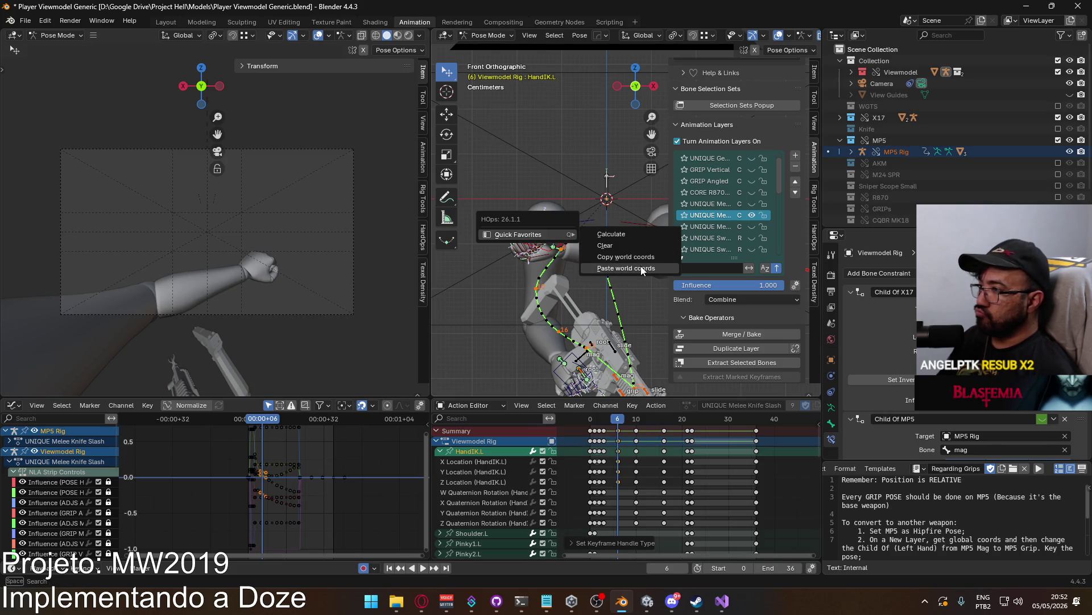
click(641, 266)
- Recalculate the hand's motion path and play back the slash to review it
key(q)
mouse_move(581, 258)
click(626, 259)
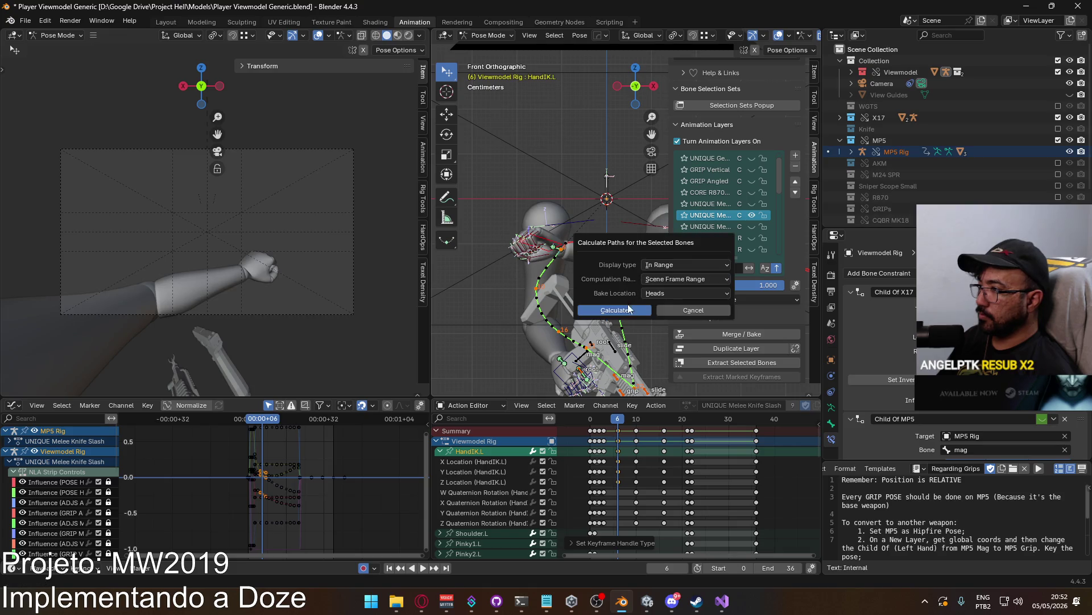
click(640, 314)
key(space)
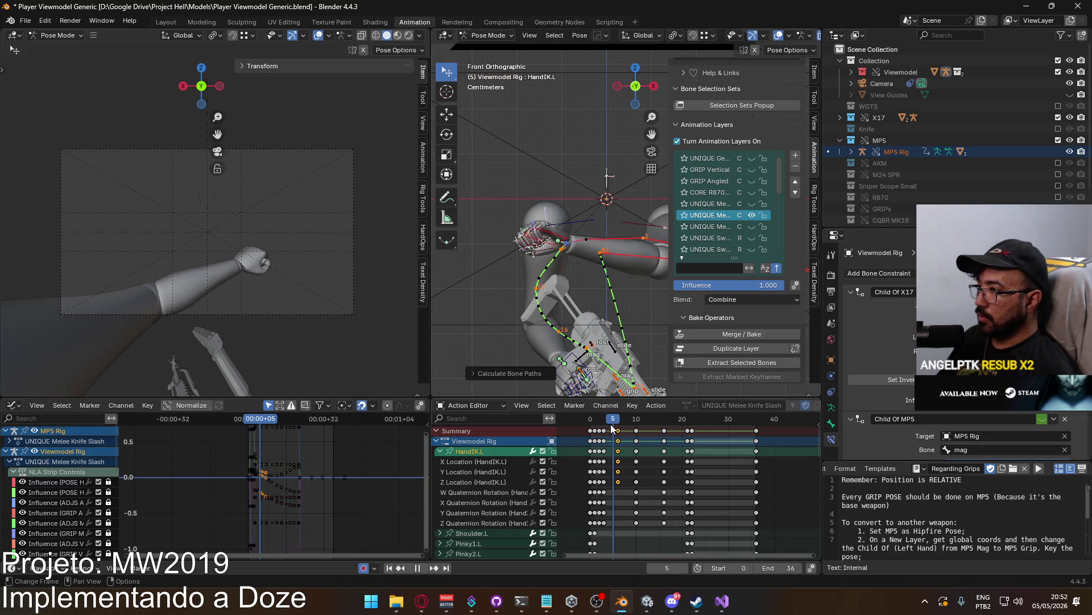
key(space)
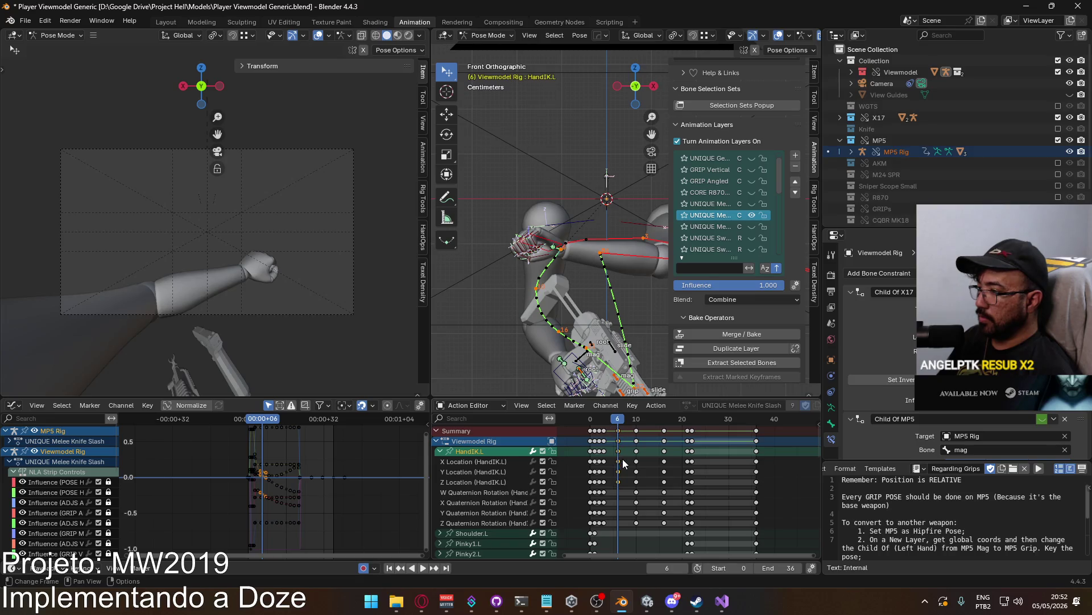
- Switch the keyframe handles to Auto Clamped, select X Location (HandIK.L), and bring up the browser
key(v)
click(597, 465)
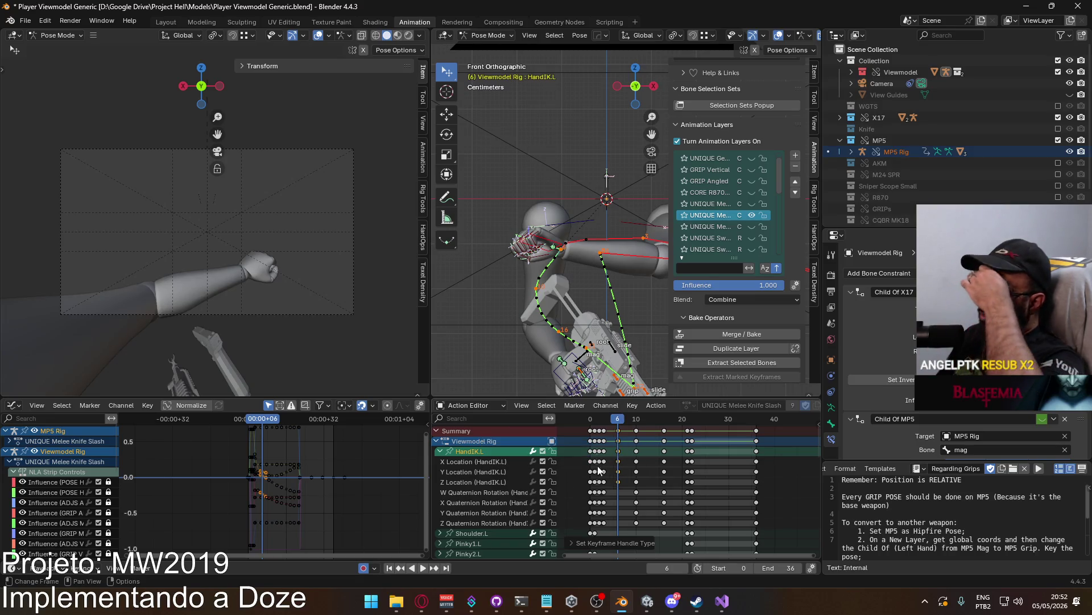
click(470, 465)
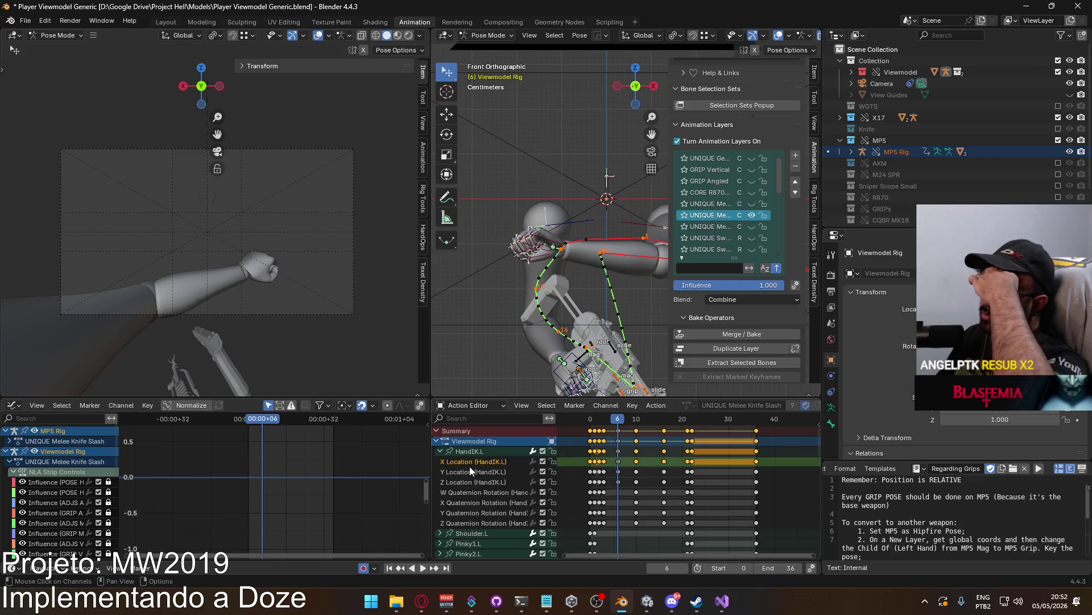
click(422, 600)
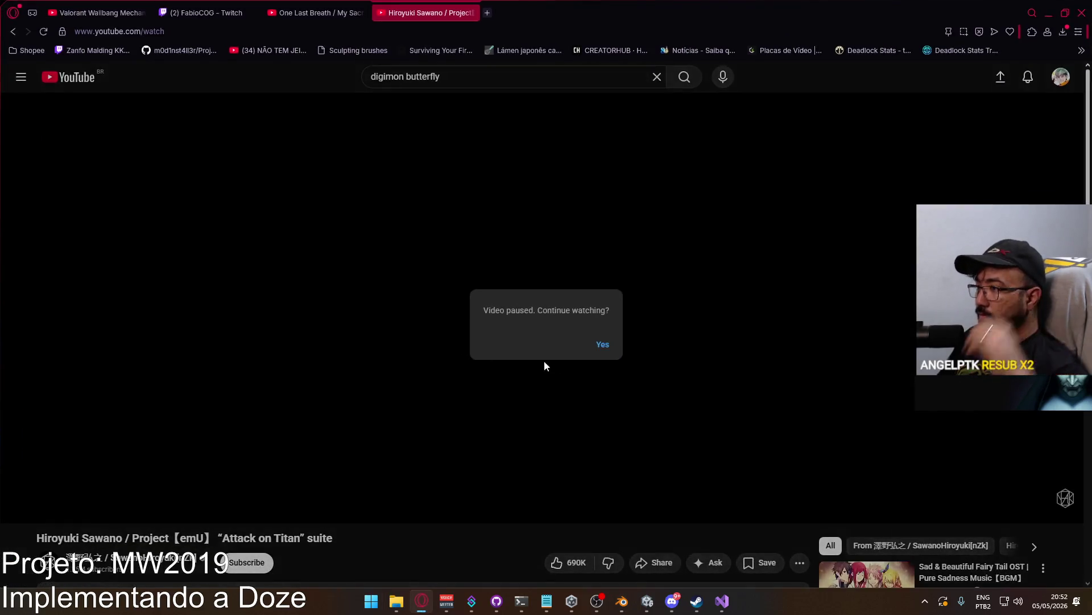
- Dismiss the autoplay card and play the Hans Zimmer Man of Steel mix from YouTube Home
click(487, 392)
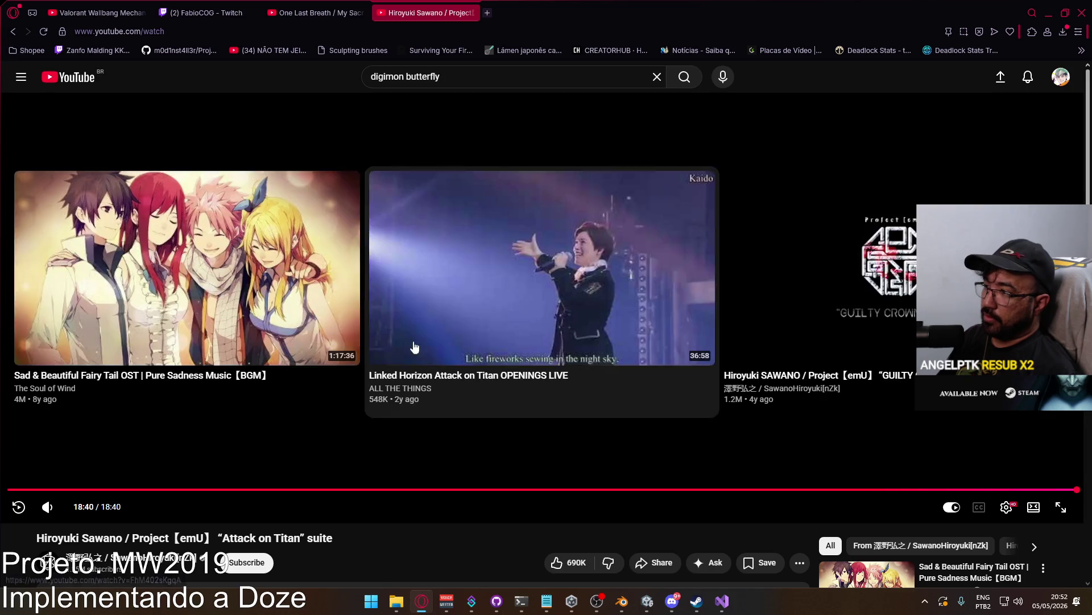
click(68, 77)
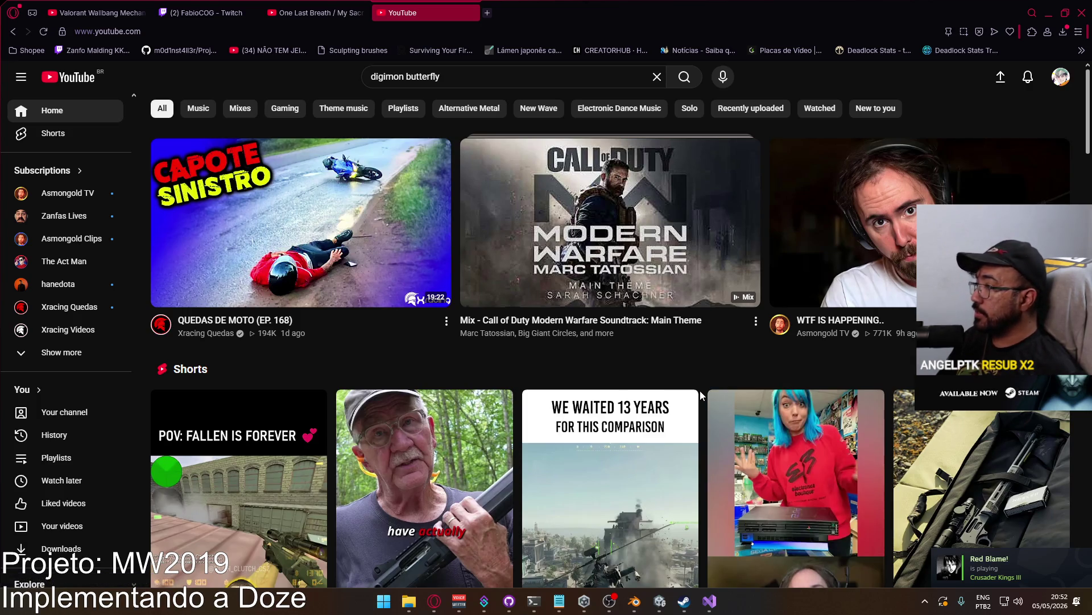
scroll(701, 395, down, 9)
scroll(832, 408, down, 7)
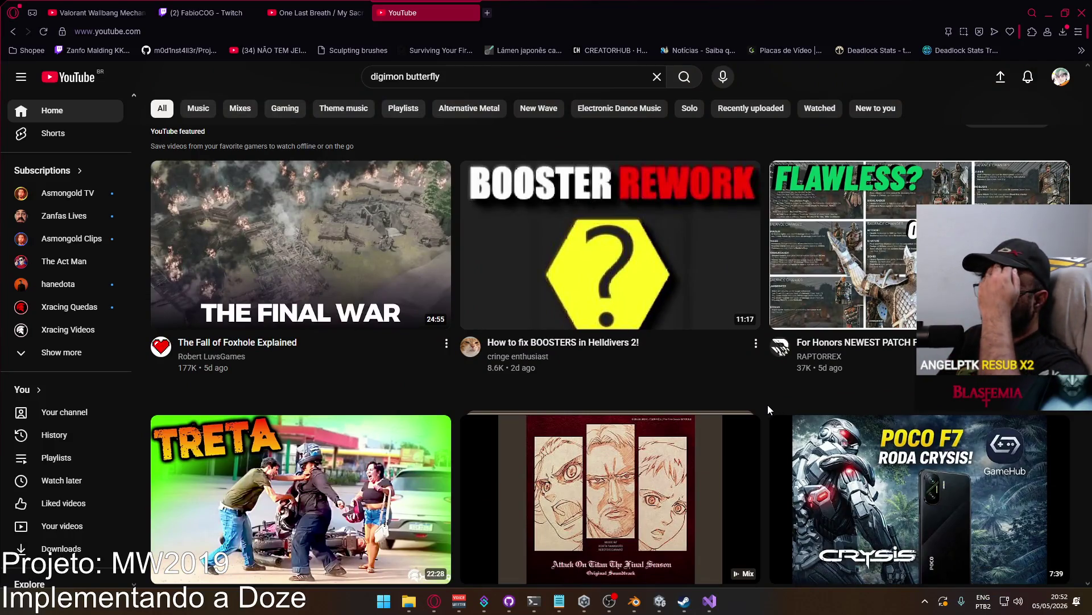
scroll(752, 407, down, 10)
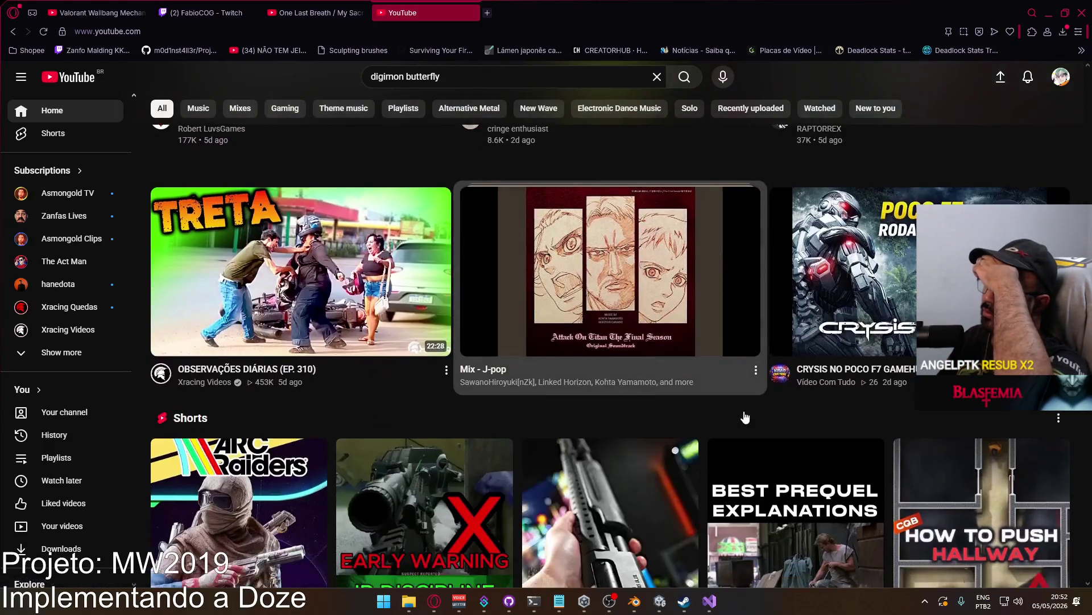
scroll(743, 419, down, 3)
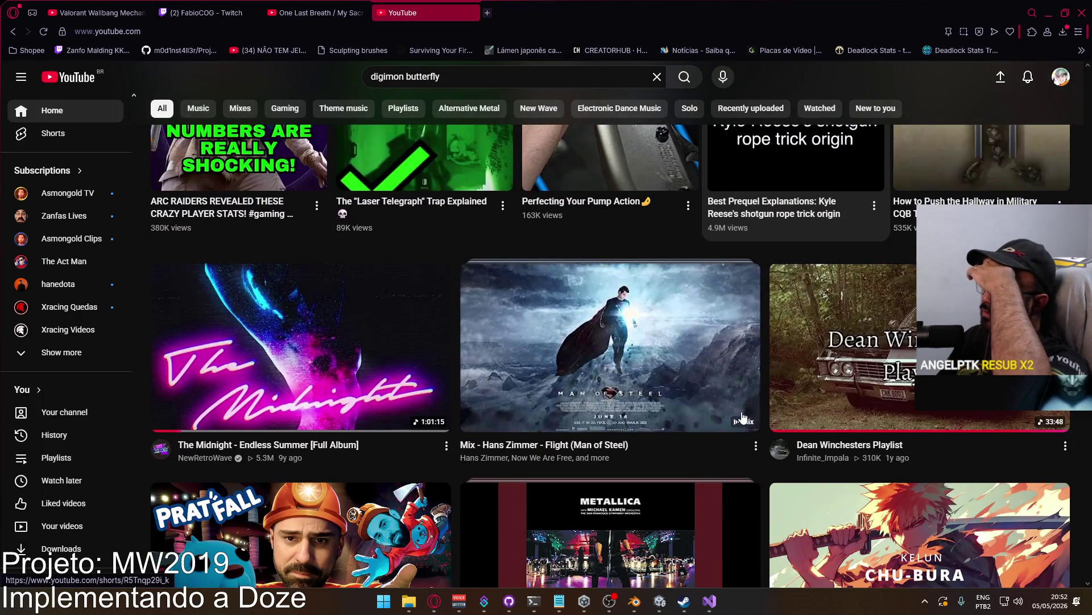
click(742, 418)
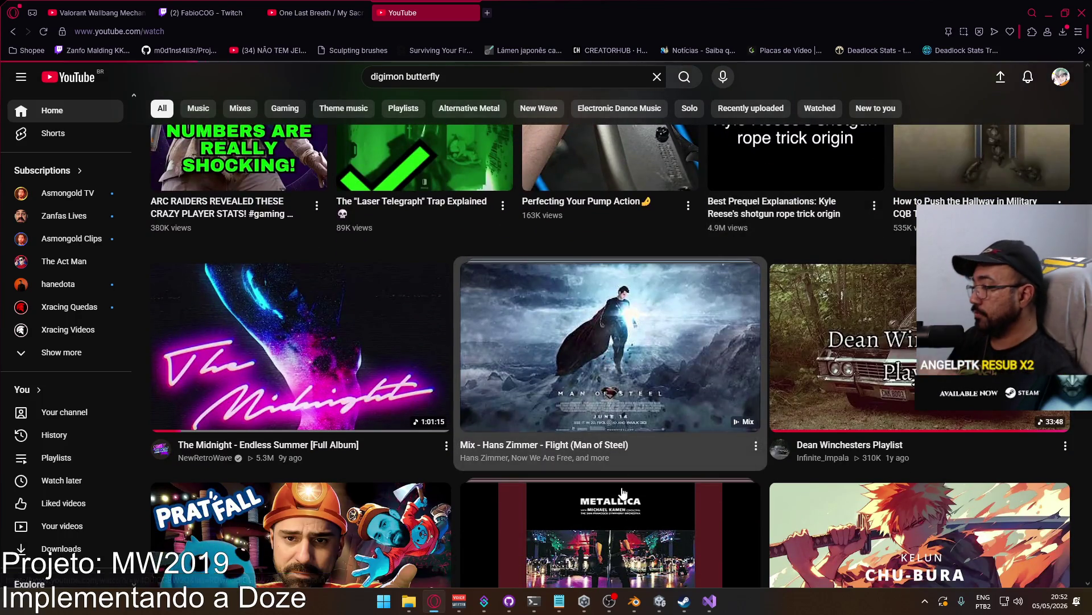
- Minimize the browser, play the slash in Blender, and return to frame 6
click(435, 599)
key(space)
drag(627, 420, 619, 420)
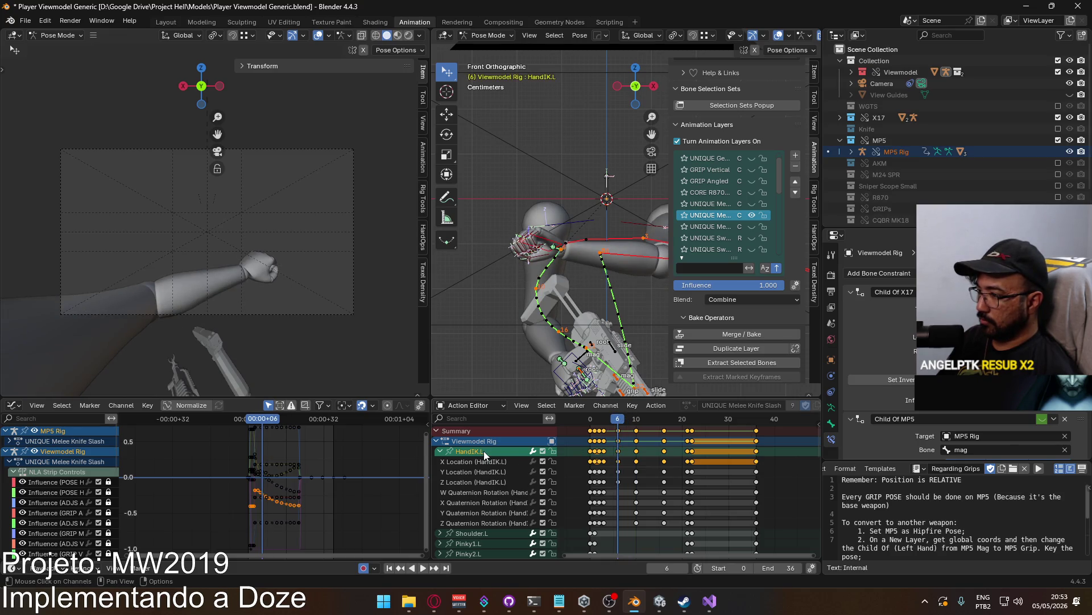
- Select the HandIK.L location channels, isolate X Location, and fit the curves to the view
click(485, 462)
click(487, 480)
drag(487, 480, 480, 450)
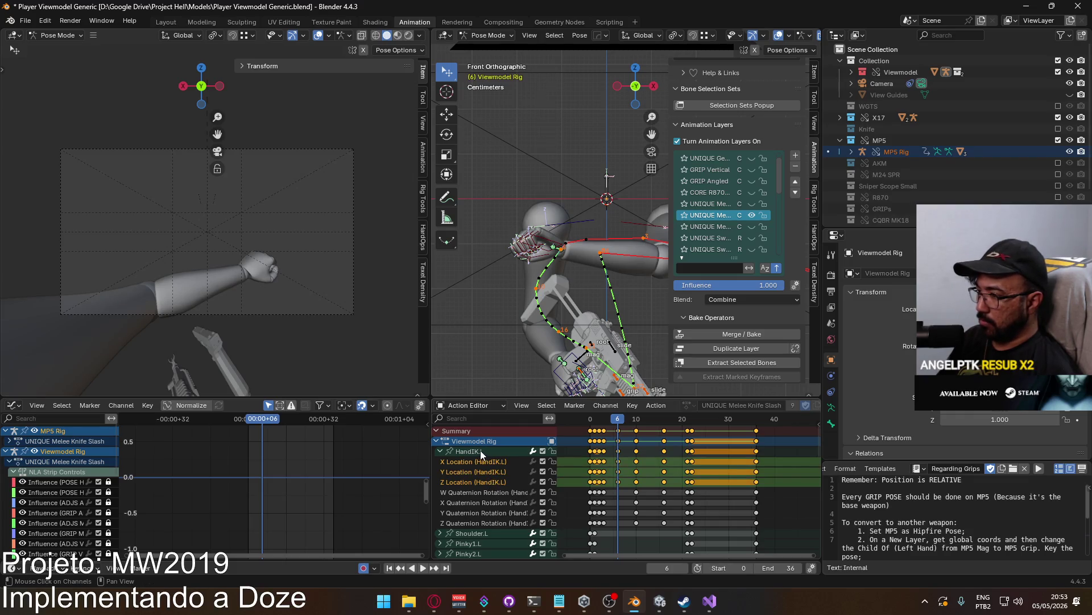
click(480, 450)
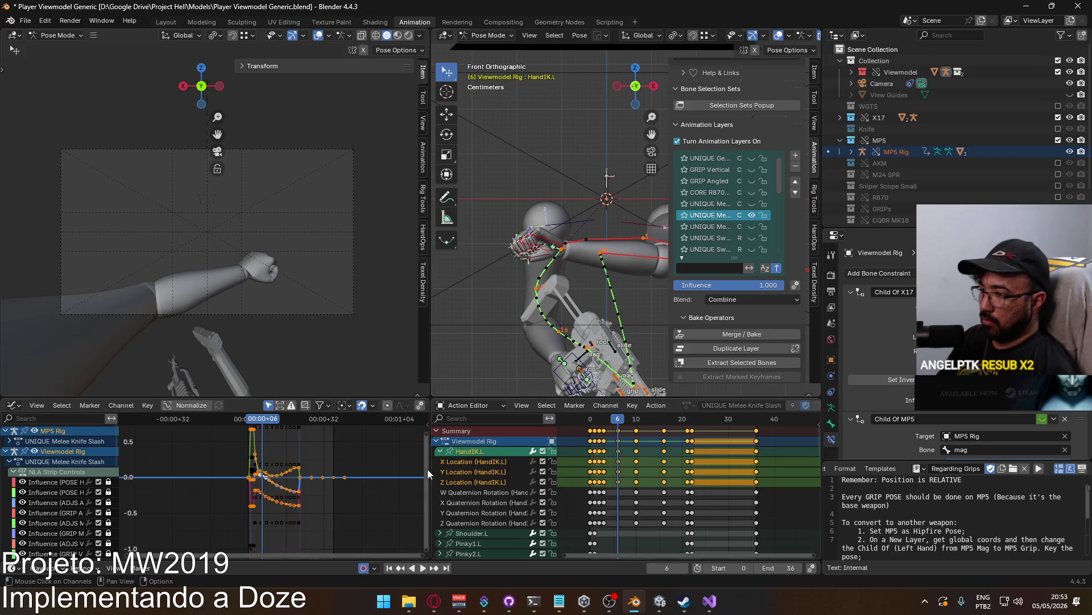
click(484, 463)
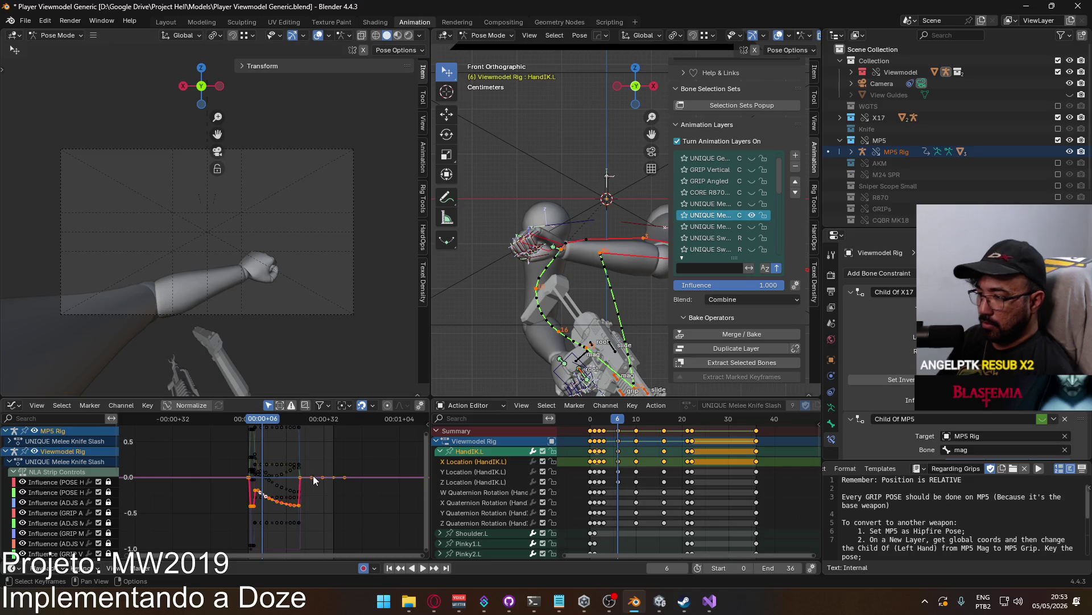
key(Home)
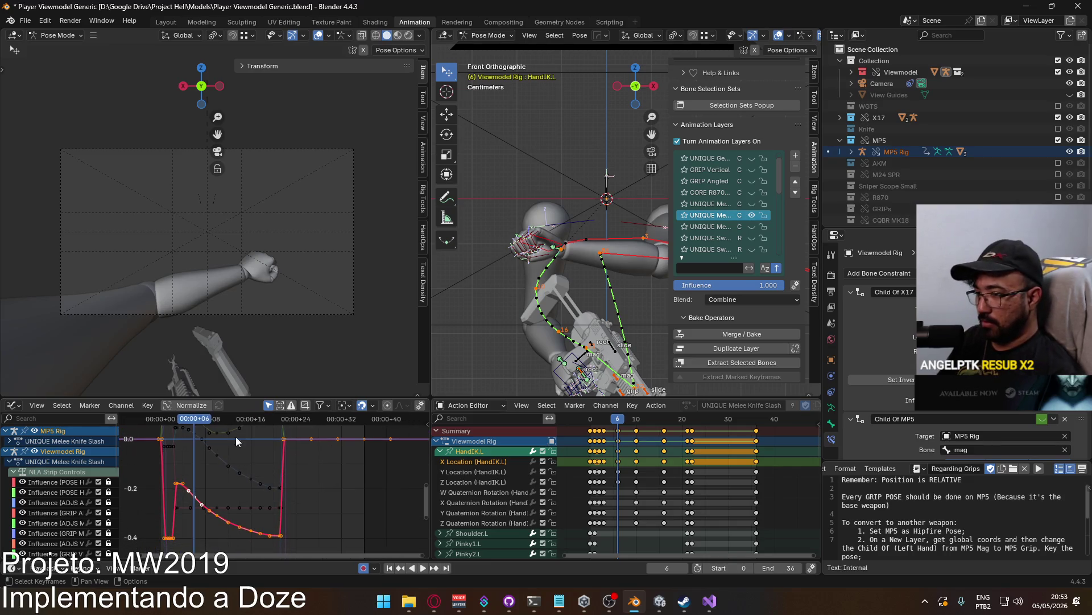
- Check frame 3, select the HandIK.L Y Location channel, and scrub back to frame 6
mouse_move(206, 421)
mouse_down()
mouse_move(180, 427)
mouse_move(206, 430)
mouse_up()
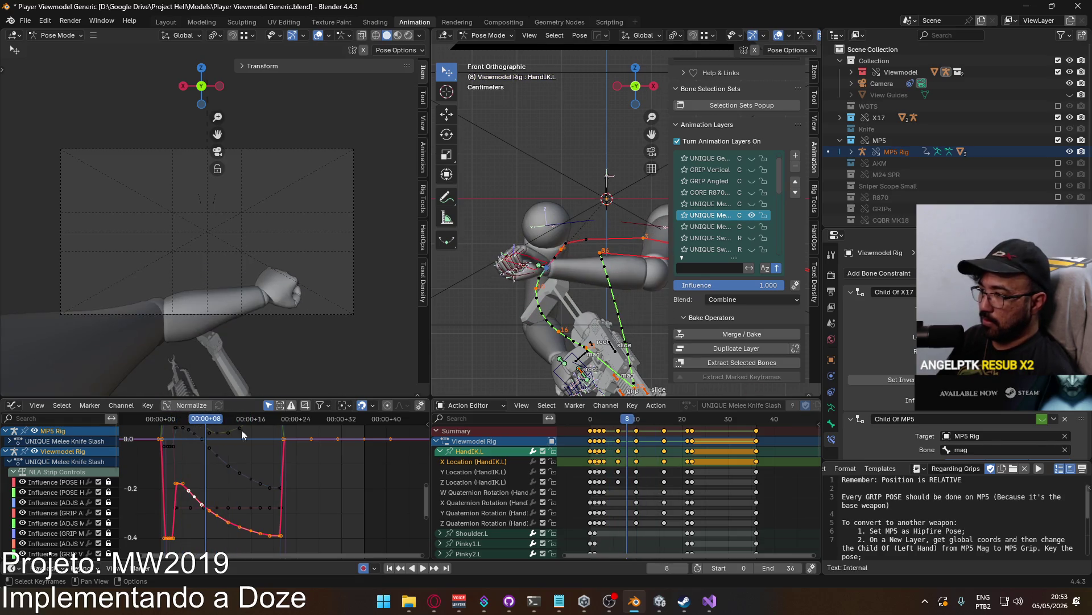
click(462, 464)
click(463, 452)
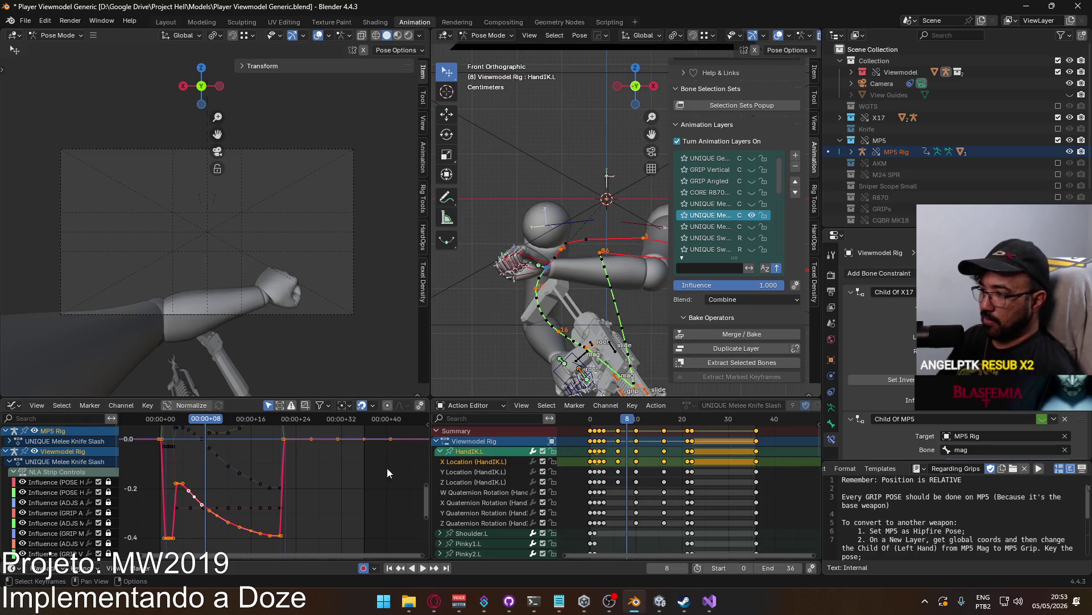
scroll(314, 477, up, 1)
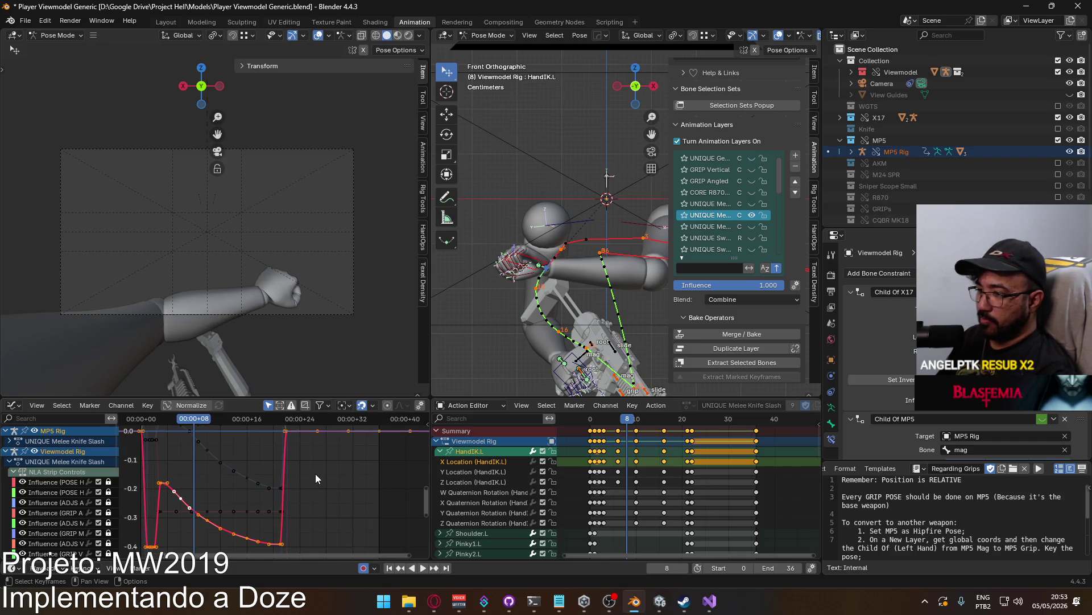
click(491, 473)
click(458, 452)
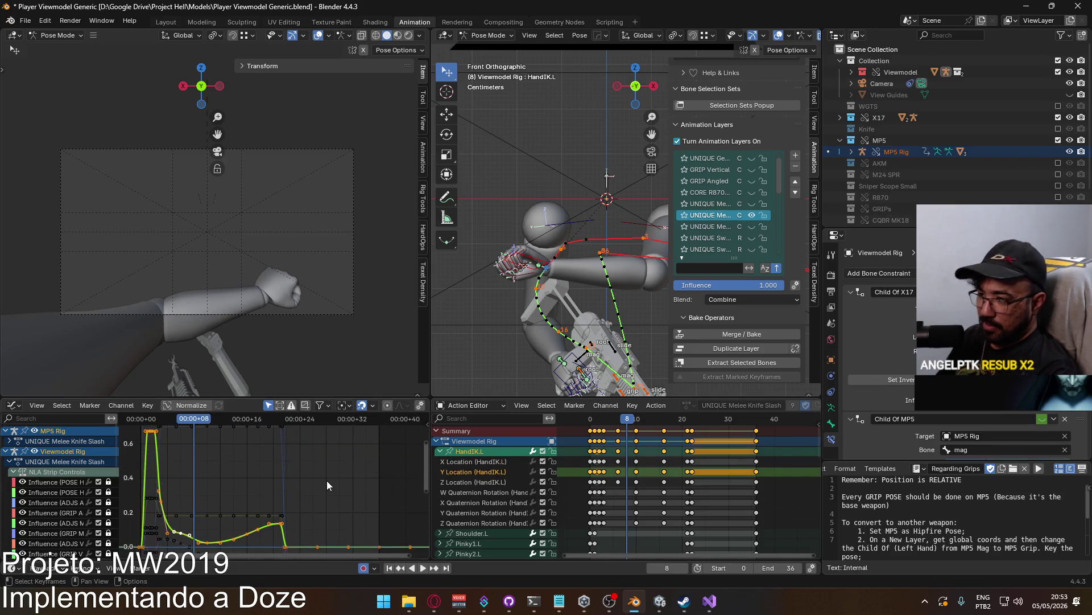
scroll(266, 466, up, 3)
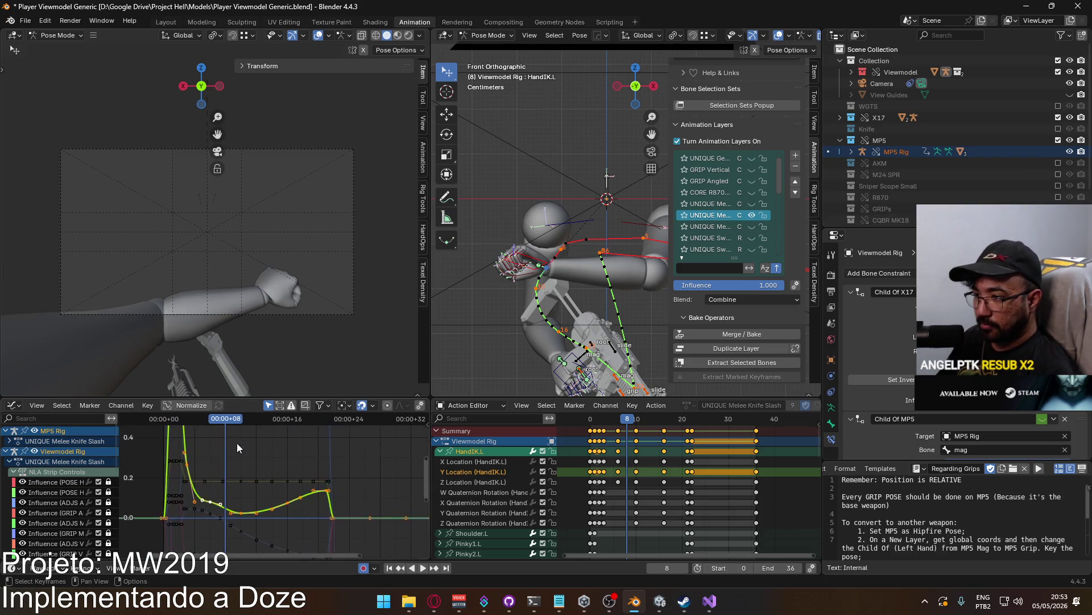
drag(212, 420, 192, 418)
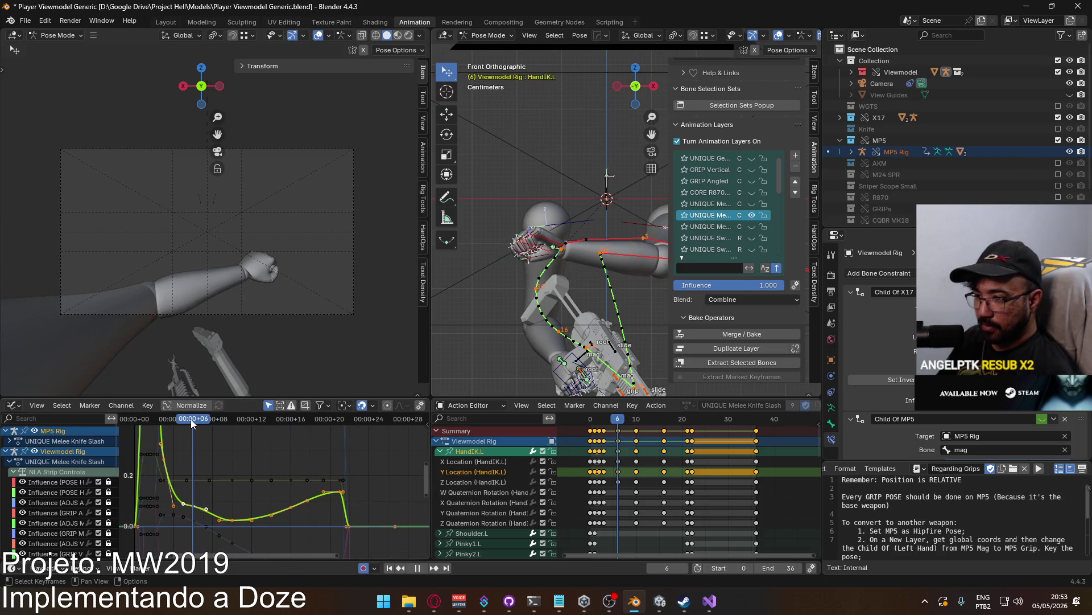
- Move and scale the Y Location keys, lowering a key by 0.027
key(g)
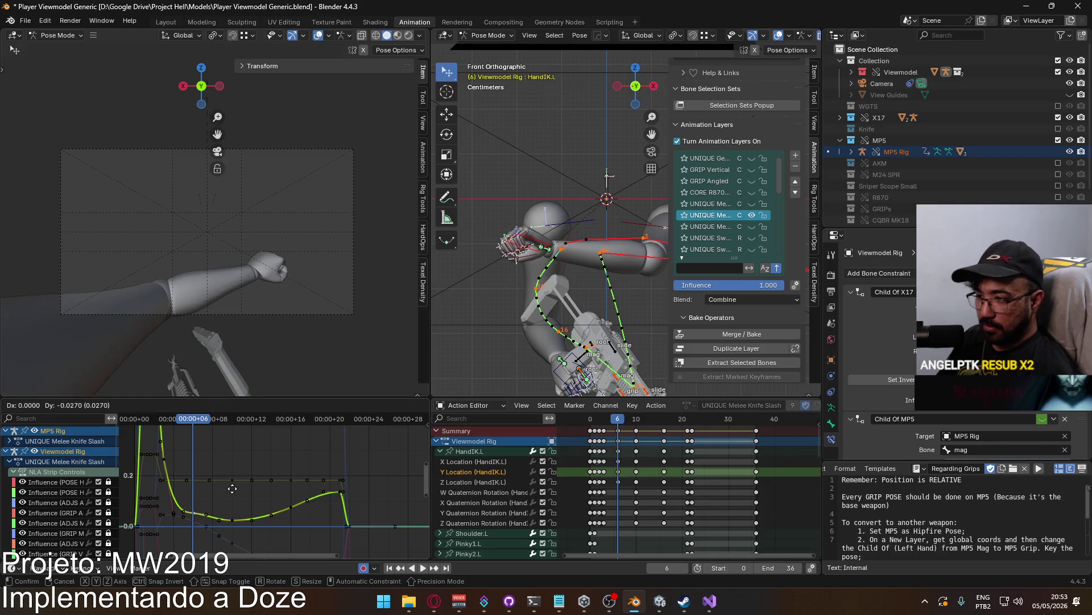
click(211, 493)
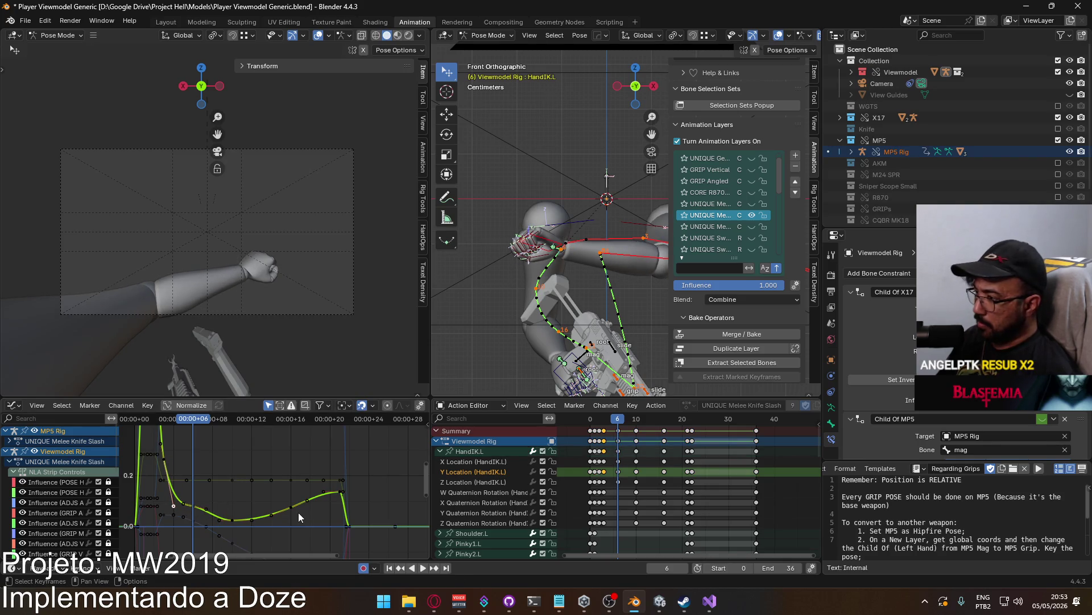
key(s)
click(198, 510)
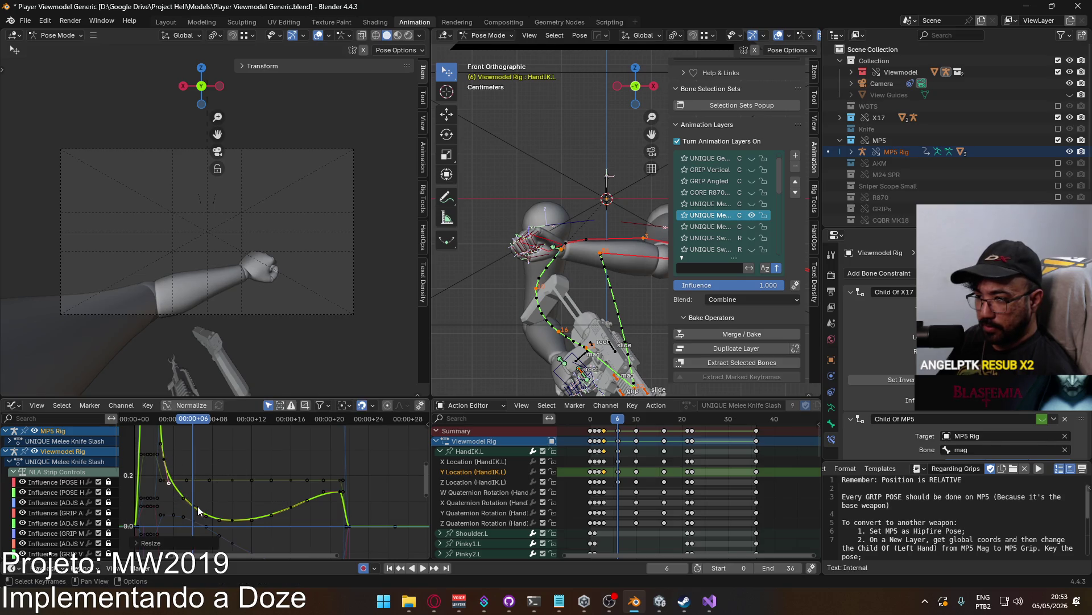
key(g)
click(229, 491)
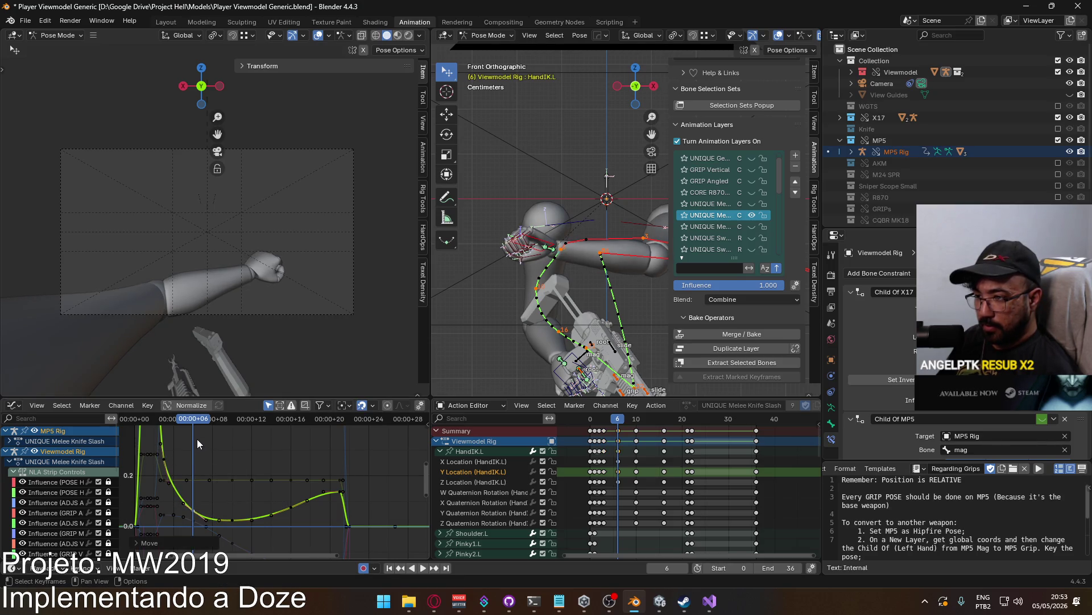
click(481, 482)
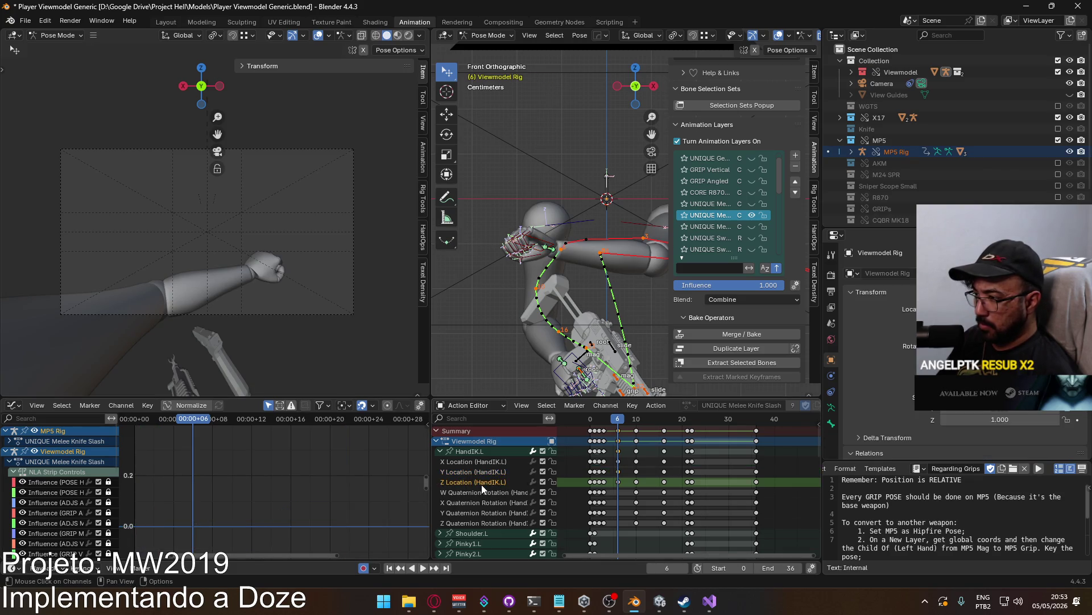
- Scrub the slash to frame 10 and frame the HandIK.L X Location curve in the graph
middle_drag(188, 510, 237, 477)
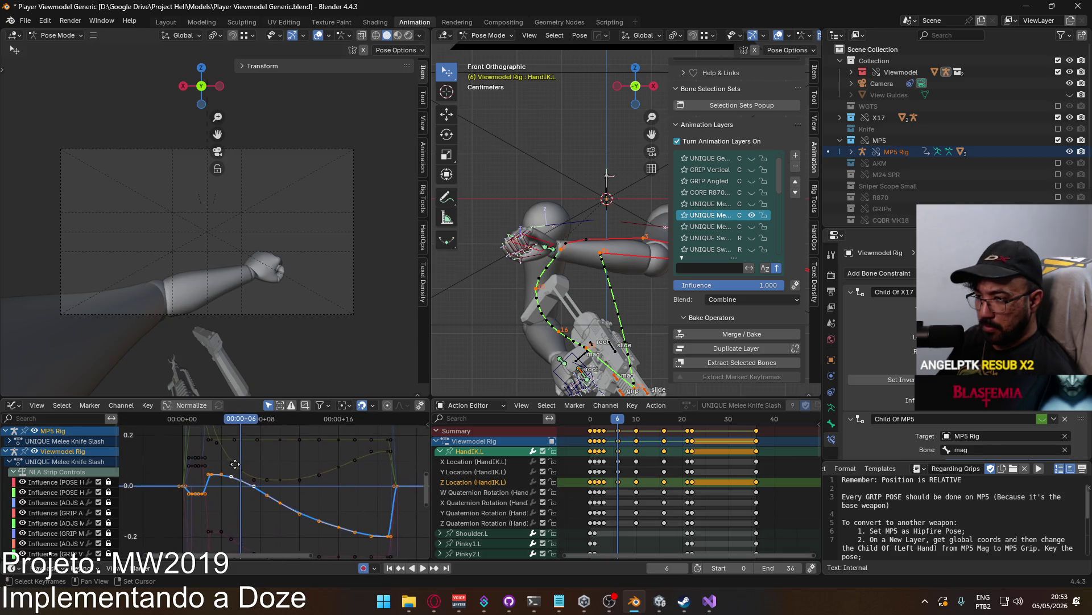
mouse_move(244, 435)
mouse_down()
mouse_move(206, 424)
mouse_move(276, 429)
mouse_up()
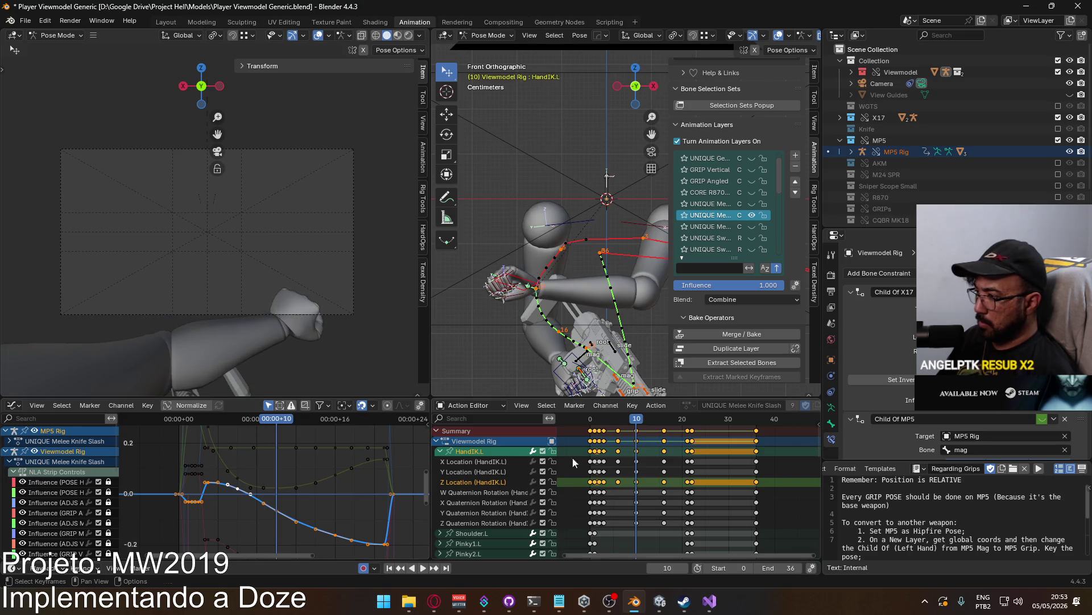
click(488, 461)
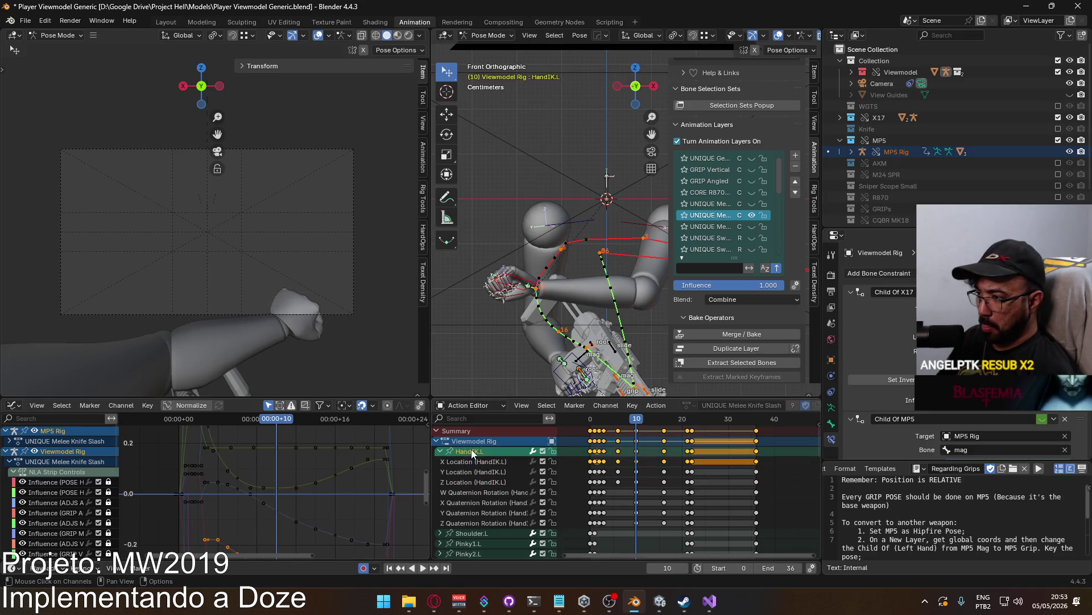
key(Home)
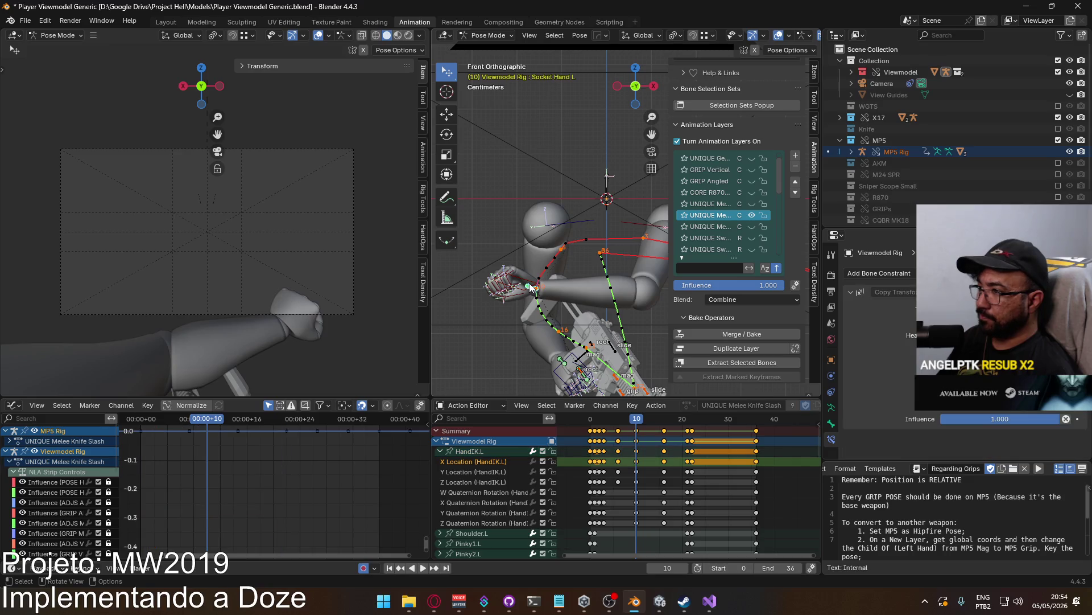
- Calculate bone motion paths for the selected hand over the scene frame range
key(q)
mouse_move(528, 280)
click(586, 279)
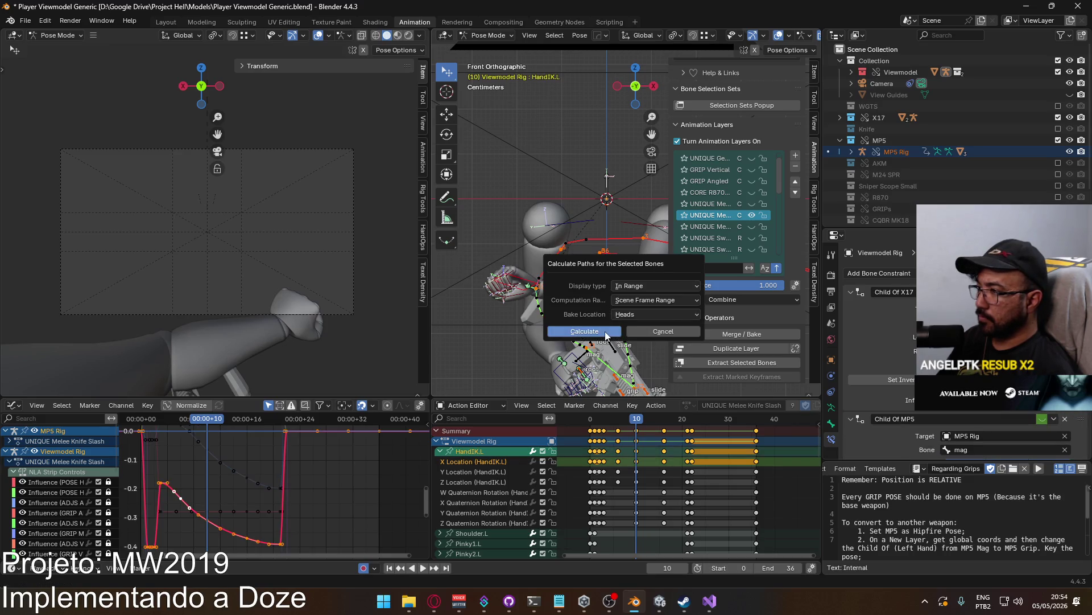
click(546, 331)
scroll(530, 325, up, 1)
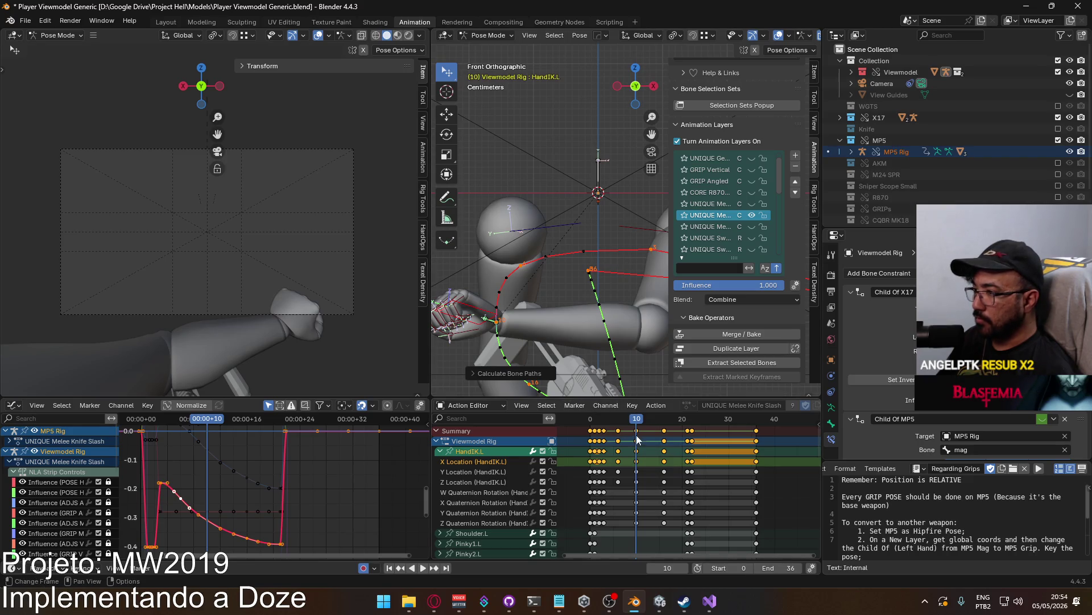
- Deselect all keys, then select and frame the HandIK.L Y Location curve
click(504, 482)
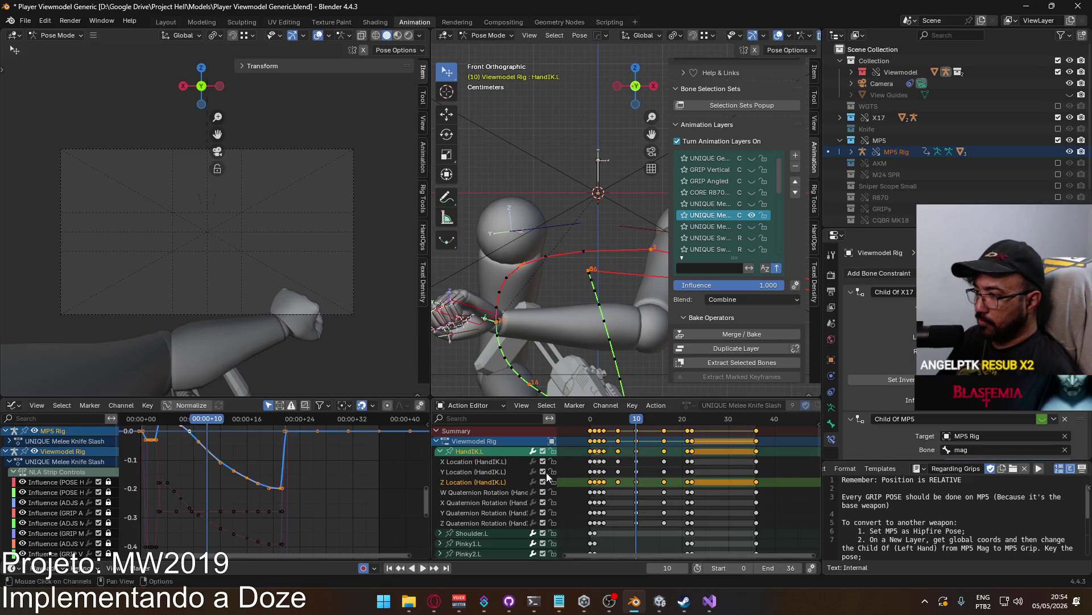
click(313, 455)
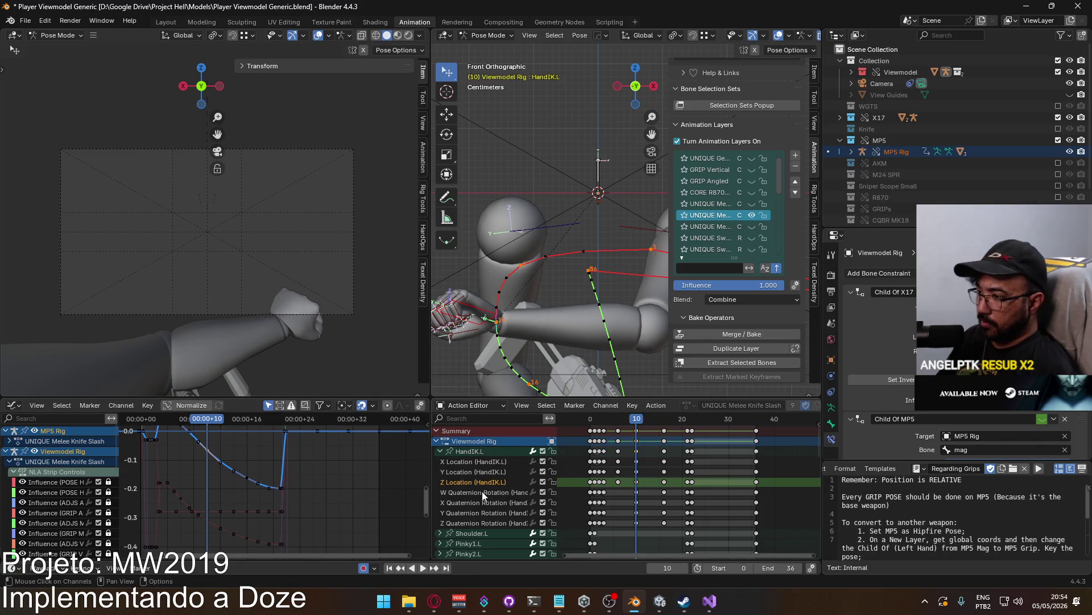
click(468, 471)
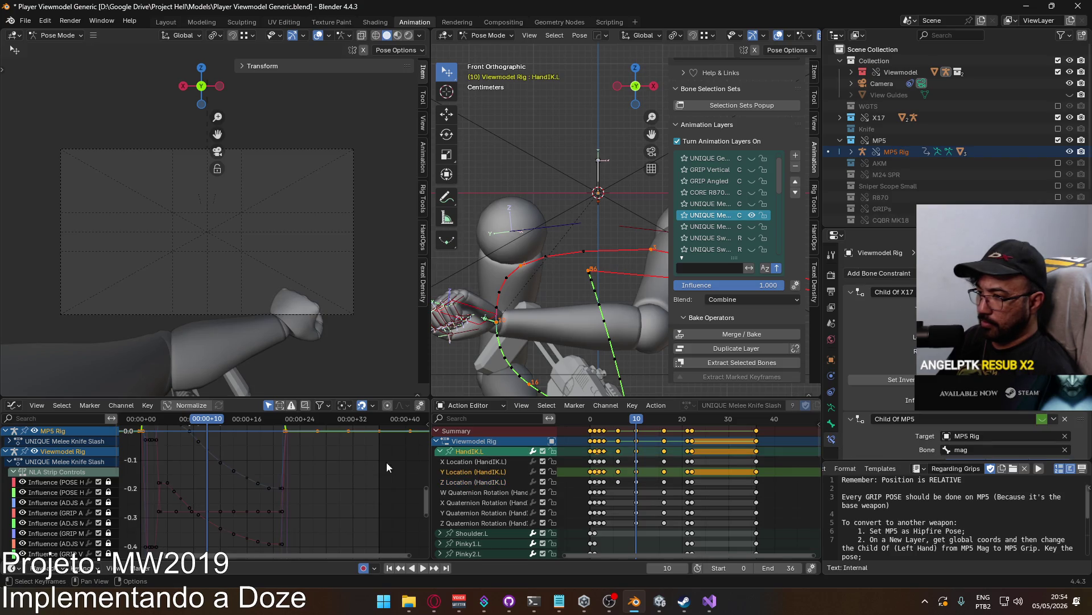
middle_drag(244, 439, 291, 490)
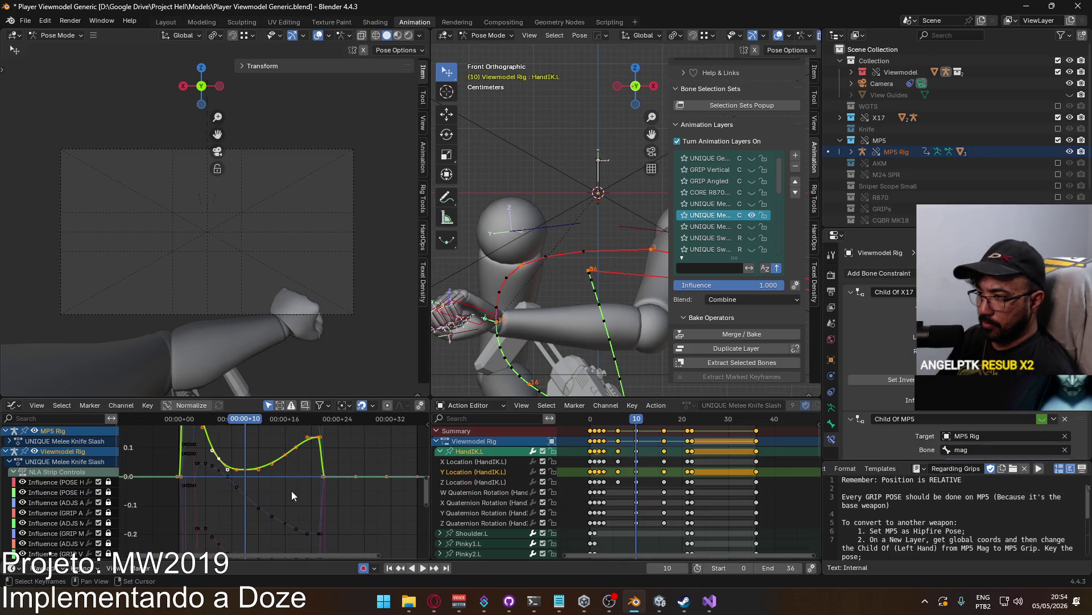
- Adjust the Y Location key near frame 10, scaling and rotating its handles to reshape the dip
click(222, 462)
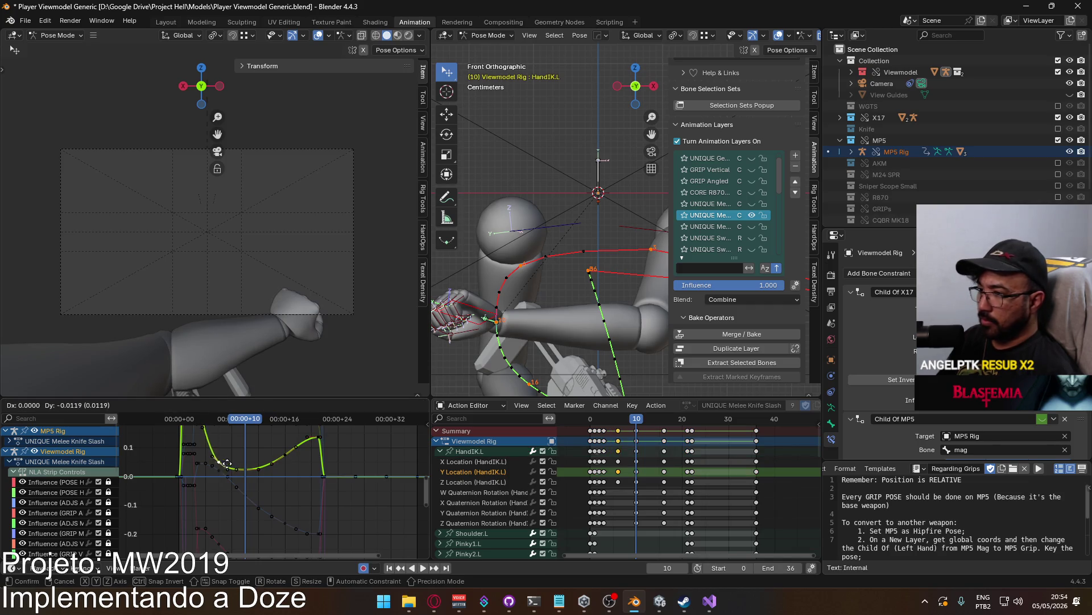
mouse_move(246, 470)
mouse_down()
mouse_move(258, 469)
mouse_move(235, 472)
mouse_move(243, 465)
mouse_up()
key(s)
click(249, 470)
key(s)
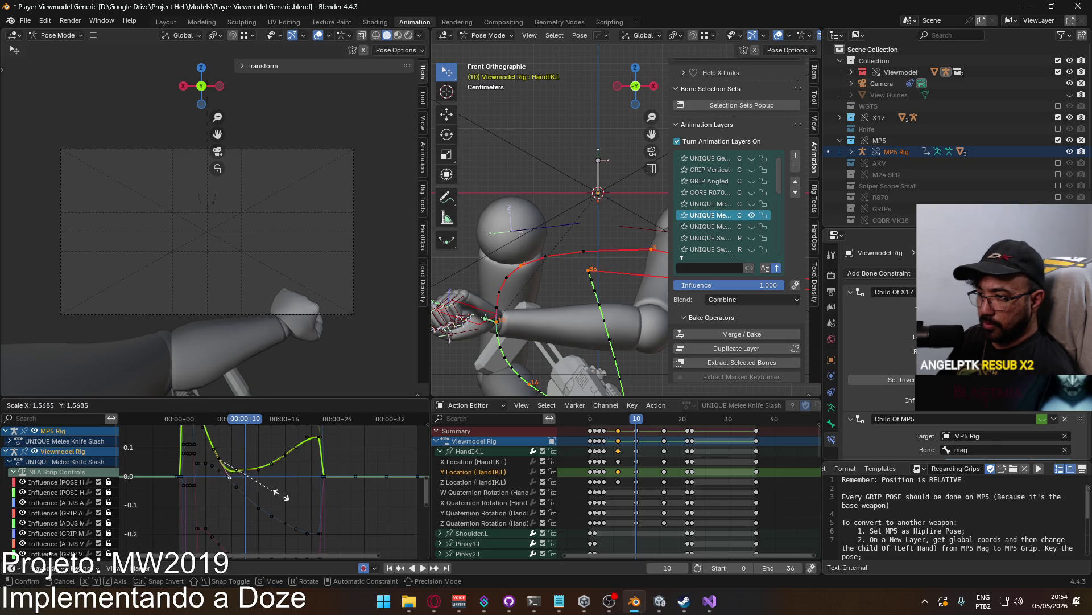
click(254, 472)
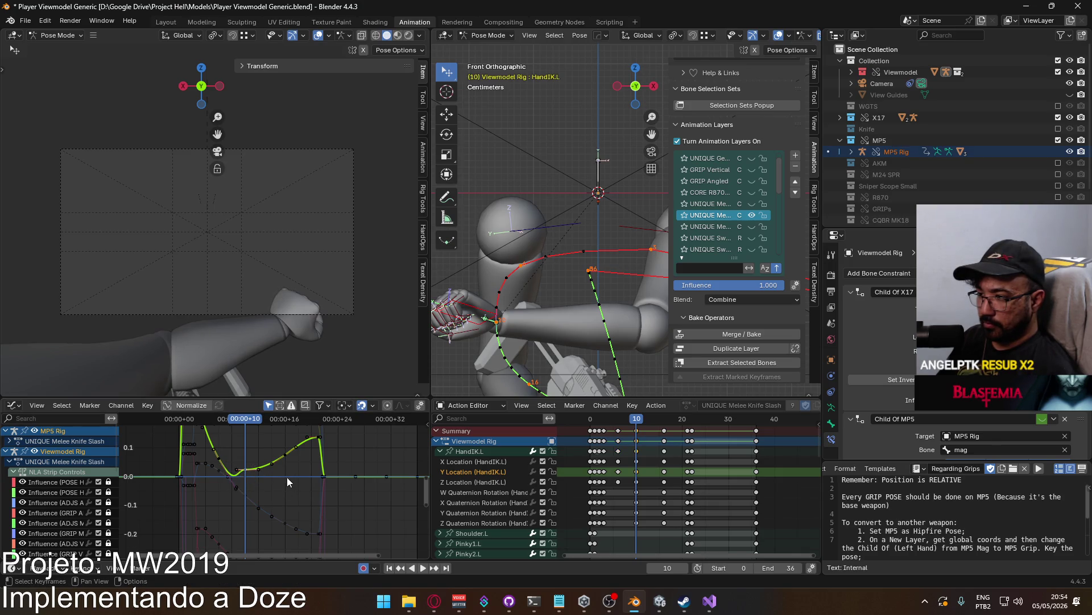
key(r)
click(297, 453)
- Lower the curve by moving two Y Location keys, then play the slash back
key(g)
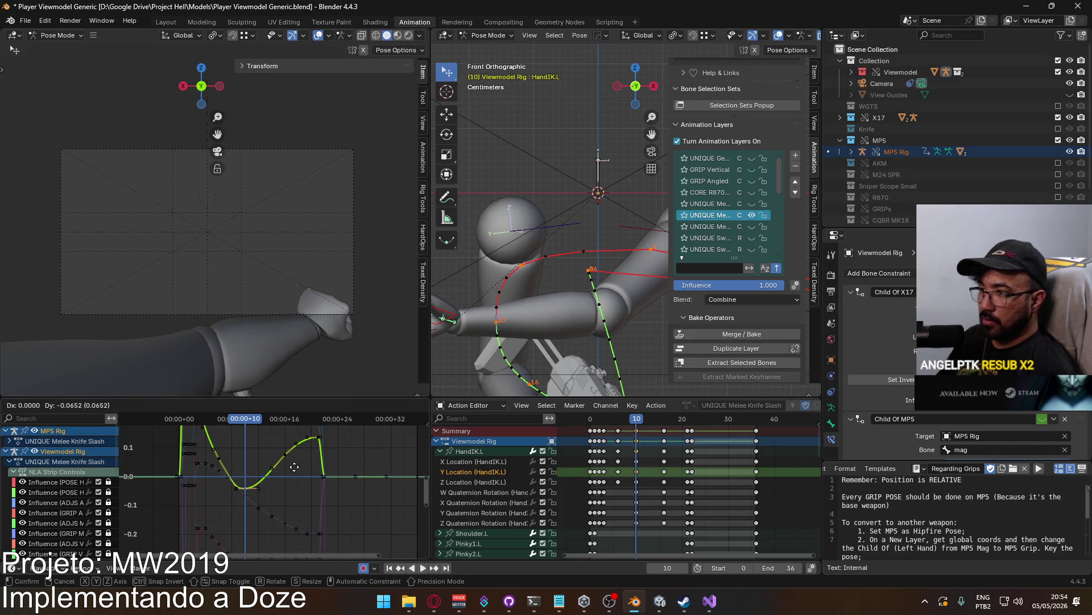
click(274, 462)
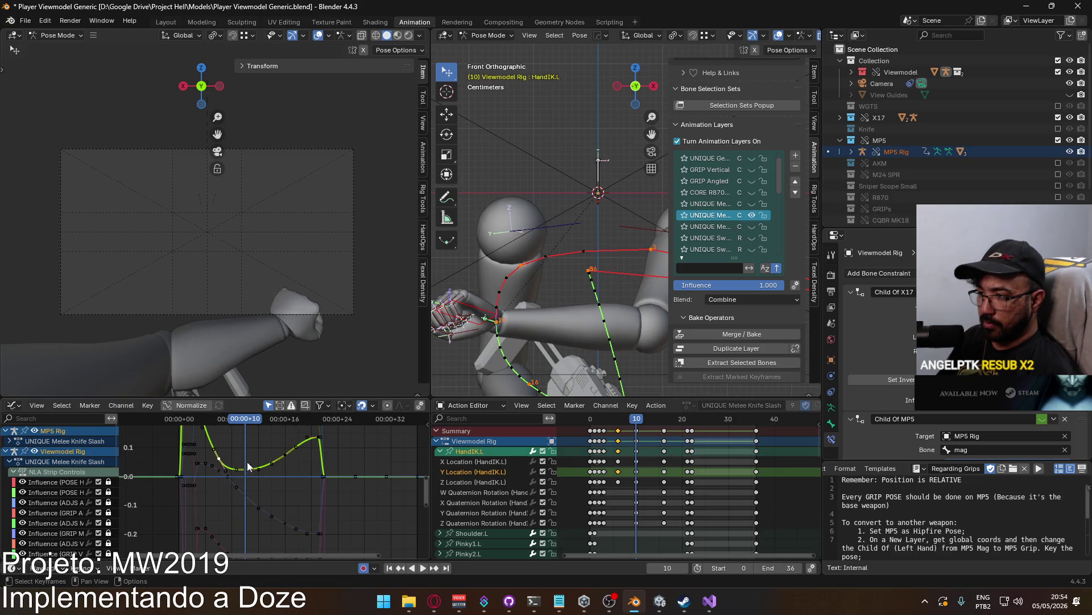
click(274, 462)
key(g)
click(273, 465)
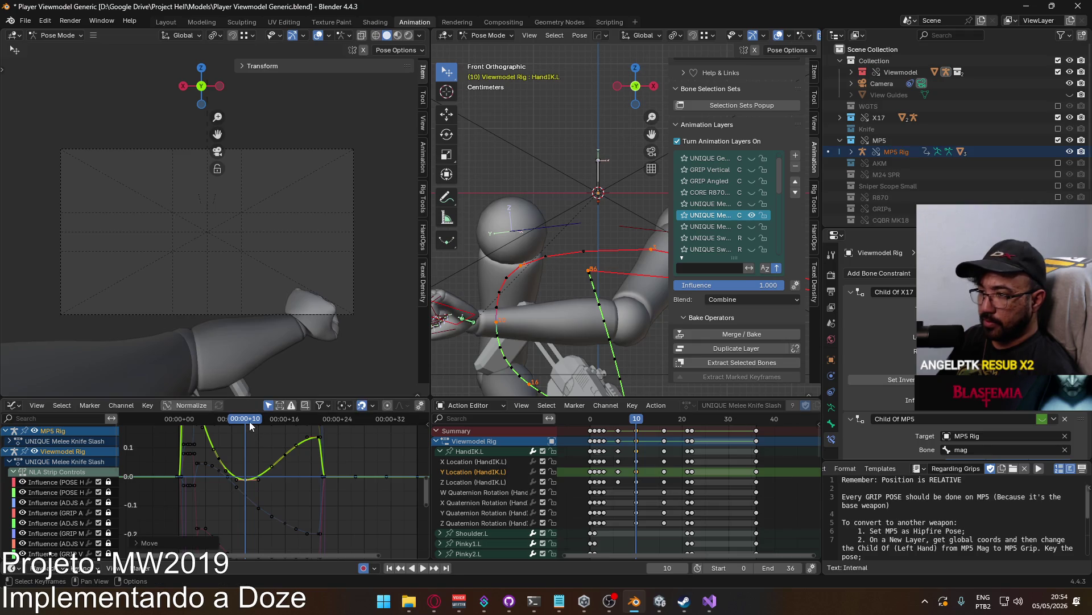
key(space)
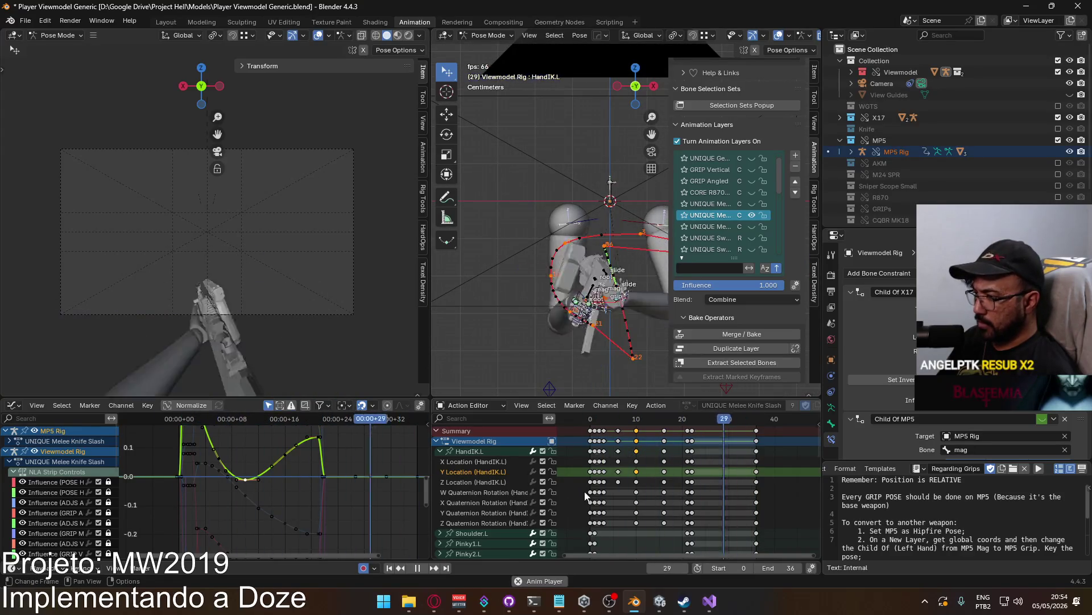
- Frame the HandIK.L Z Quaternion Rotation curve at frame 10, scrub it, and save Player Viewmodel Generic.blend
key(Escape)
drag(620, 420, 636, 418)
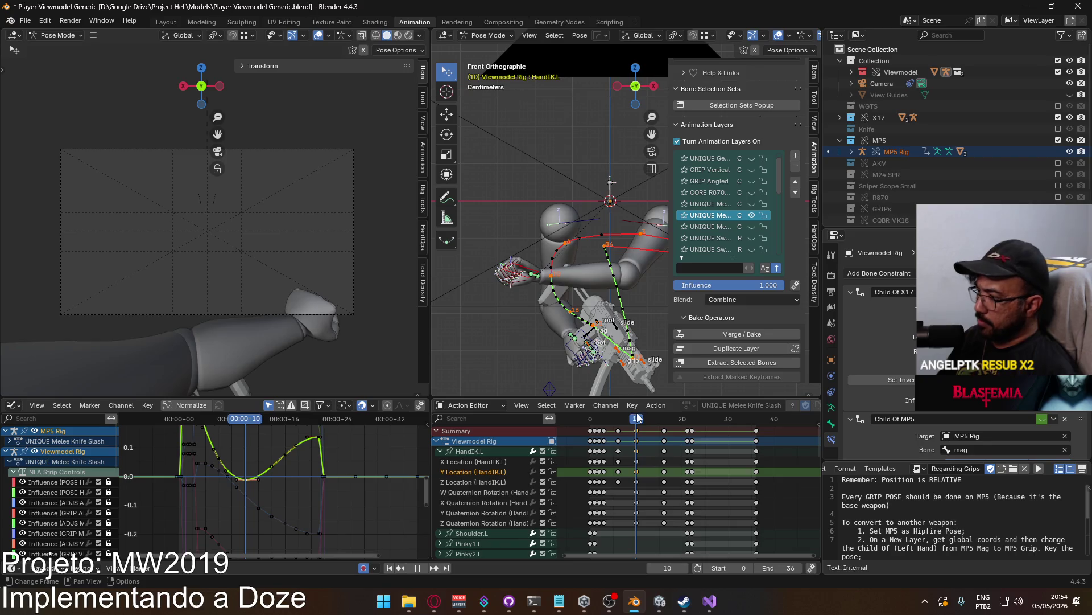
click(479, 522)
key(KP_Decimal)
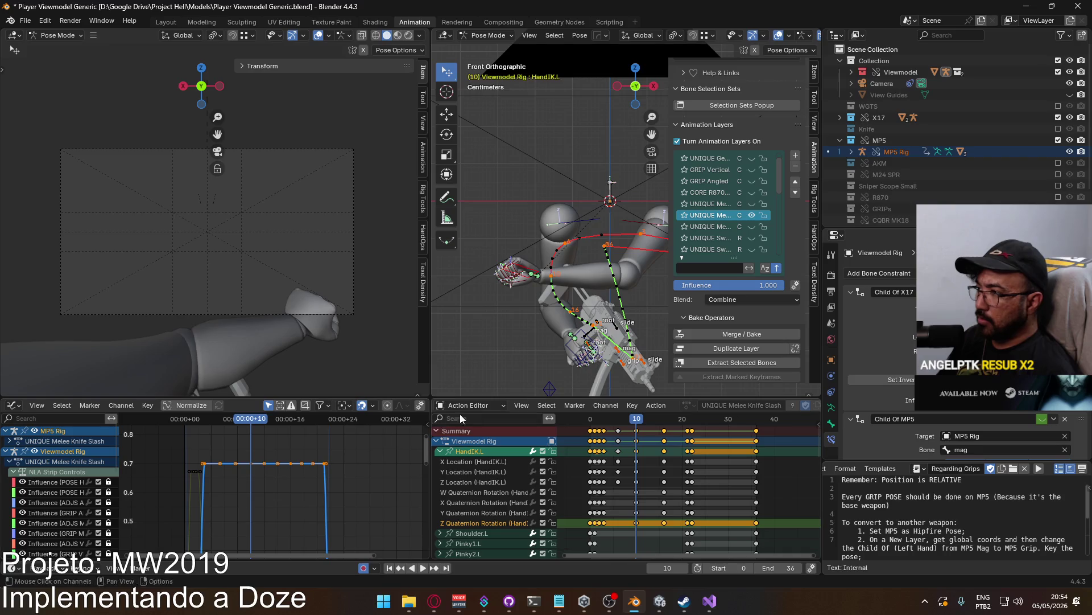
drag(641, 421, 603, 421)
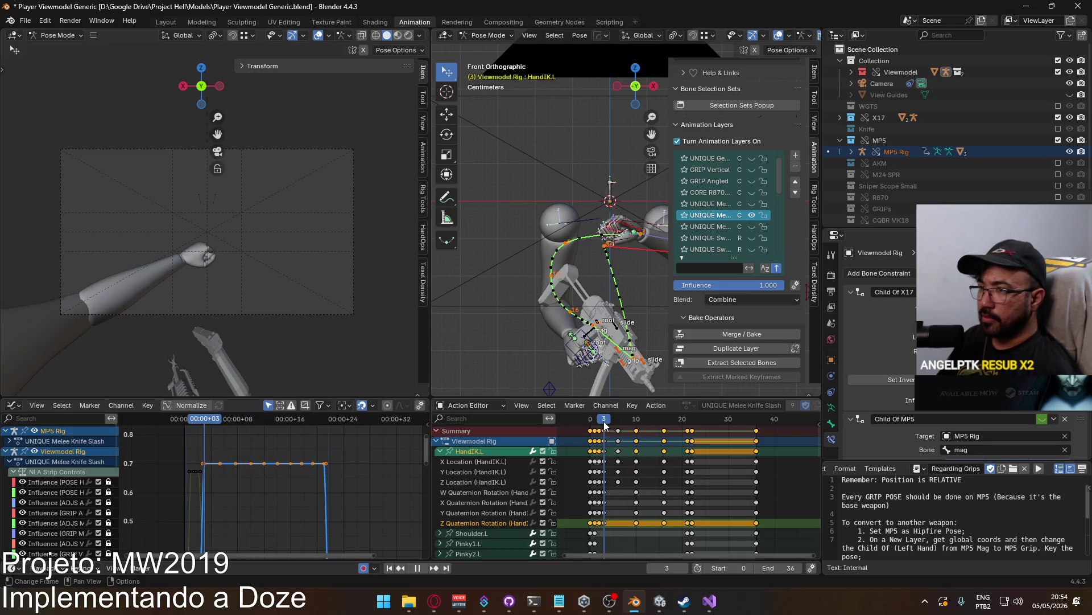
key(ctrl+s)
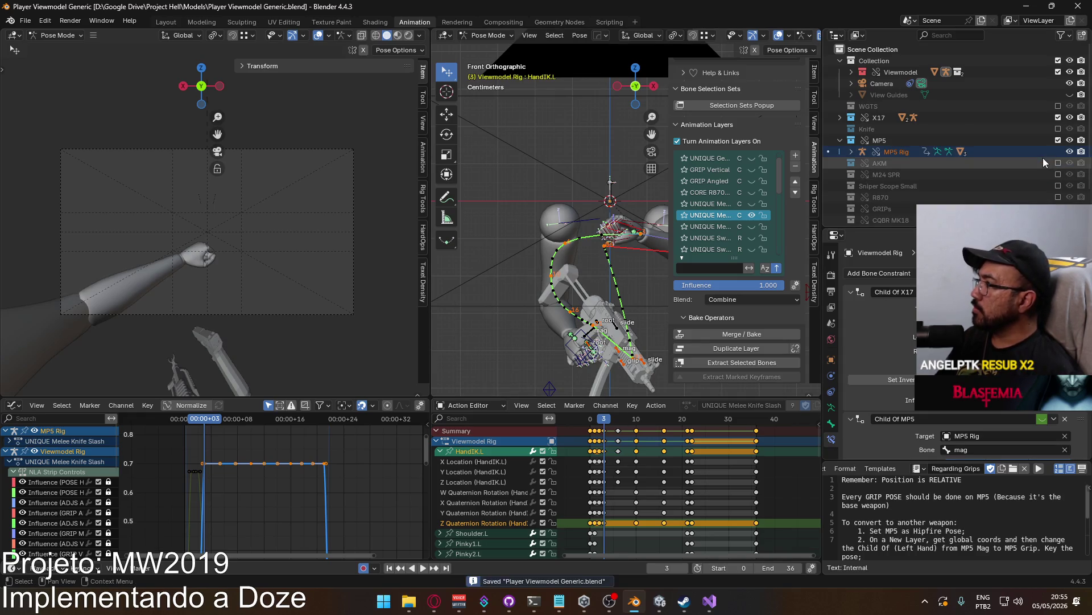
- Include the Knife collection in the scene and scrub from frame 3 to frame 6
scroll(1043, 158, down, 3)
scroll(1043, 180, up, 3)
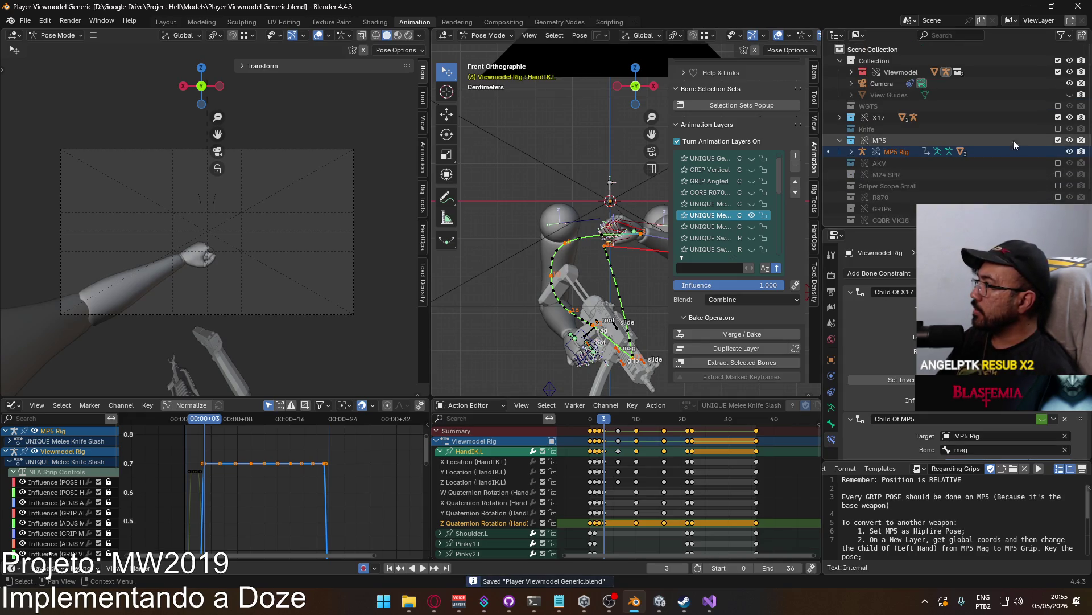
click(1060, 129)
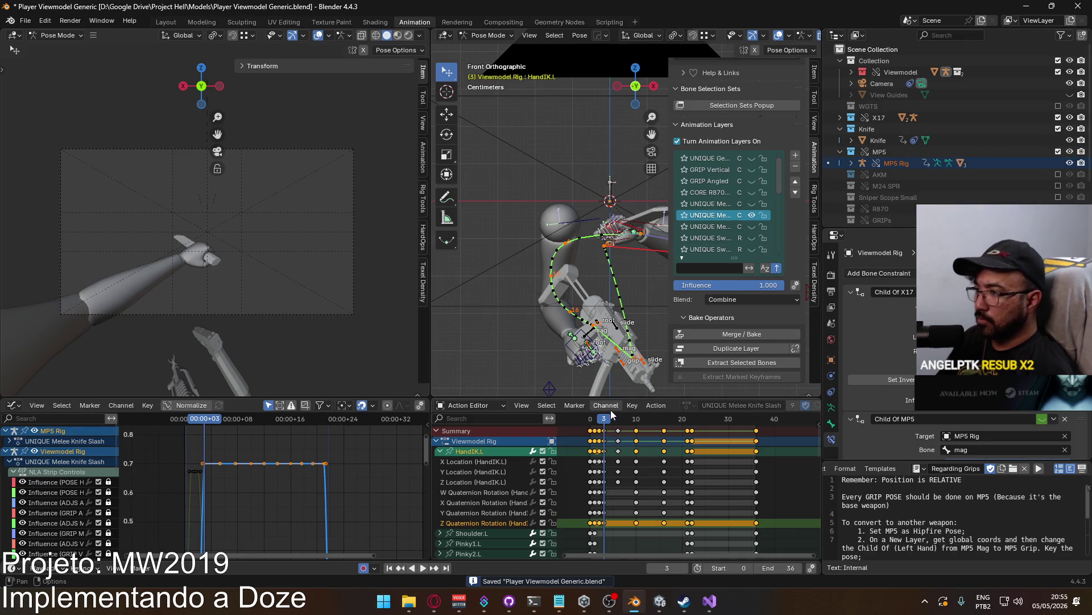
drag(603, 418, 617, 416)
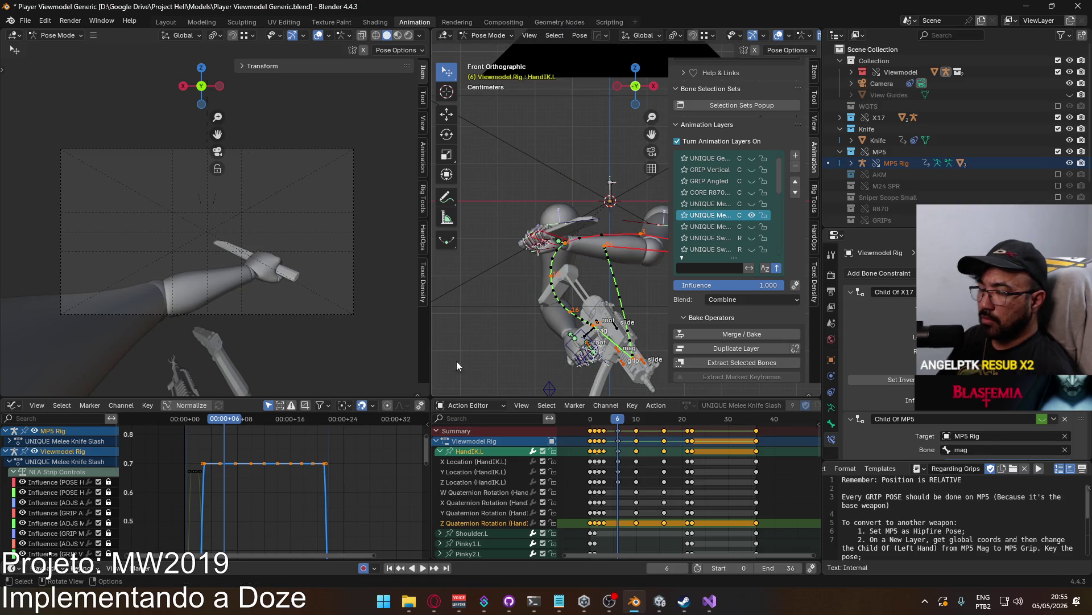
- Play the opening frames, collapse the HandIK.L channels, and stop at frame 2
key(space)
click(596, 419)
drag(596, 417, 598, 420)
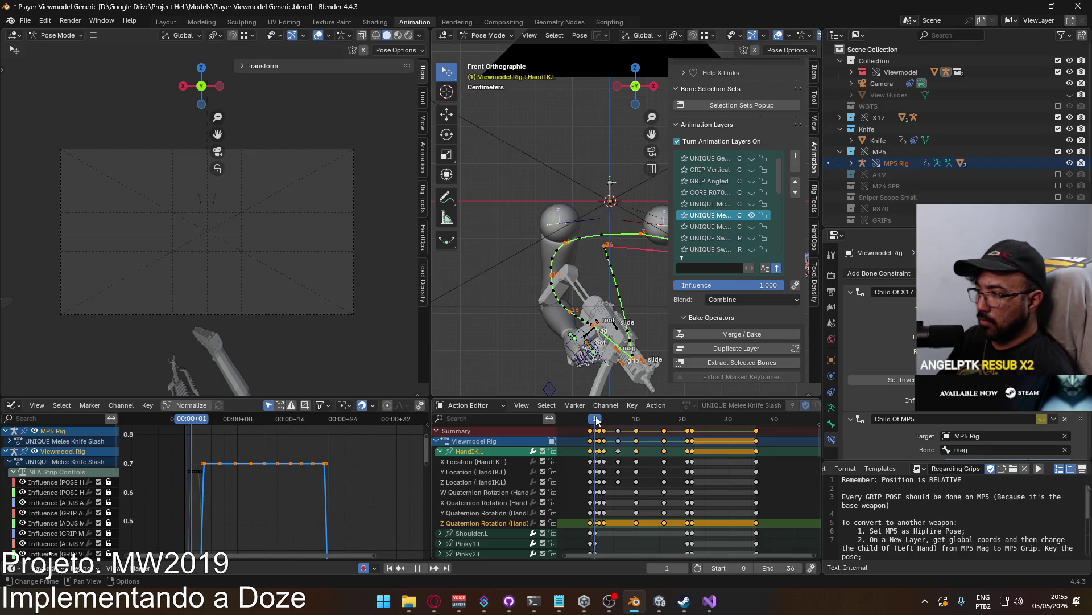
click(440, 451)
key(space)
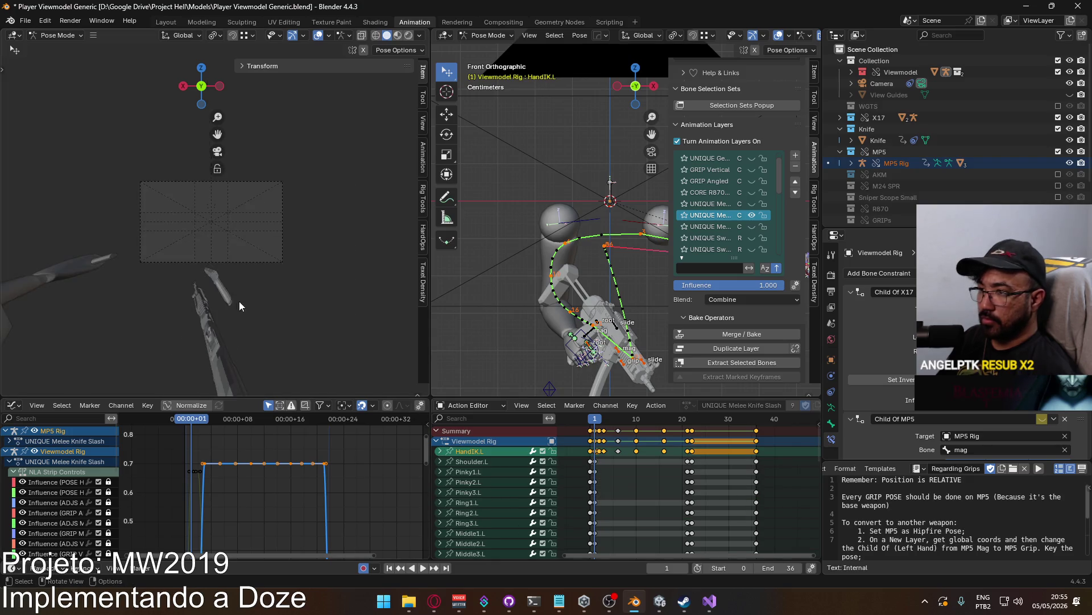
scroll(598, 451, up, 1)
drag(582, 424, 584, 425)
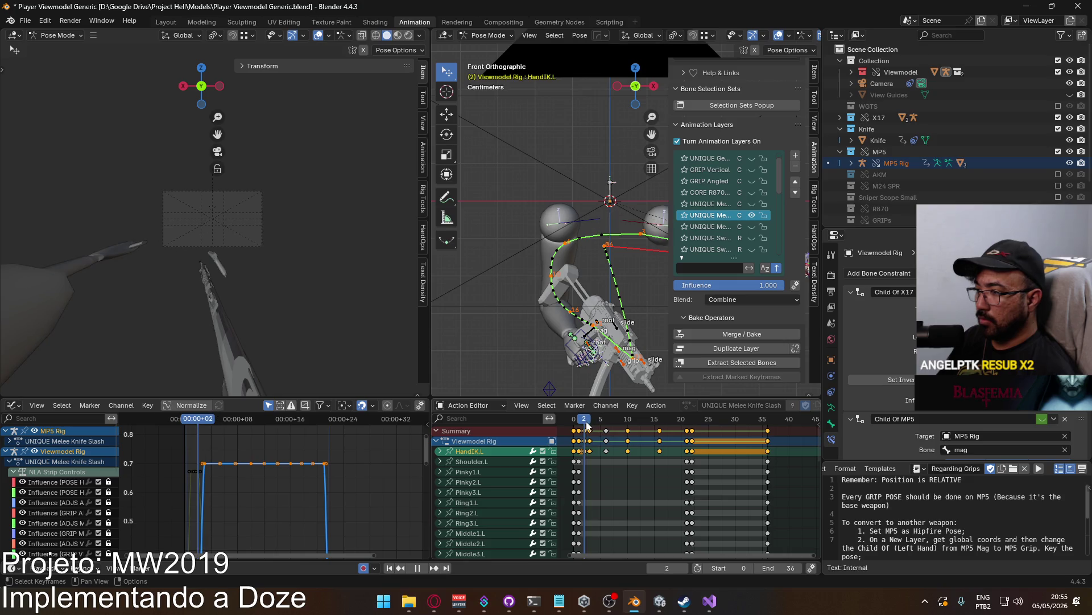
key(Escape)
- Expand the HandIK.L channels, deselect everything at frame 2, and zoom in on the arm
click(441, 452)
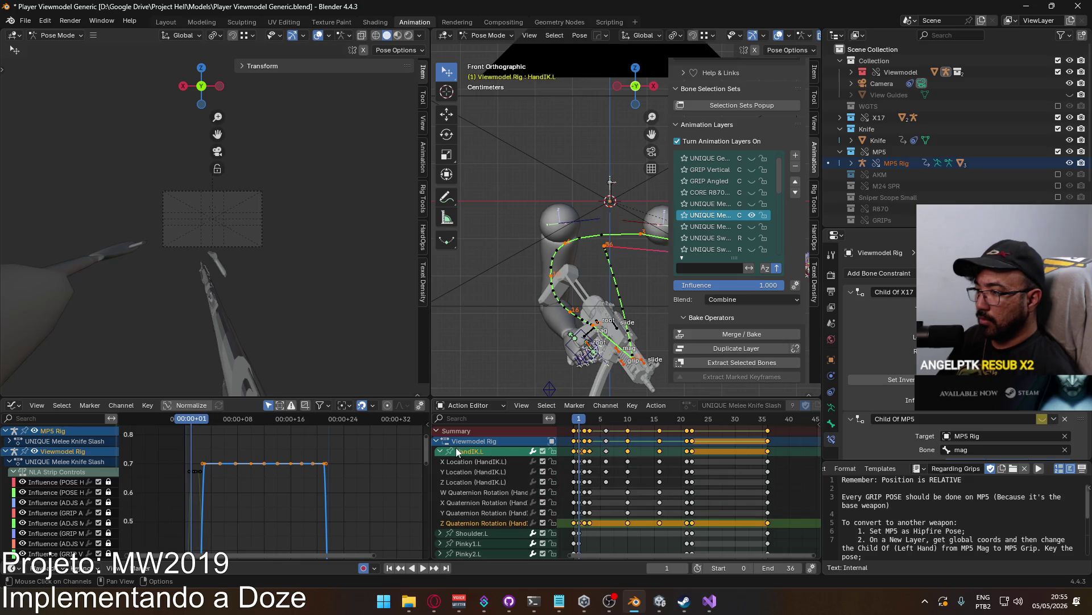
click(583, 419)
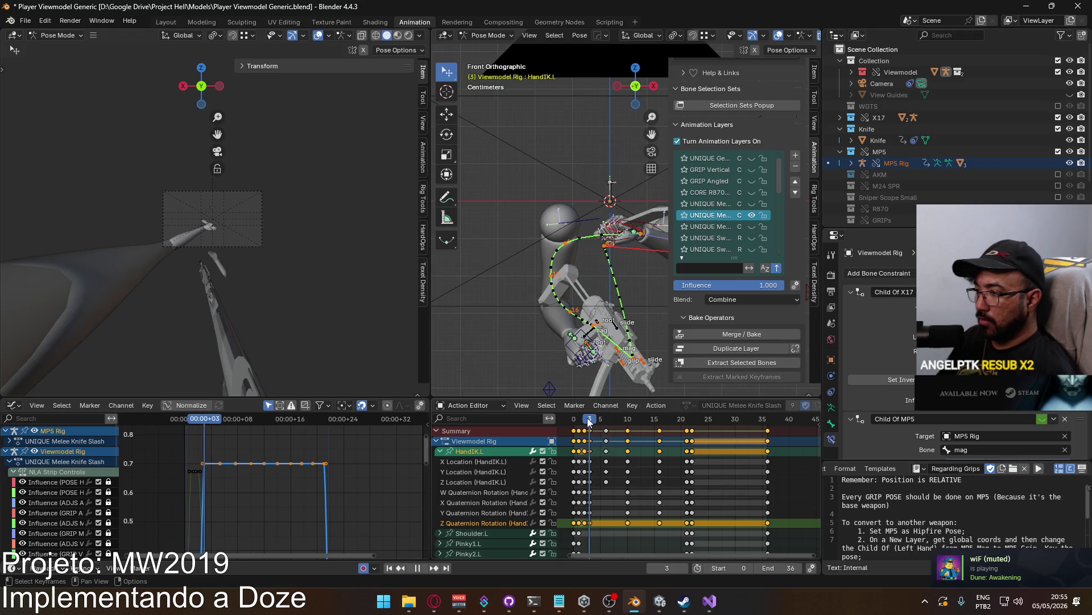
click(586, 455)
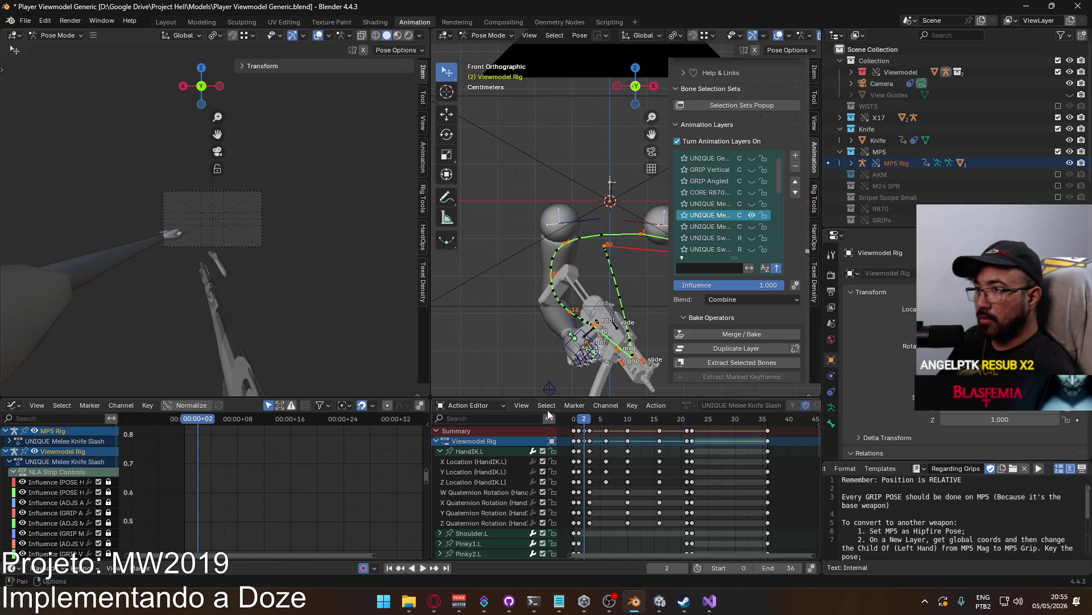
scroll(588, 269, up, 3)
mouse_move(588, 269)
shift+middle_down()
mouse_move(513, 301)
mouse_move(553, 295)
mouse_move(449, 306)
mouse_move(566, 272)
shift+middle_up()
- Select HandIK.L, calculate its bone motion path, and view the hand from above
click(563, 280)
key(F3)
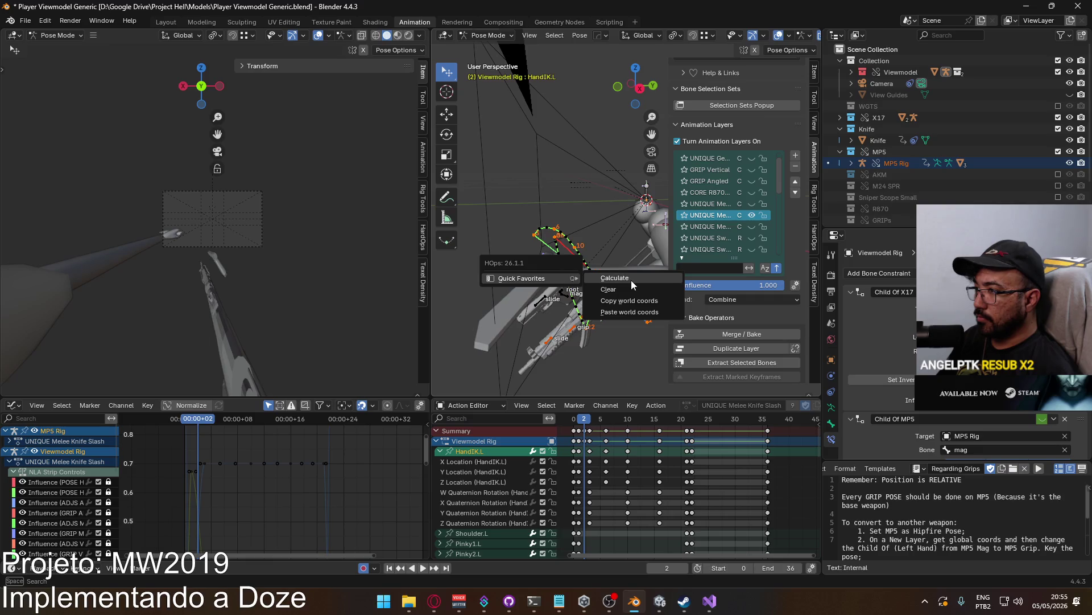
click(631, 280)
click(632, 335)
mouse_move(490, 319)
middle_down()
mouse_move(565, 357)
mouse_move(513, 347)
mouse_move(540, 331)
middle_up()
mouse_move(582, 283)
middle_down()
mouse_move(592, 309)
mouse_move(593, 273)
middle_up()
scroll(593, 273, down, 1)
- At frame 2, move the hand and rotate it around its own Y axis, then check frames 2–4
key(g)
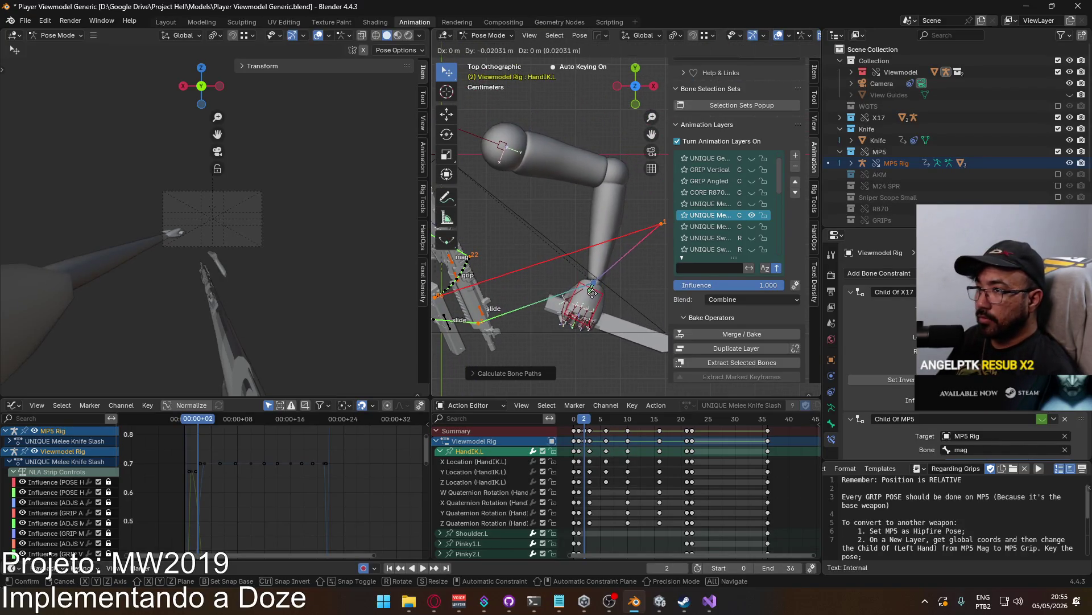
click(637, 281)
key(r)
key(z)
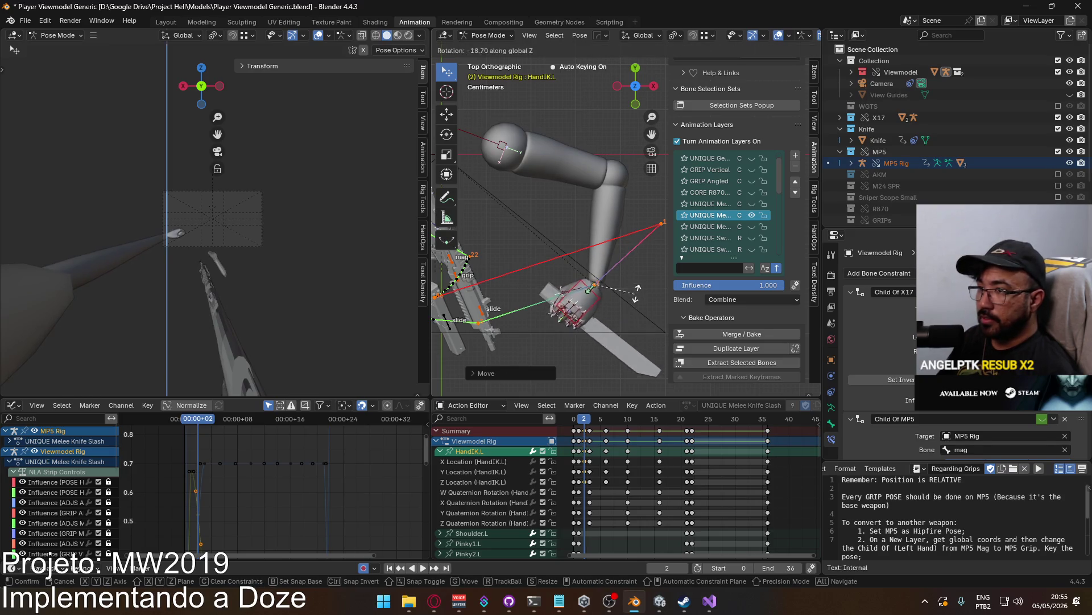
key(x)
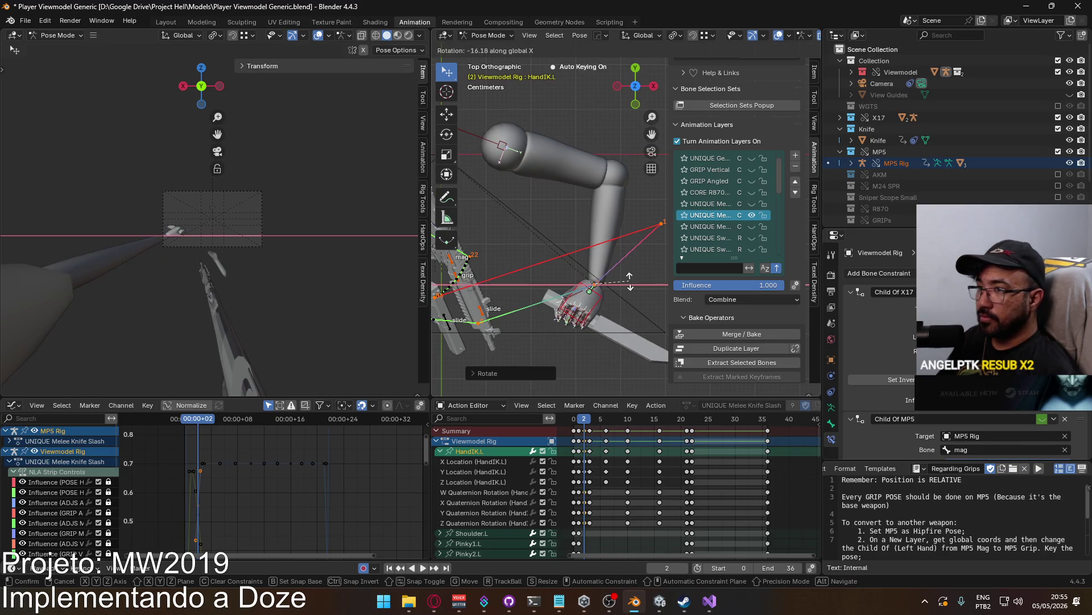
key(y)
alt+middle_drag(630, 282, 592, 223)
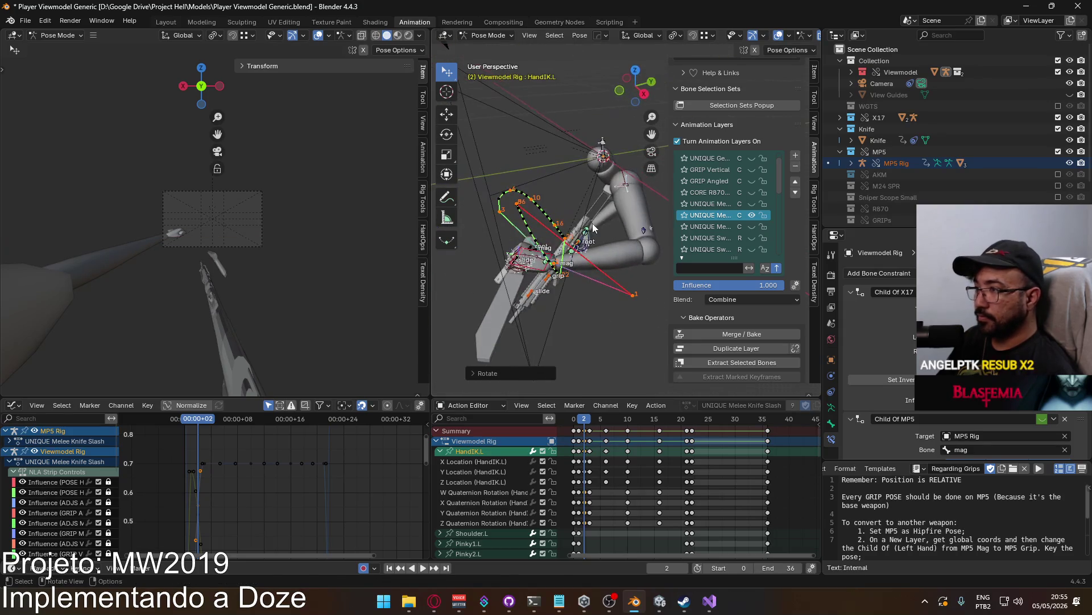
key(y)
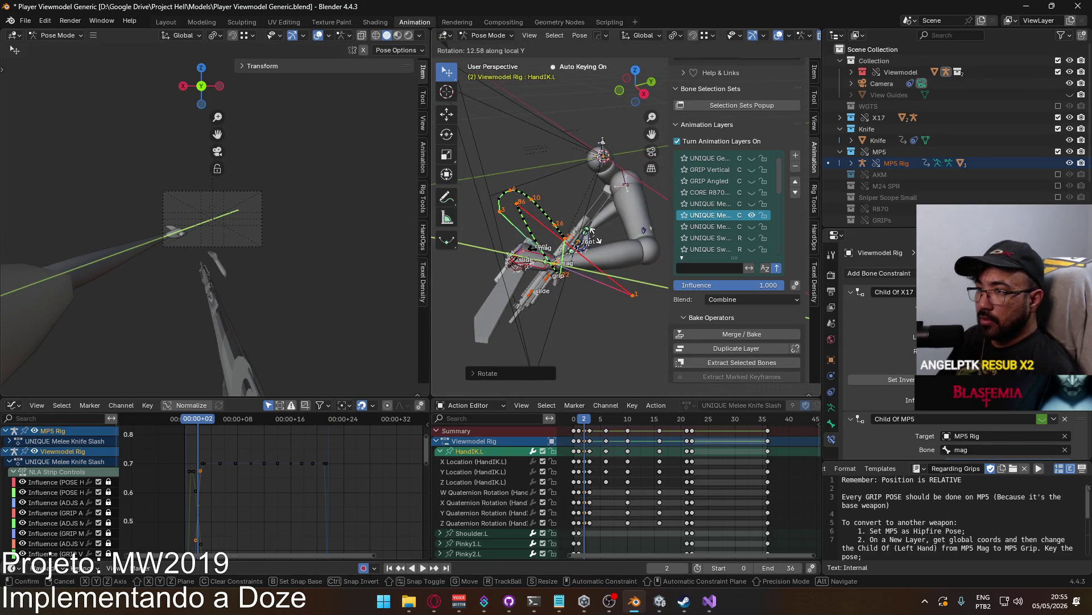
click(593, 237)
drag(587, 422, 613, 416)
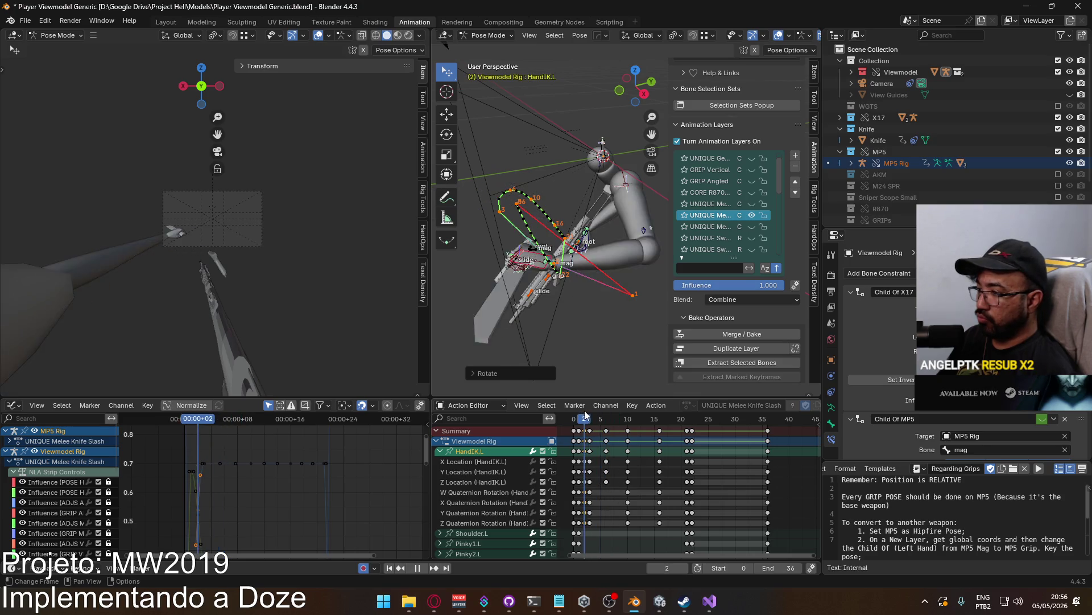
- Rotate the left hand IK bone around global Z and preview the slash
key(space)
scroll(184, 242, up, 3)
scroll(183, 243, up, 4)
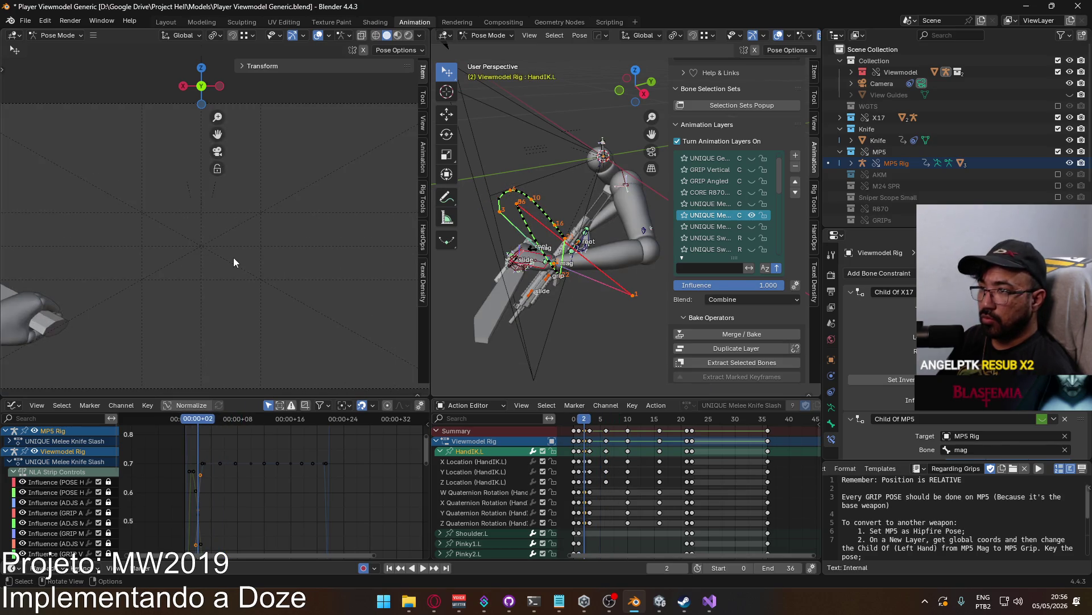
key(space)
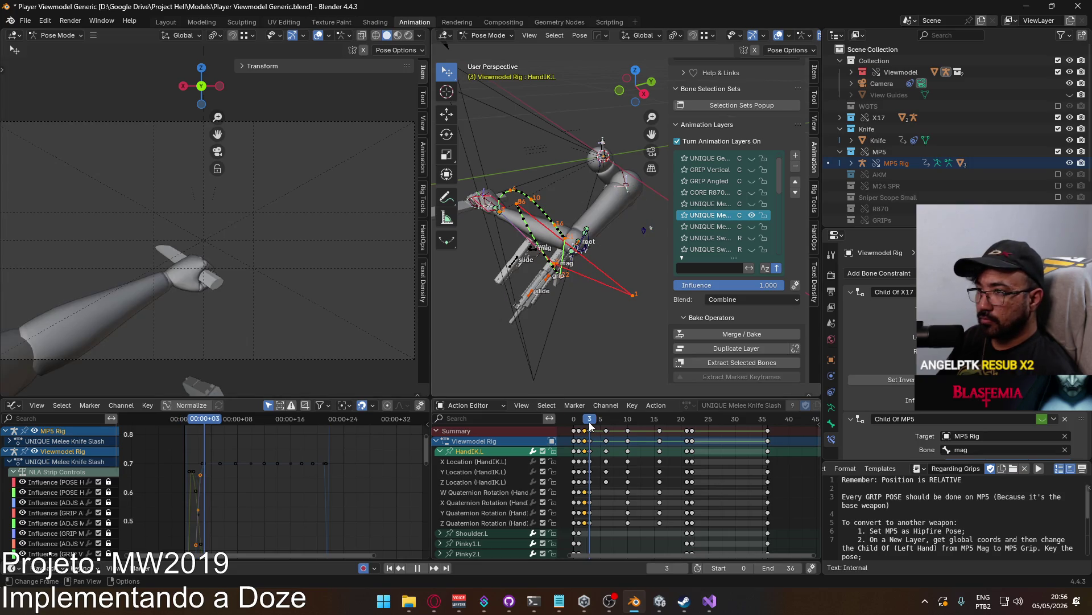
middle_drag(539, 216, 566, 226)
key(r)
key(z)
key(Return)
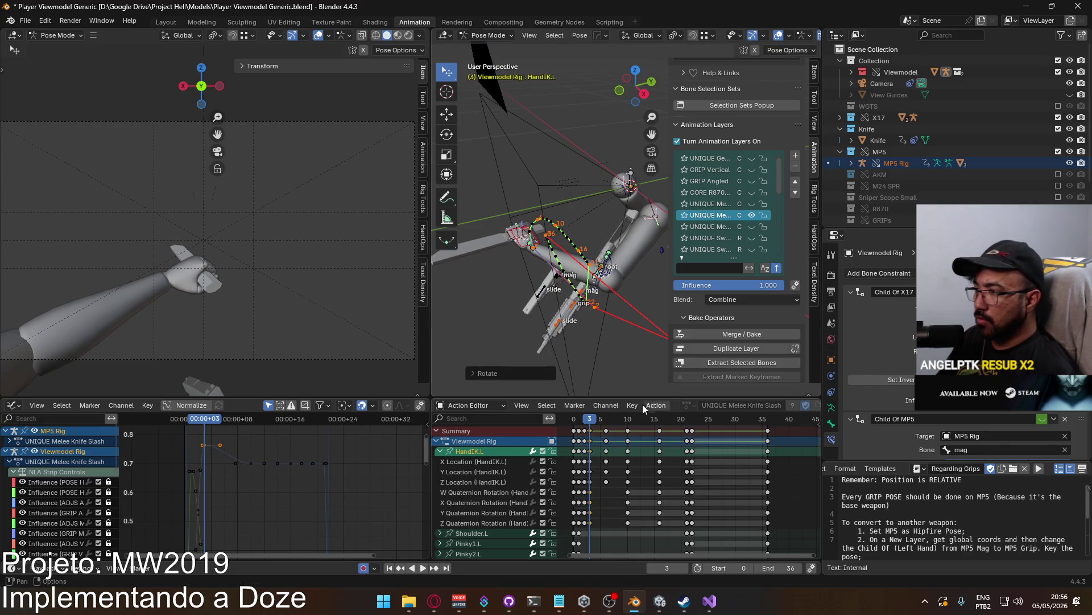
key(space)
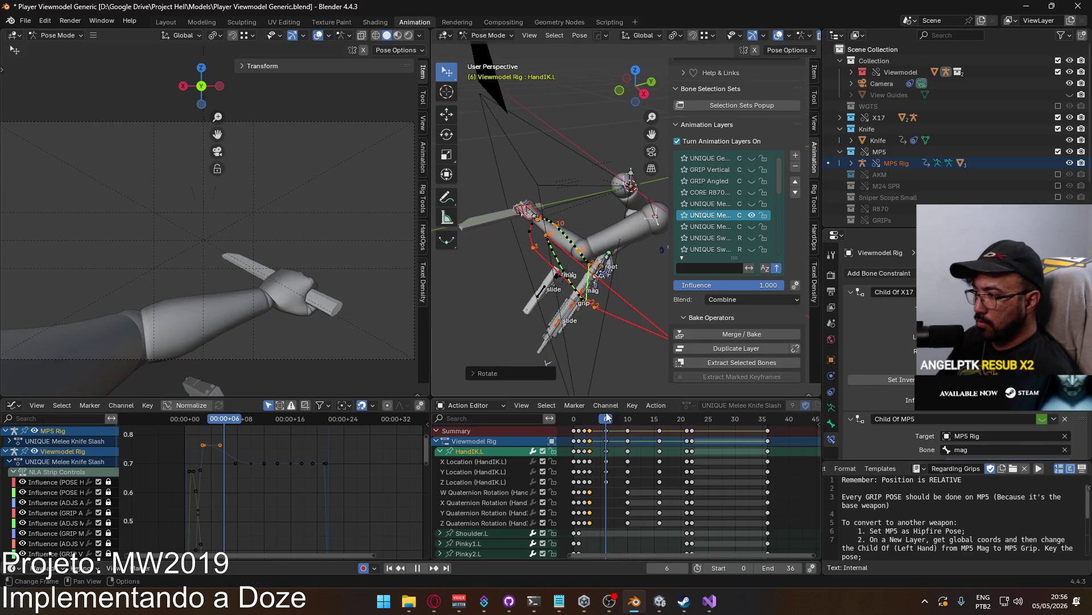
key(space)
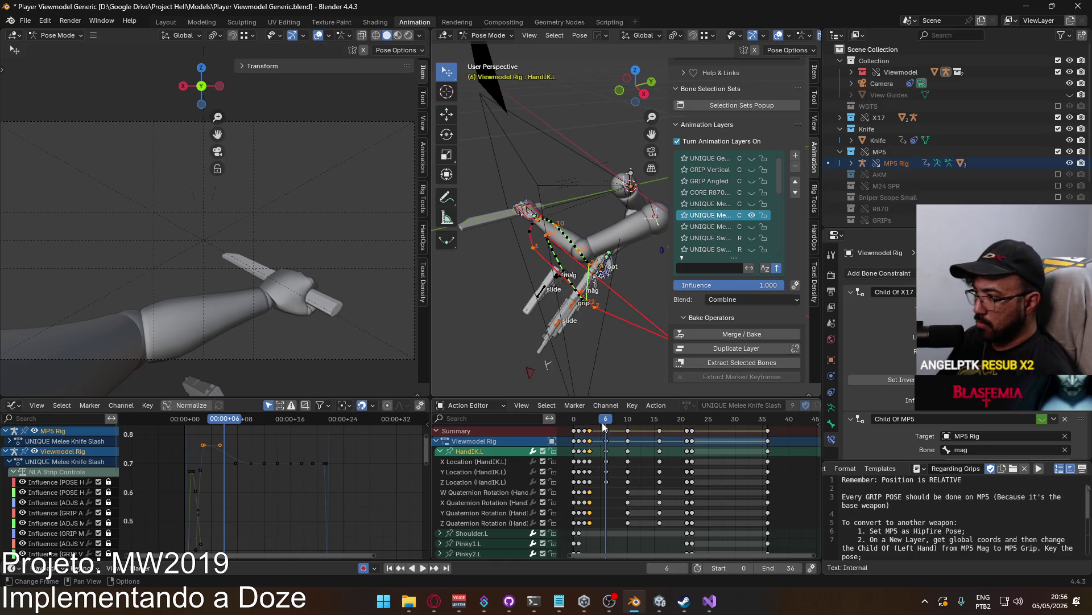
- Paste the hand's quaternion rotation keys at frame 10 and turn it about -23° around Z
drag(603, 422, 590, 424)
key(space)
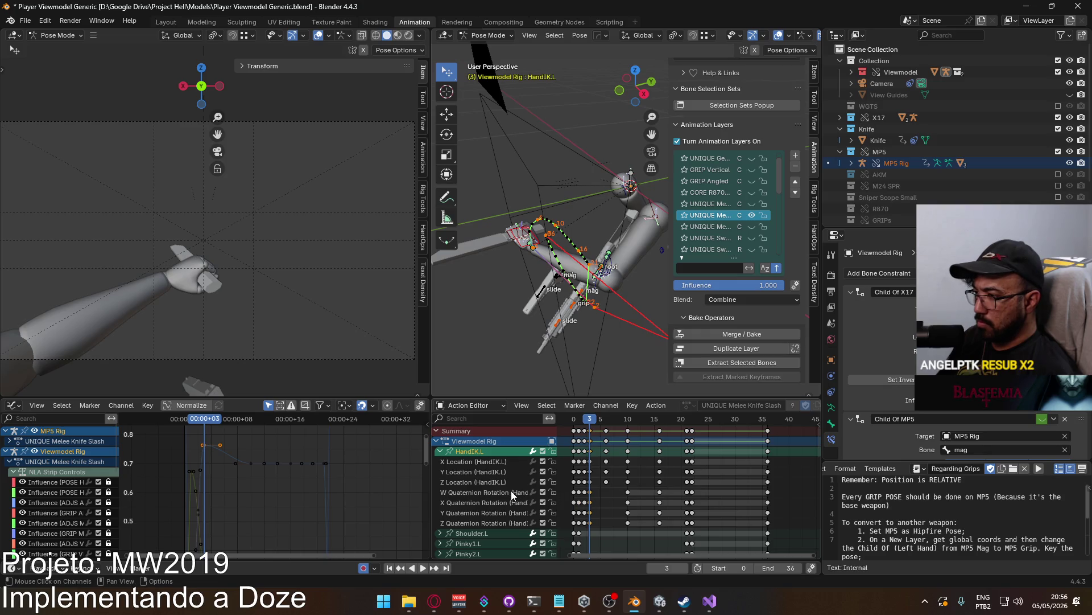
drag(509, 491, 486, 525)
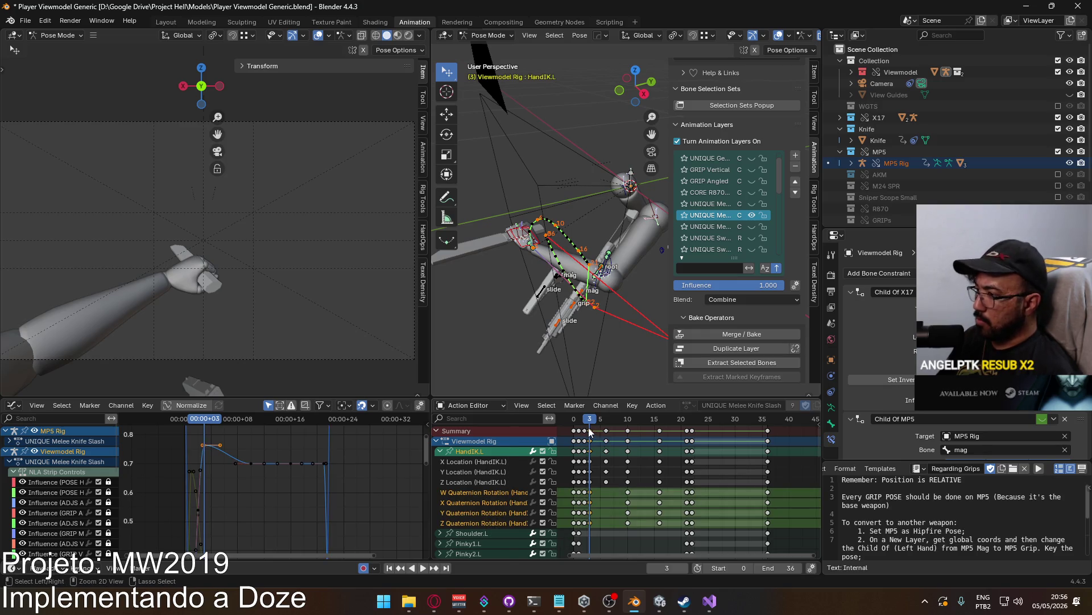
key(space)
key(space)
click(627, 424)
key(ctrl+v)
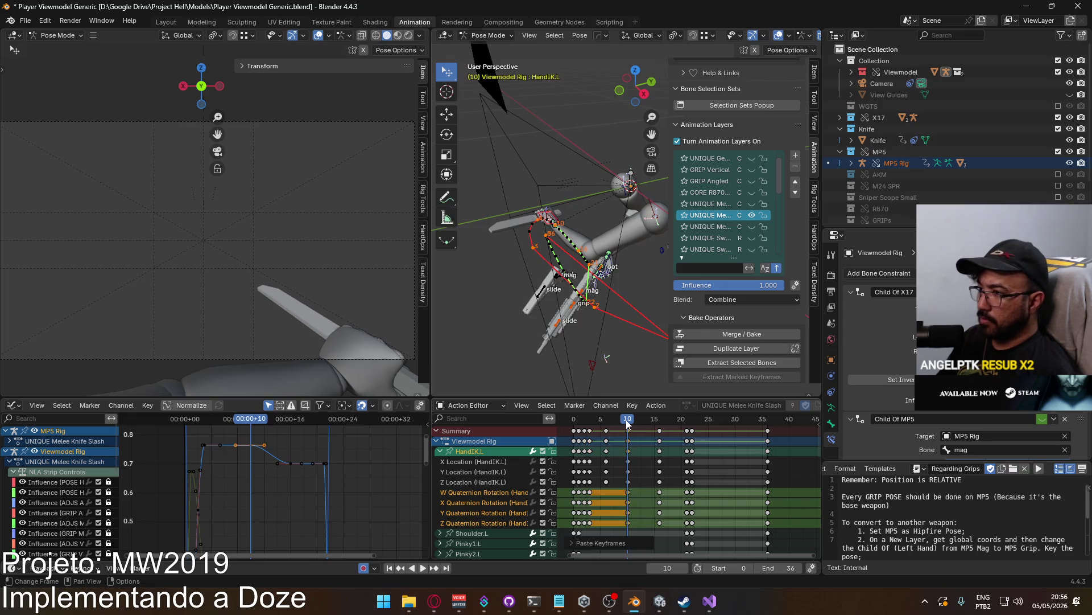
key(r)
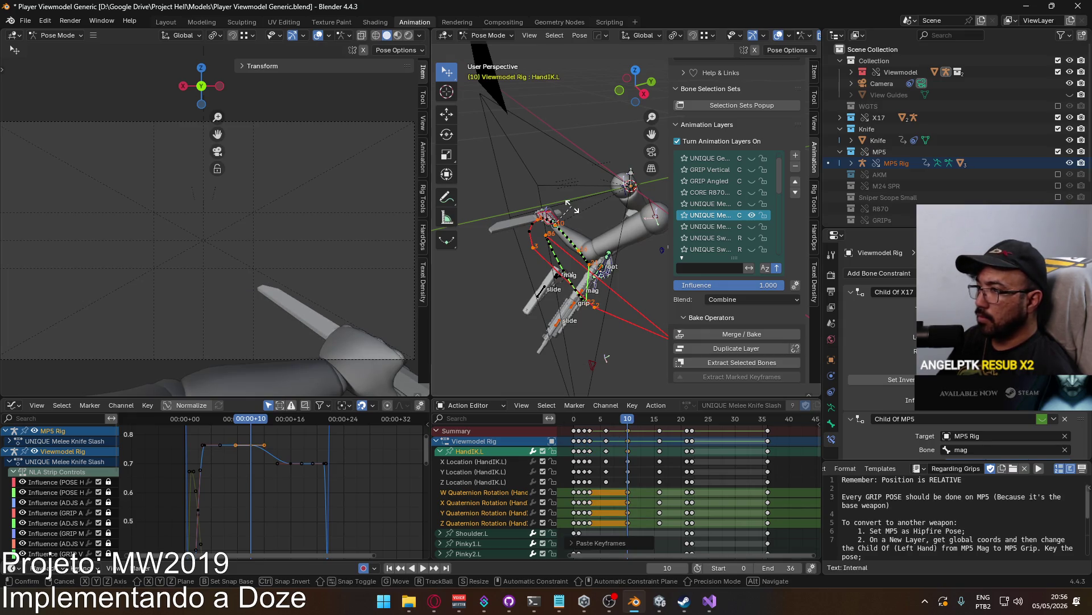
key(z)
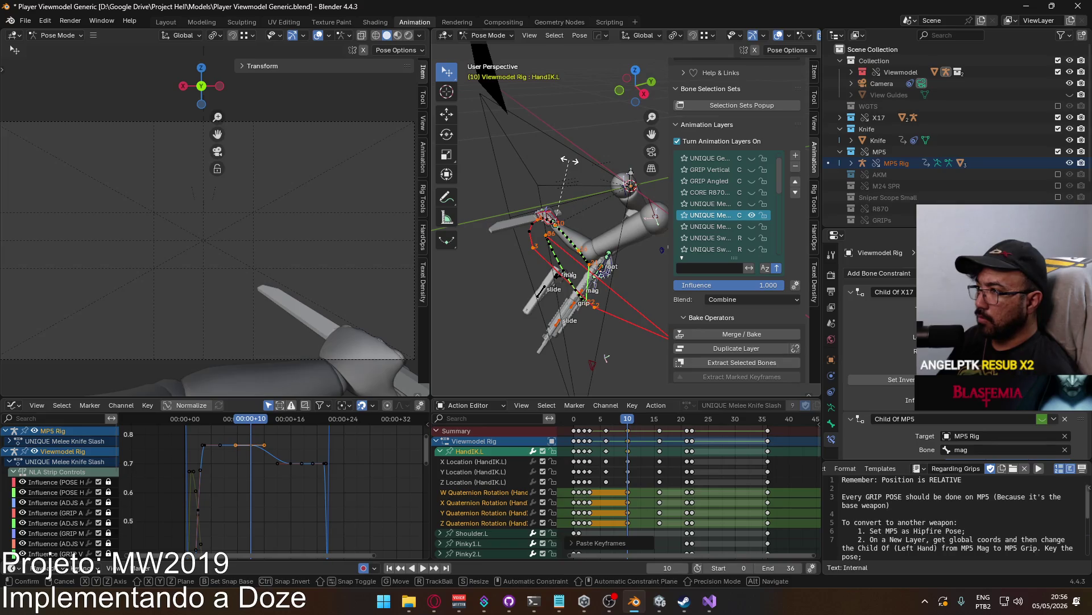
click(587, 183)
mouse_move(628, 428)
mouse_down()
mouse_move(582, 429)
mouse_move(659, 419)
mouse_up()
- Rotate the left hand IK bone along Y at frame 16 and review the slash
key(r)
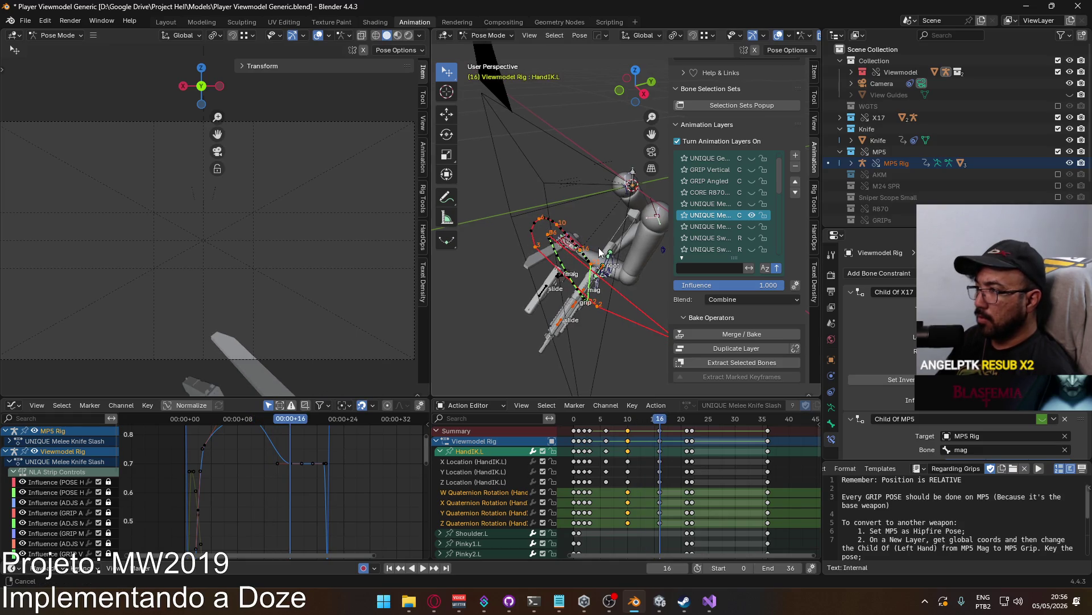
key(y)
key(y)
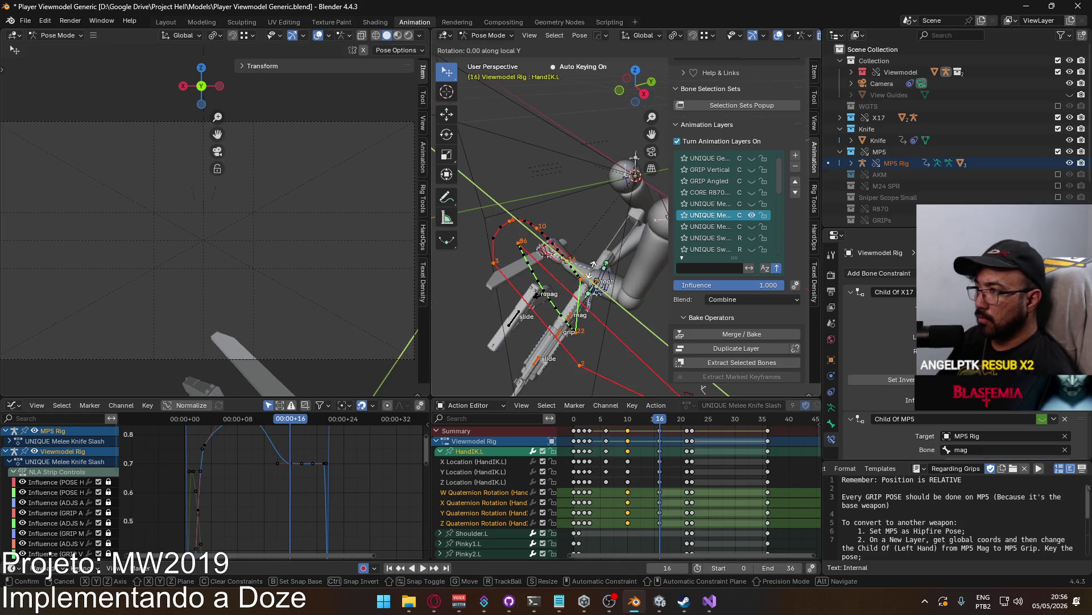
click(586, 245)
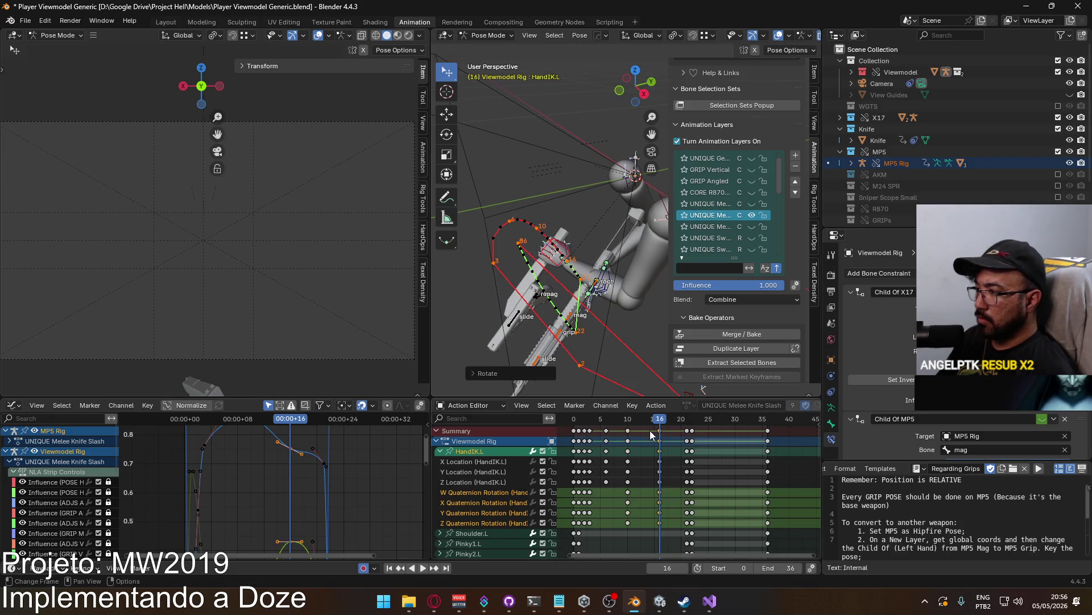
key(space)
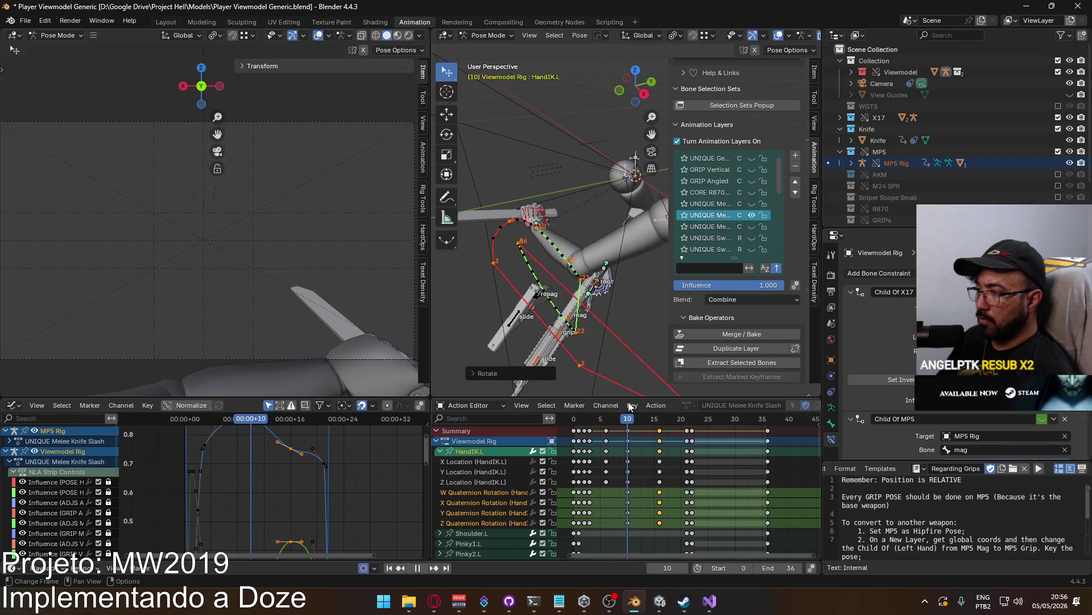
- Give the hand and knife a new rotation at frame 10
key(space)
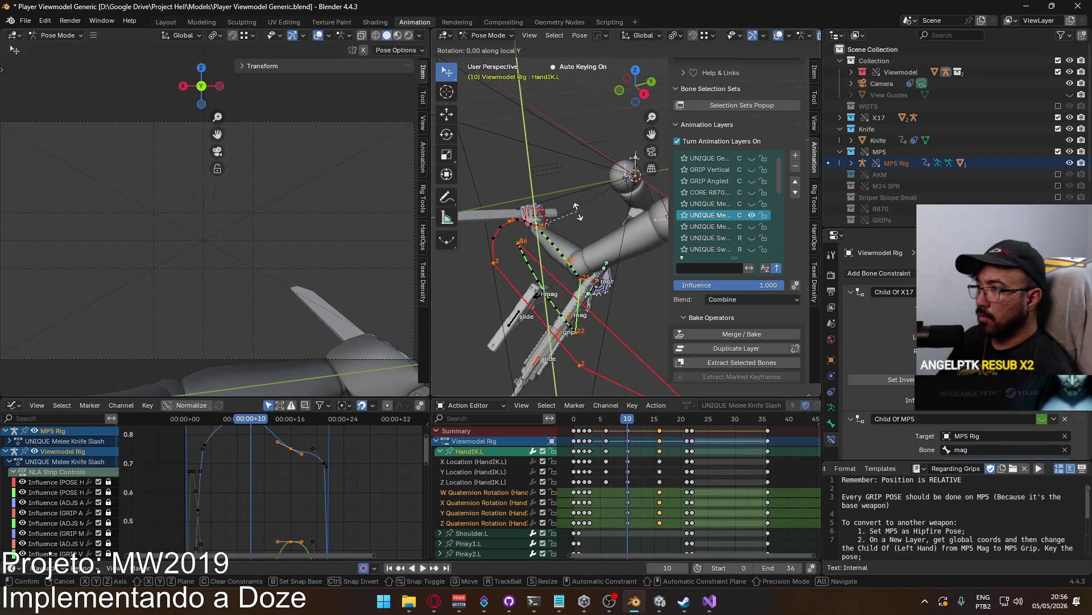
key(space)
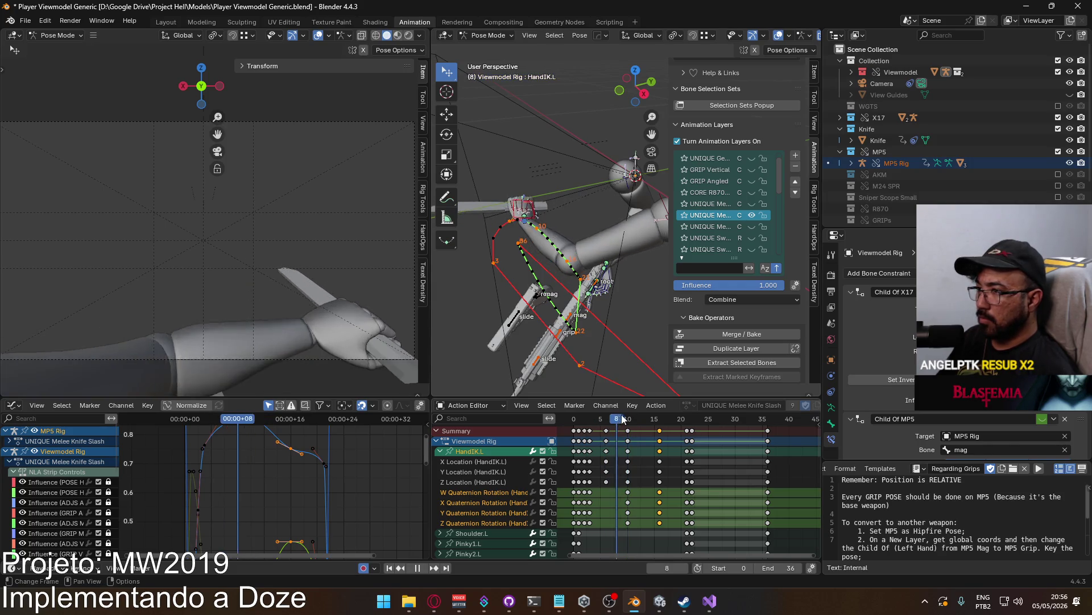
key(space)
key(r)
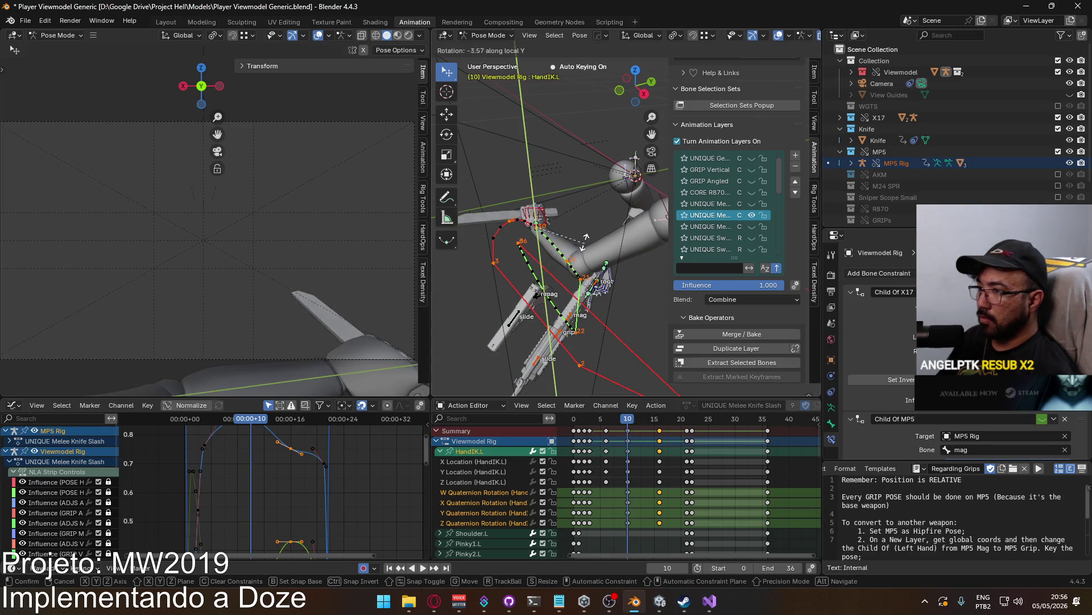
click(628, 397)
- Hold the frame-16 hand pose by pasting its rotation keys at frame 21
key(space)
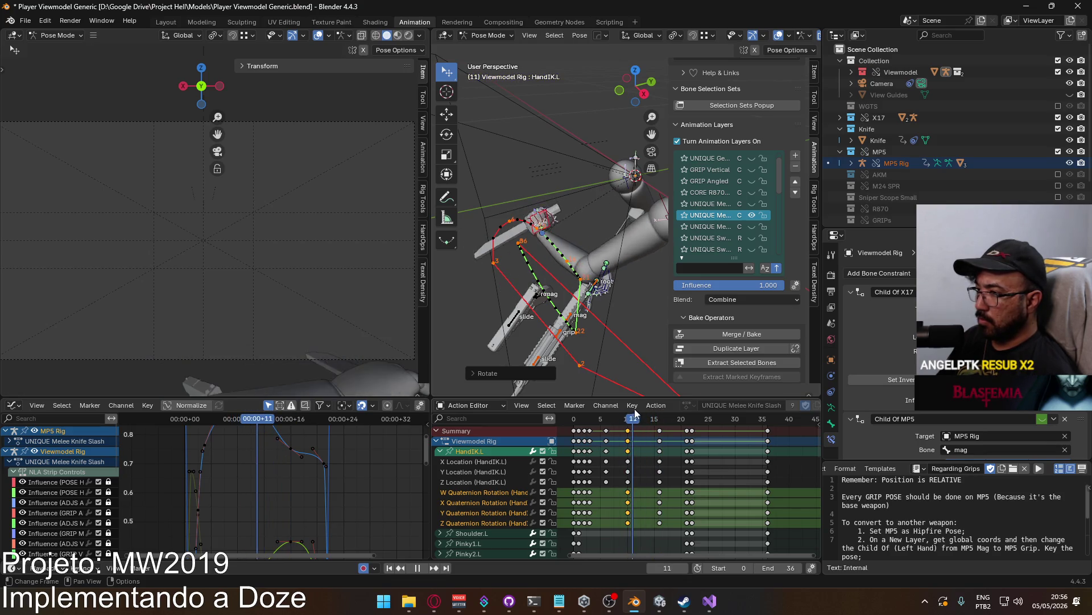
key(space)
click(661, 491)
mouse_move(660, 420)
mouse_down()
mouse_move(690, 421)
mouse_move(573, 422)
mouse_move(696, 418)
mouse_move(573, 418)
mouse_up()
key(ctrl+v)
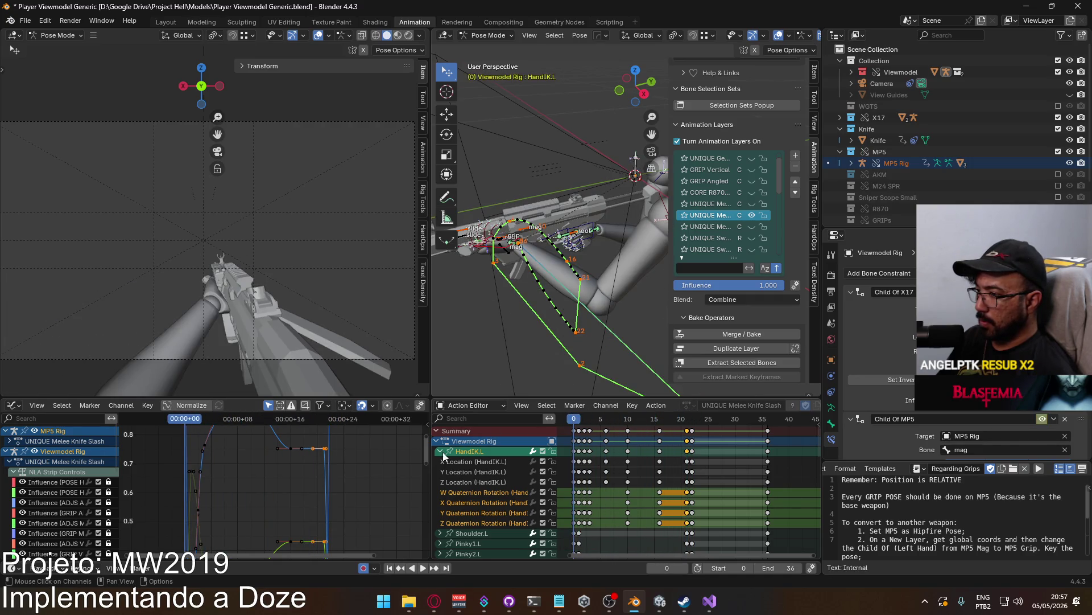
- Rotate HandIK.L along local Y at frame 6, then replay the slash from frame 0
click(440, 451)
key(Home)
key(space)
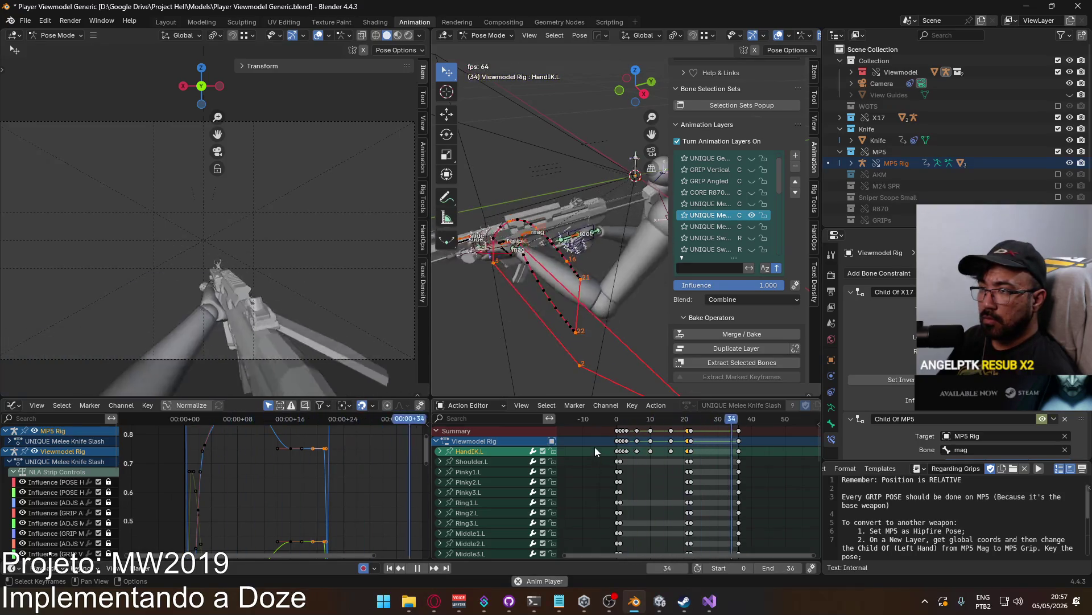
drag(623, 417, 638, 415)
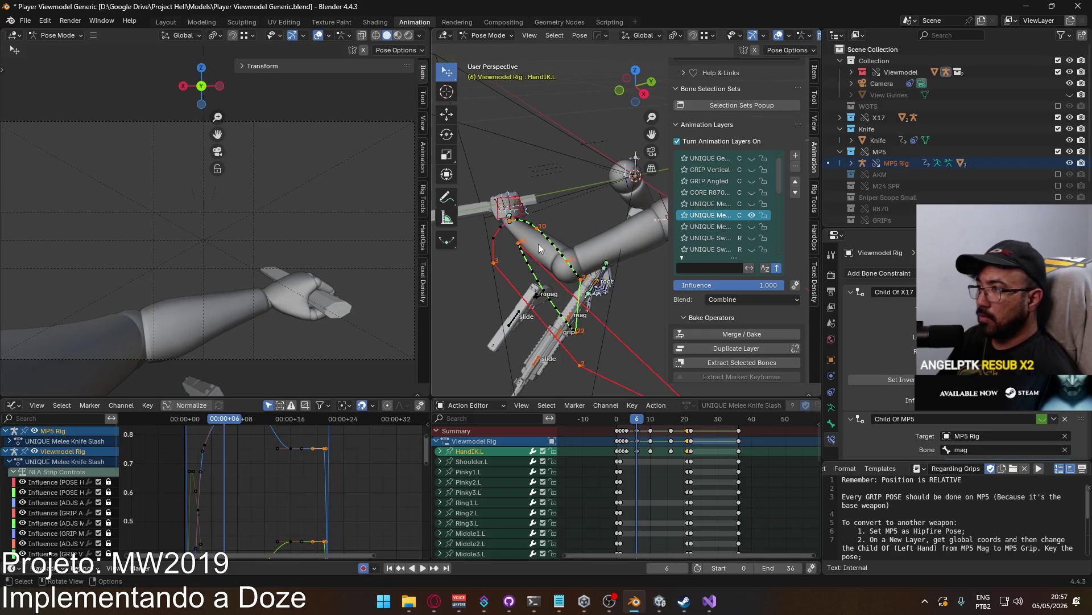
key(r)
key(y)
key(y)
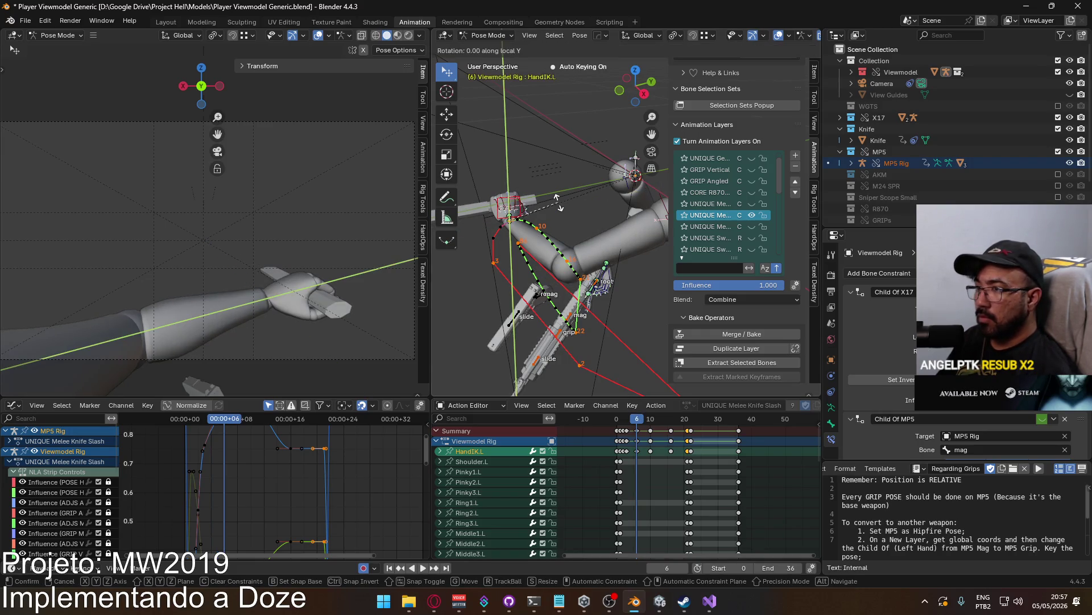
click(565, 205)
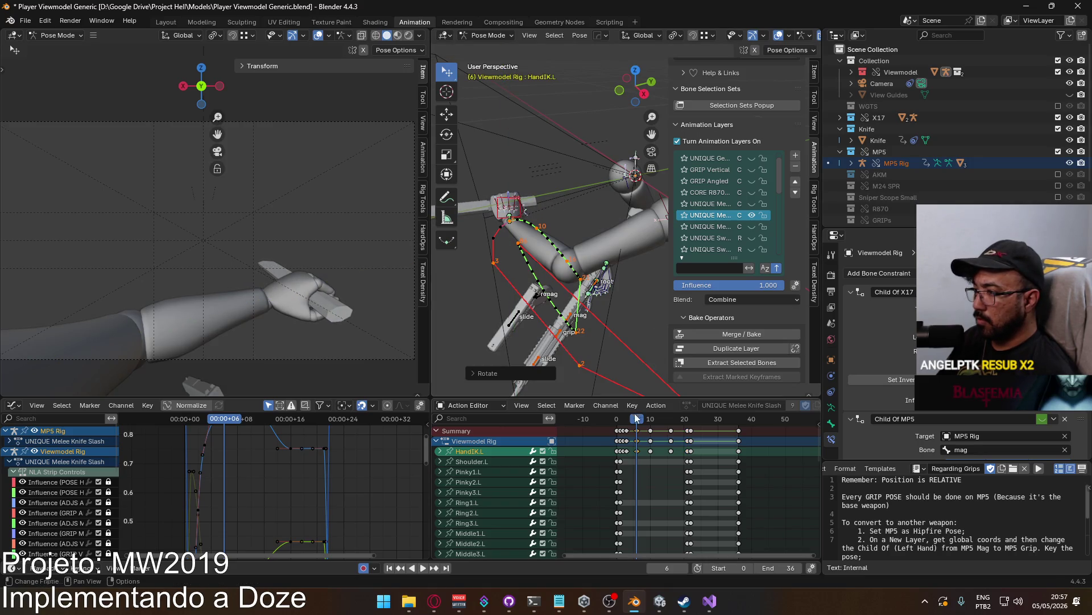
key(space)
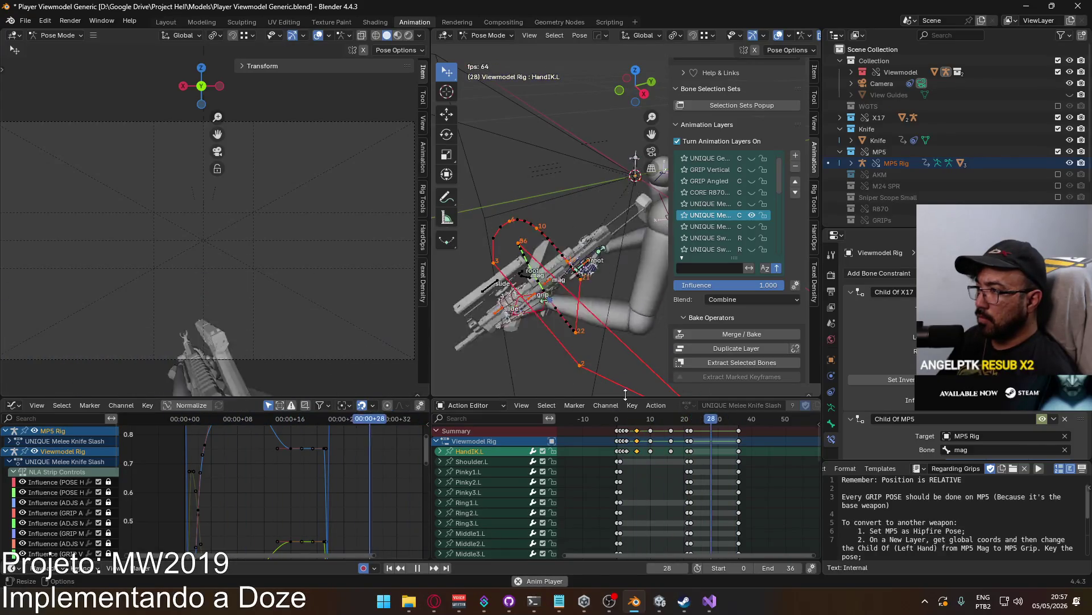
click(618, 420)
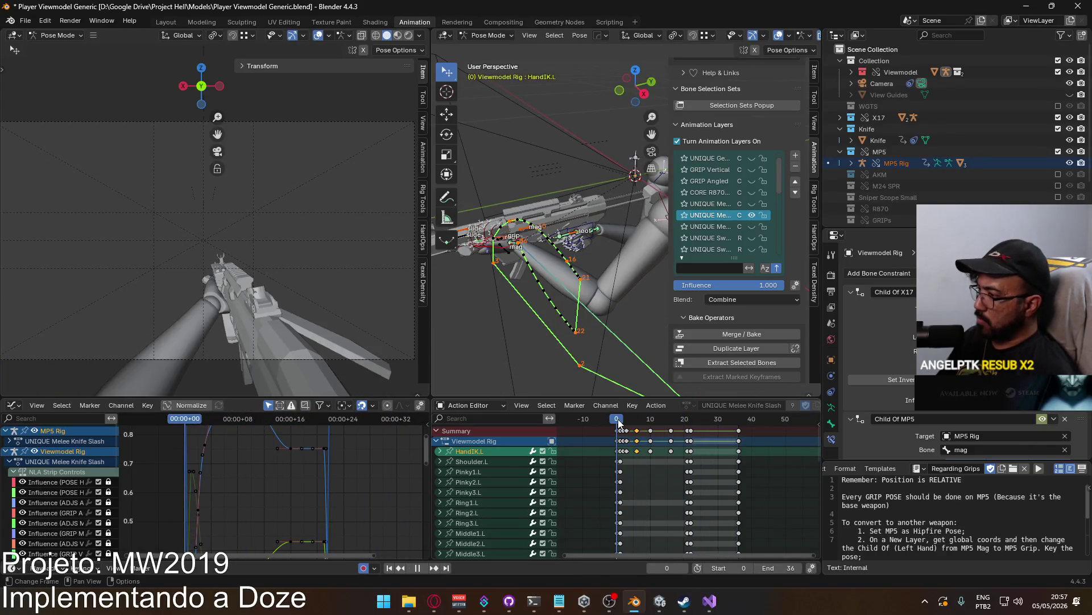
- Save the file and try pasting slash keys into the Sidearm layer, then undo it
key(space)
key(ctrl+s)
mouse_move(672, 217)
mouse_down()
mouse_move(571, 222)
mouse_move(619, 217)
mouse_up()
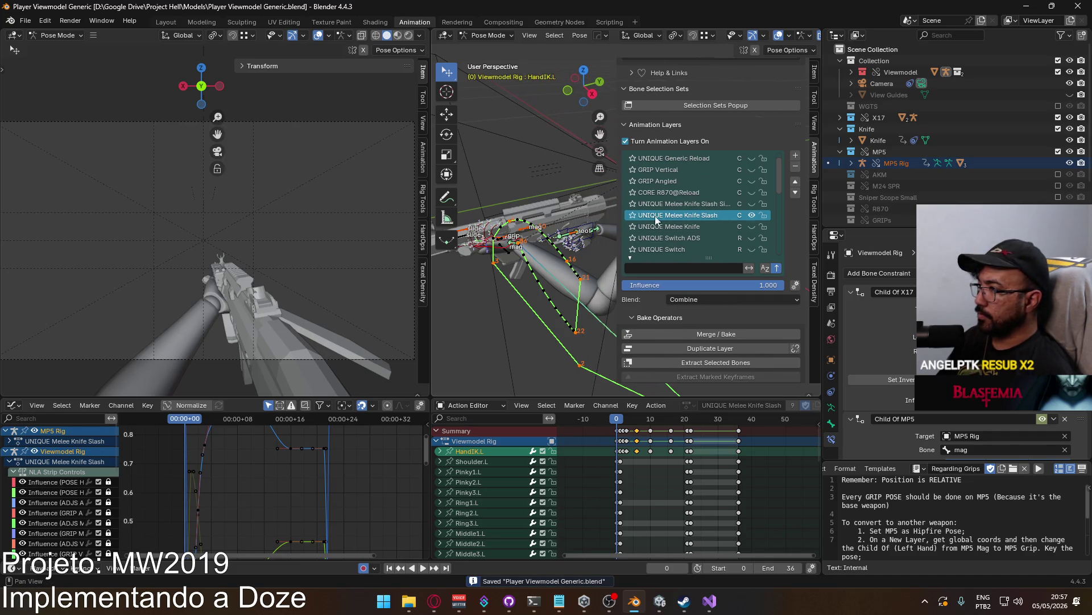
click(678, 206)
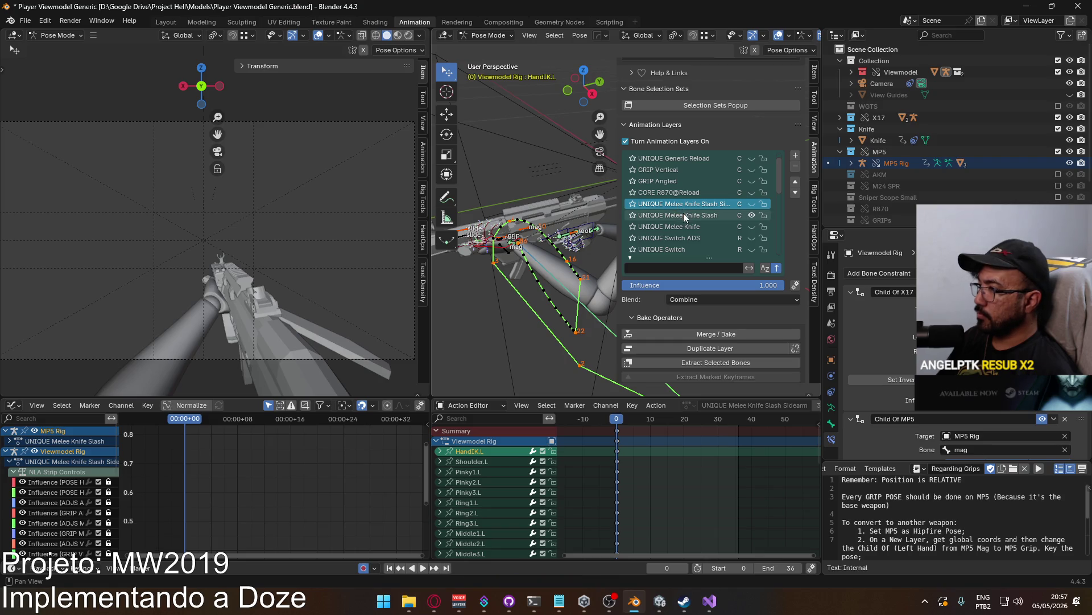
click(685, 214)
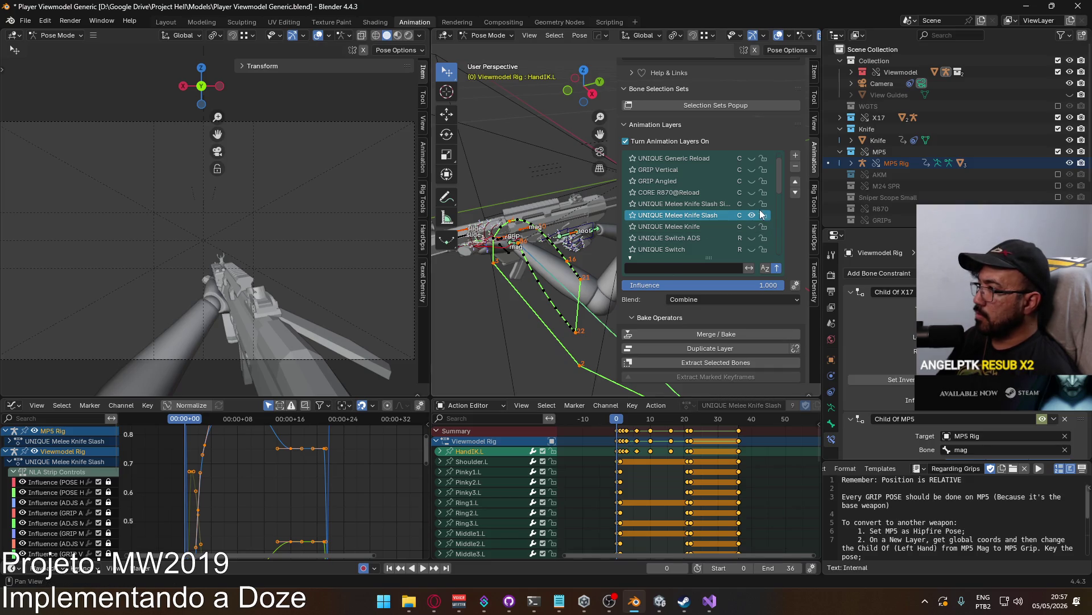
click(694, 206)
key(ctrl+v)
key(ctrl+z)
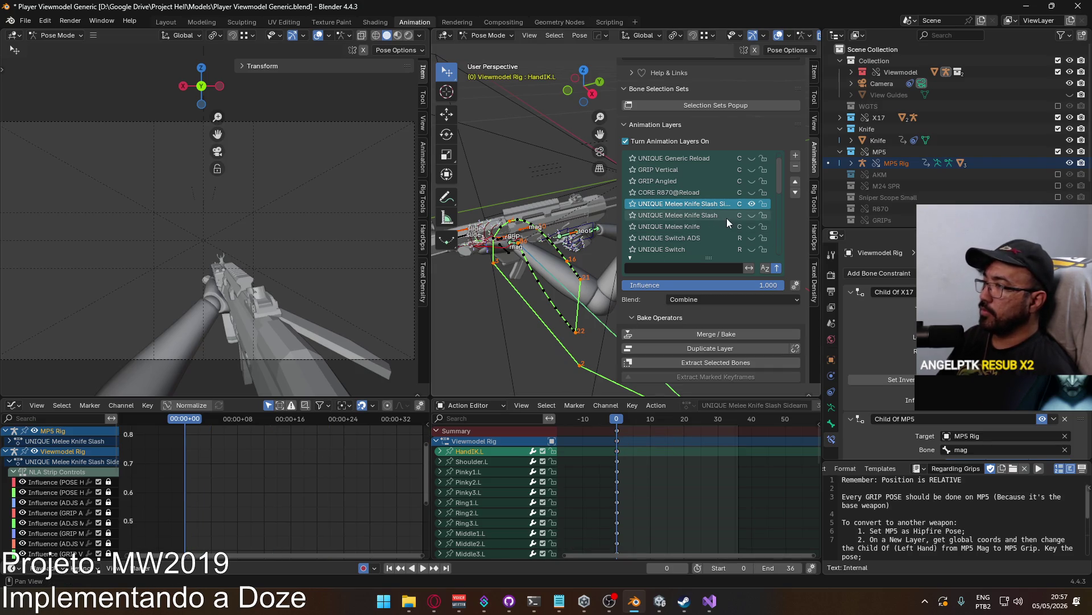
- Paste all the slash action's bone channels into the now-visible Sidearm layer, checking frame 21
click(712, 216)
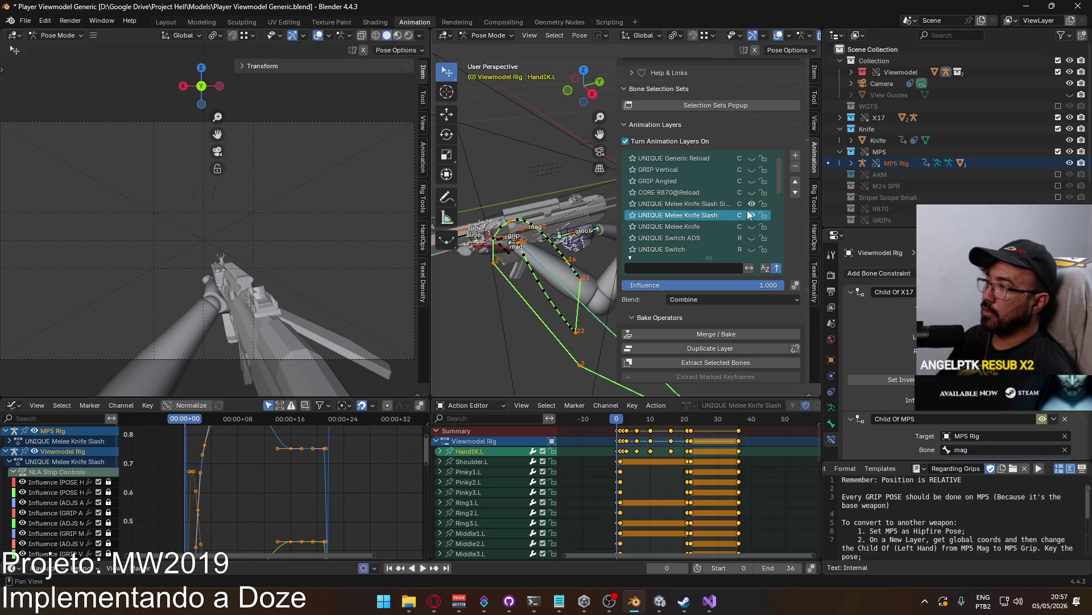
click(613, 456)
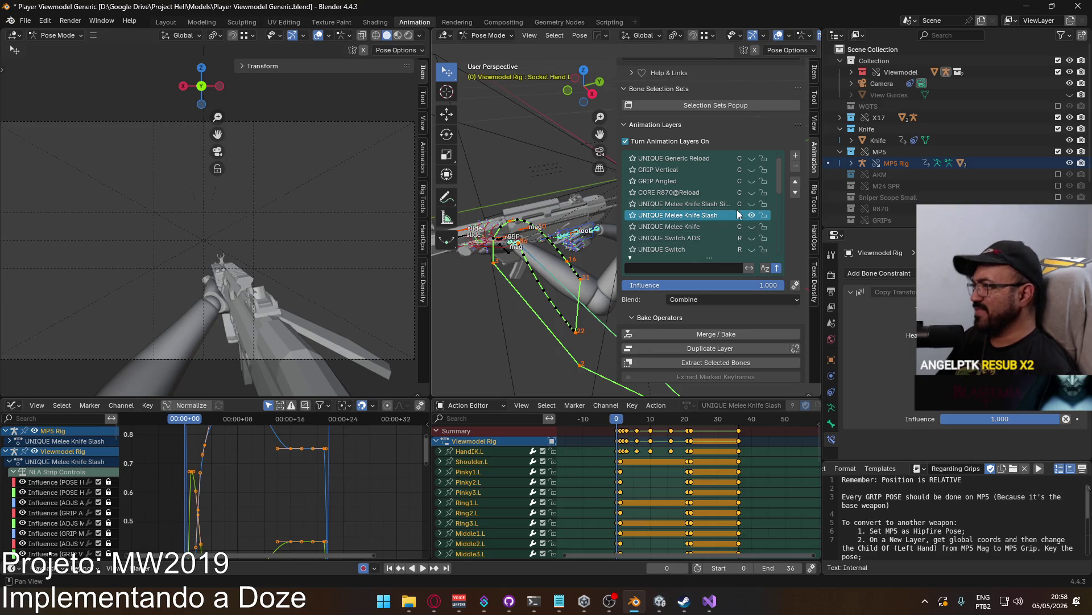
click(751, 203)
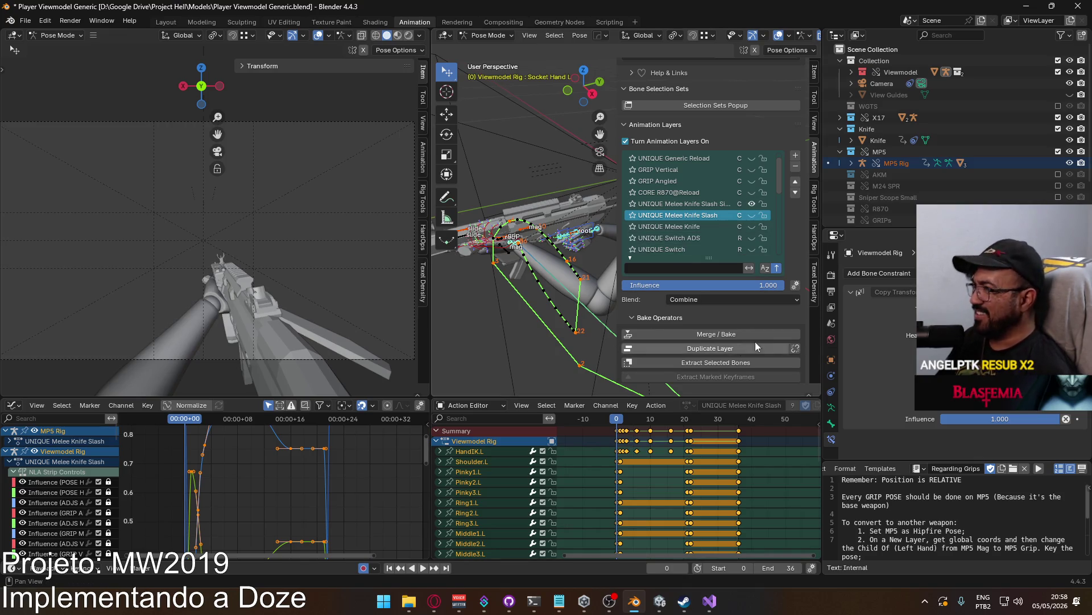
click(706, 204)
key(ctrl+v)
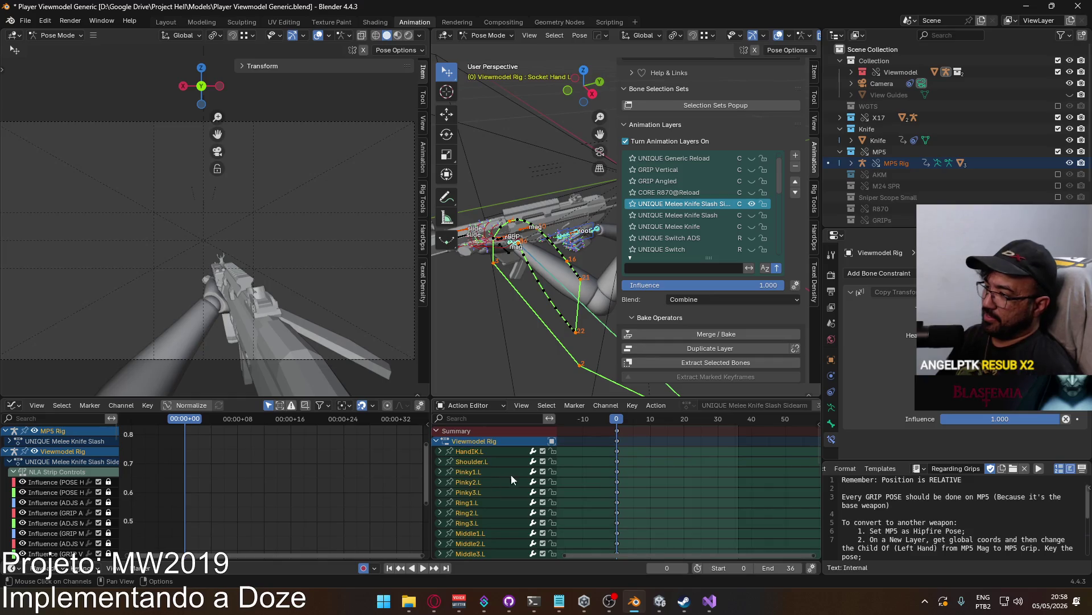
mouse_move(616, 422)
mouse_down()
mouse_move(649, 408)
mouse_move(691, 410)
mouse_move(615, 408)
mouse_up()
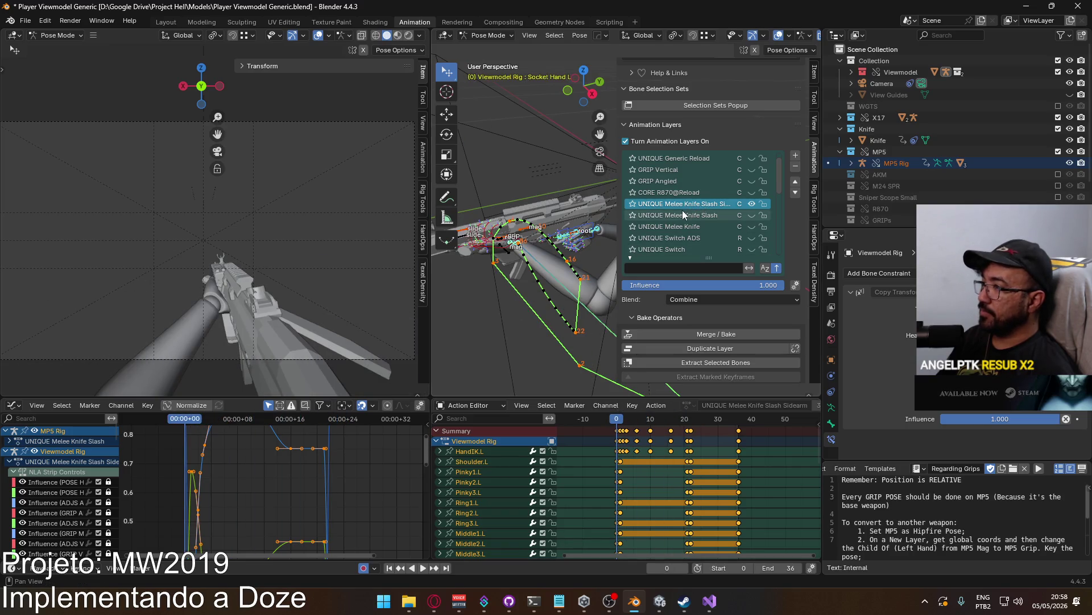
- Select the Child Of Enabled switch keys on the Knife Slash layer, then return to Sidearm
click(711, 219)
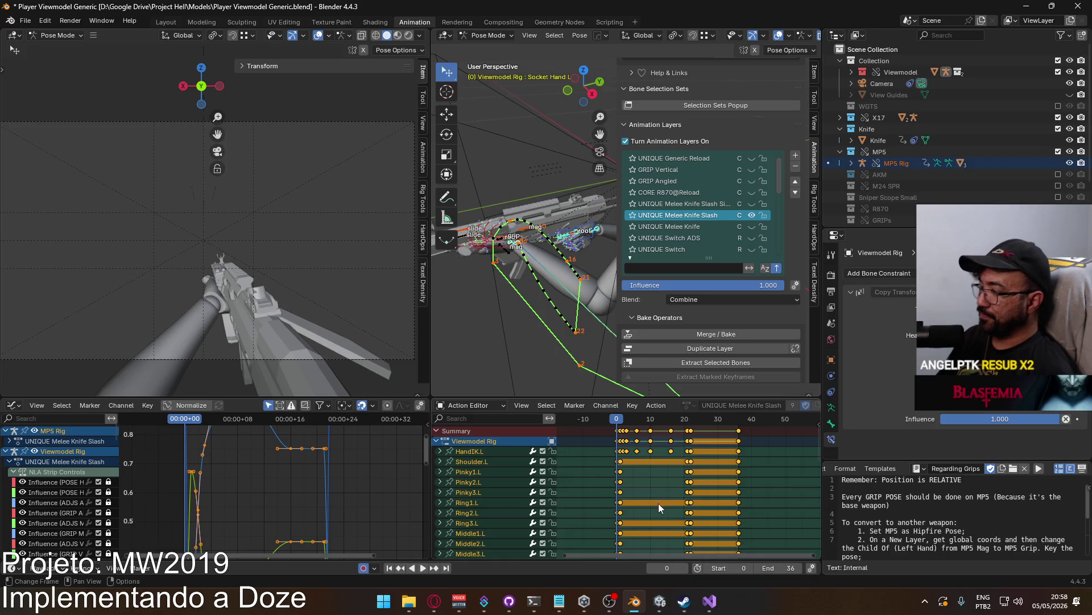
scroll(659, 503, down, 10)
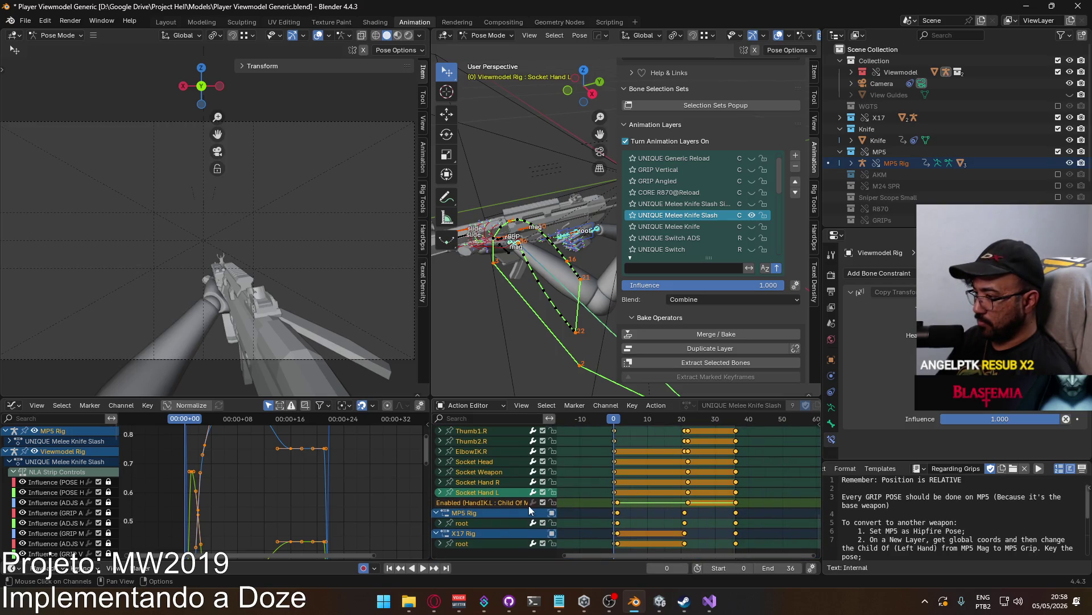
click(600, 505)
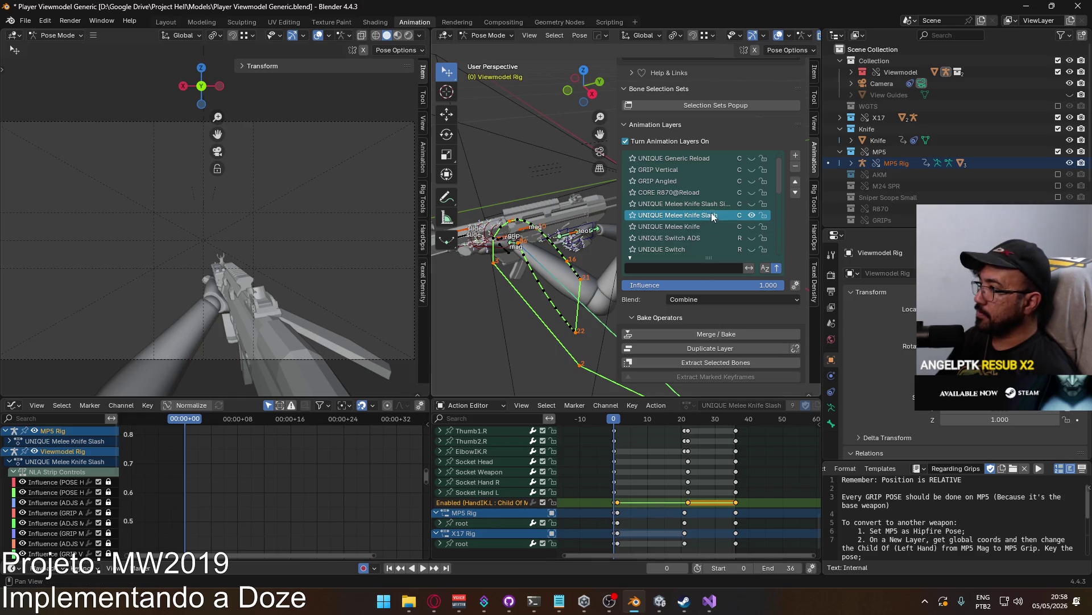
click(740, 204)
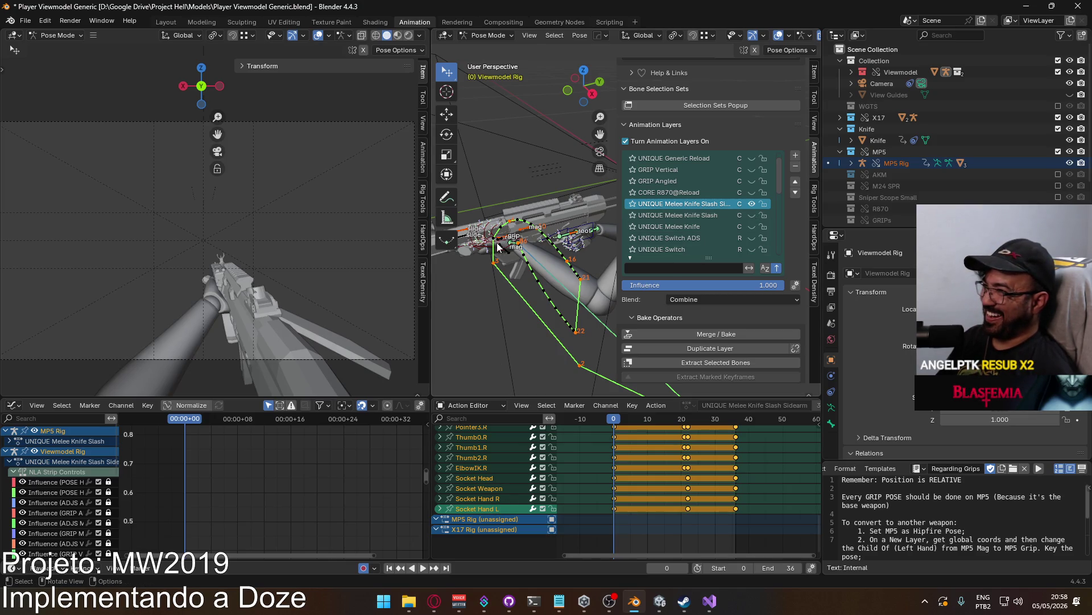
- Paste and undo the Child Of switch keys, then review the Child Of X17 and MP5 constraints
key(ctrl+v)
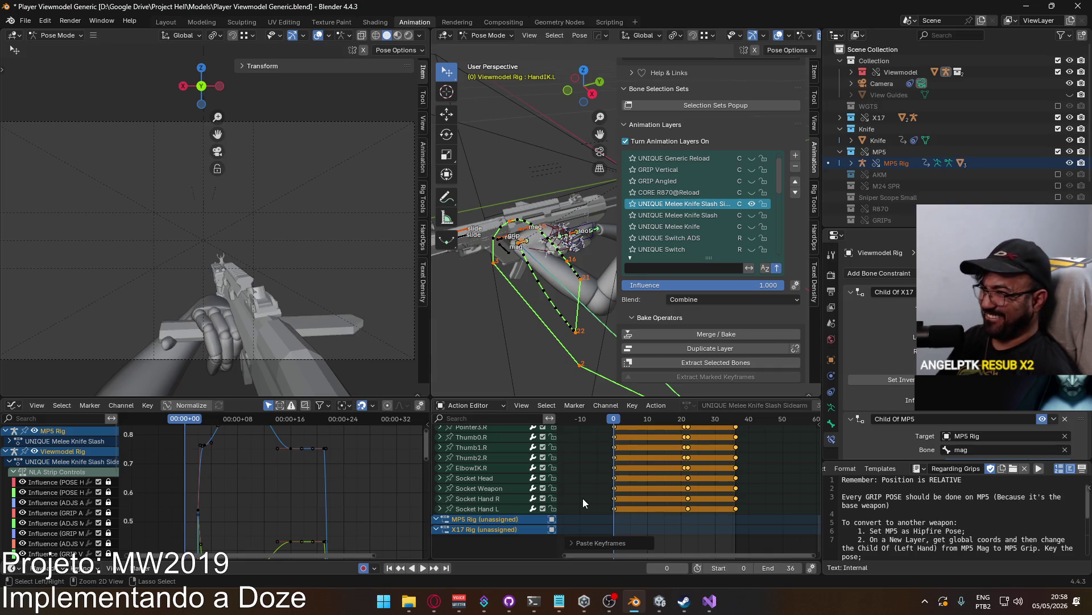
key(ctrl+z)
scroll(967, 341, down, 3)
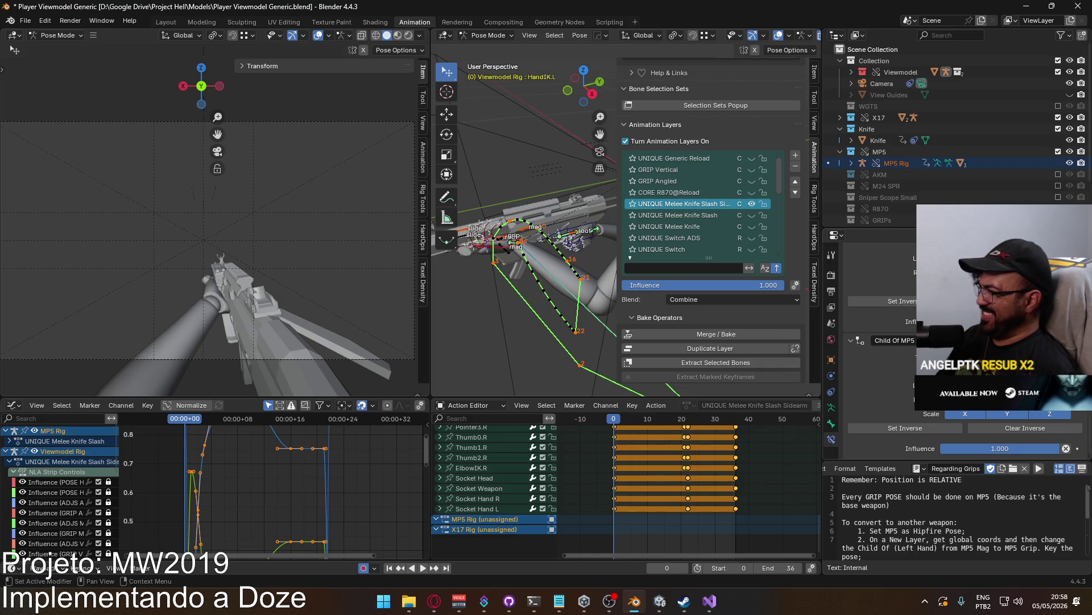
scroll(967, 341, up, 3)
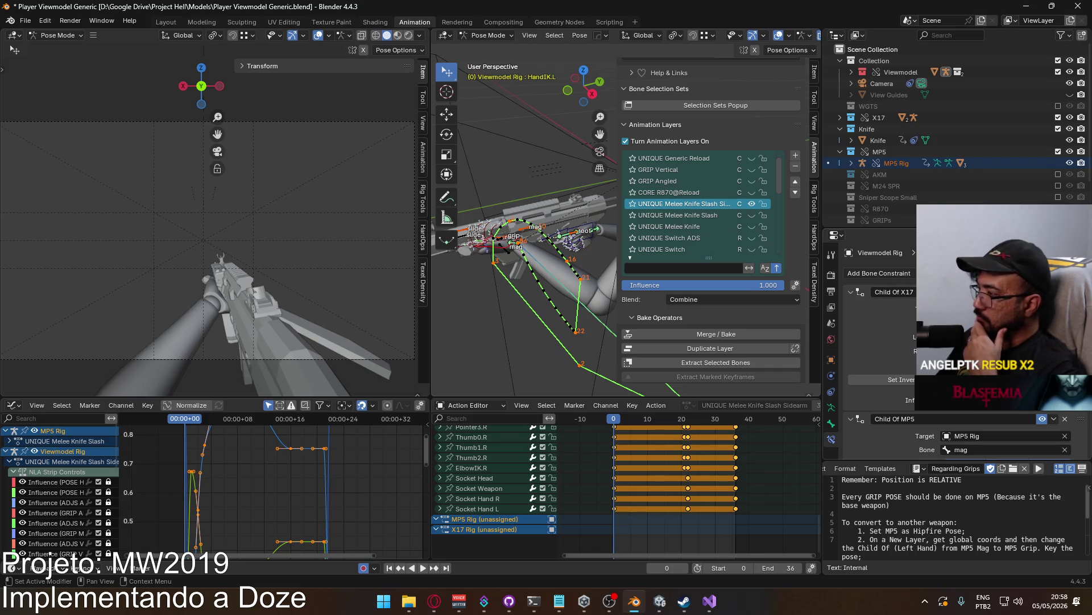
- Keyframe the Child Of MP5 and Child Of X17 Enabled switches at frame 0
right_click(1044, 420)
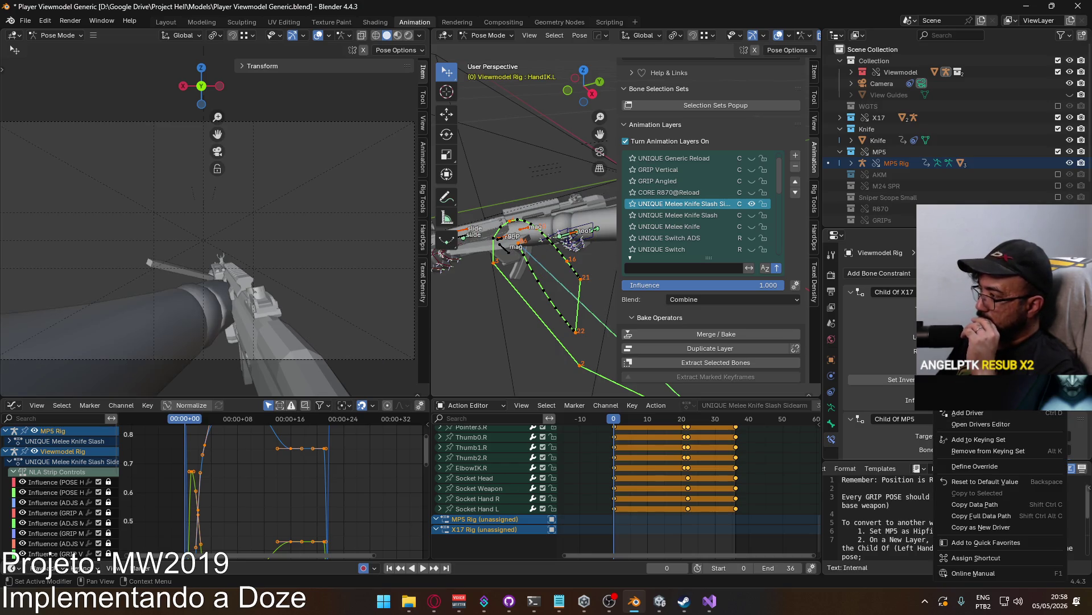
click(1040, 416)
right_click(1042, 419)
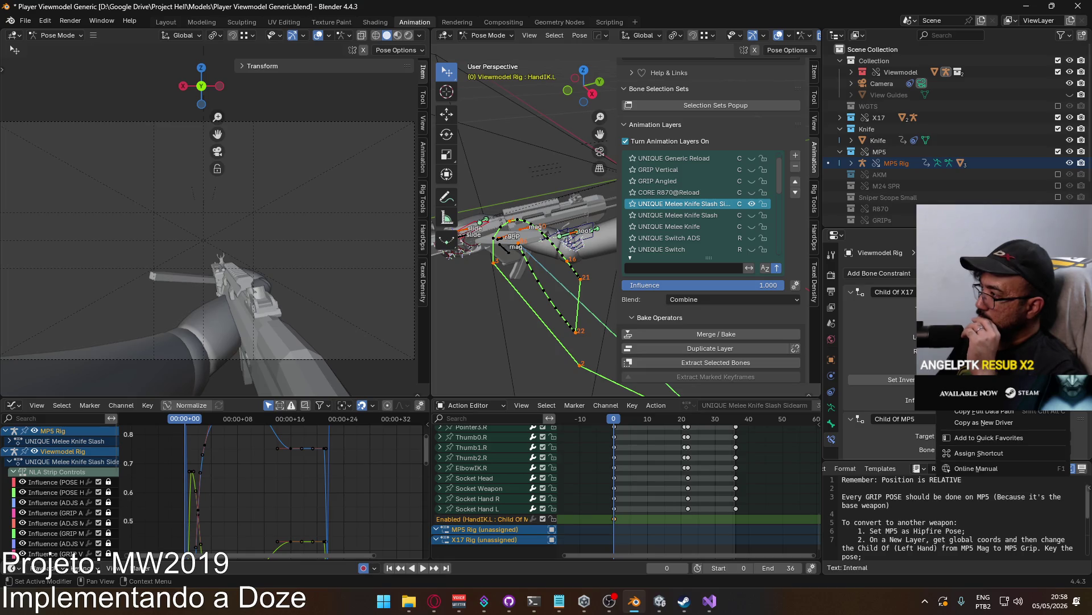
click(985, 399)
key(Escape)
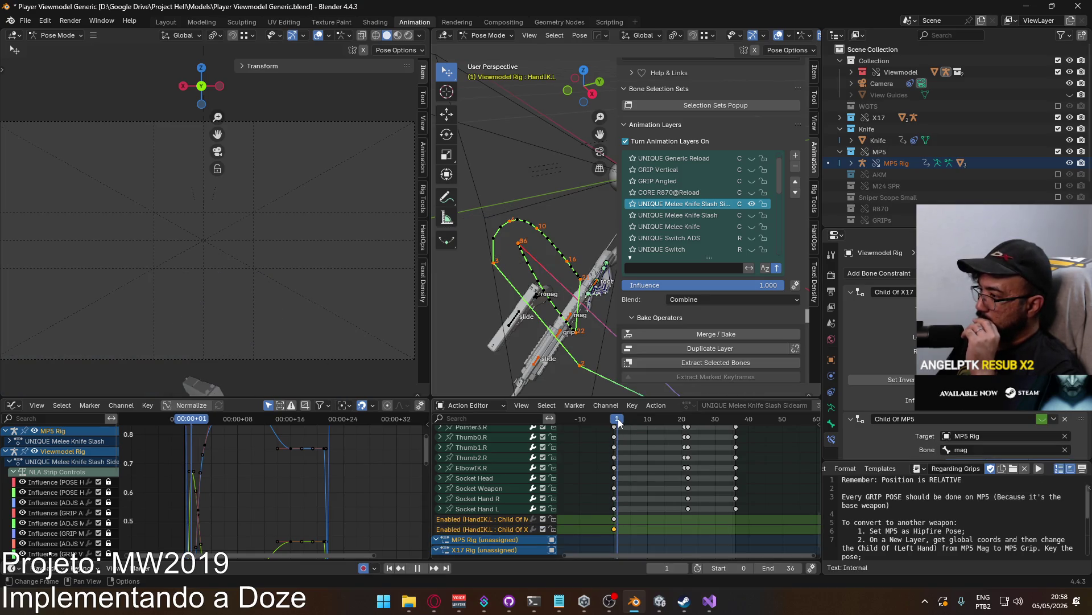
right_click(968, 449)
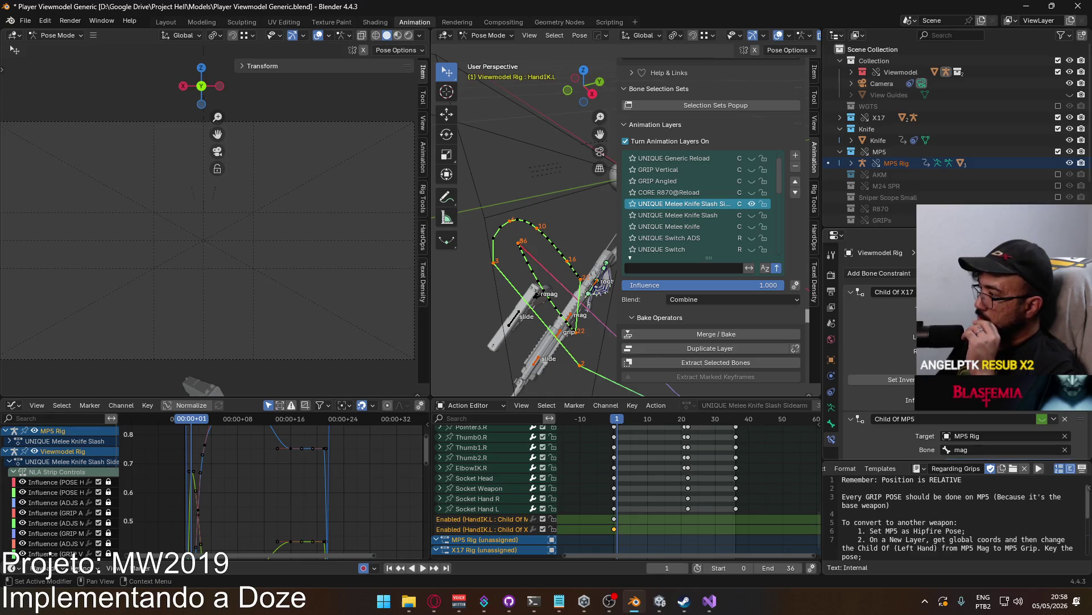
right_click(962, 412)
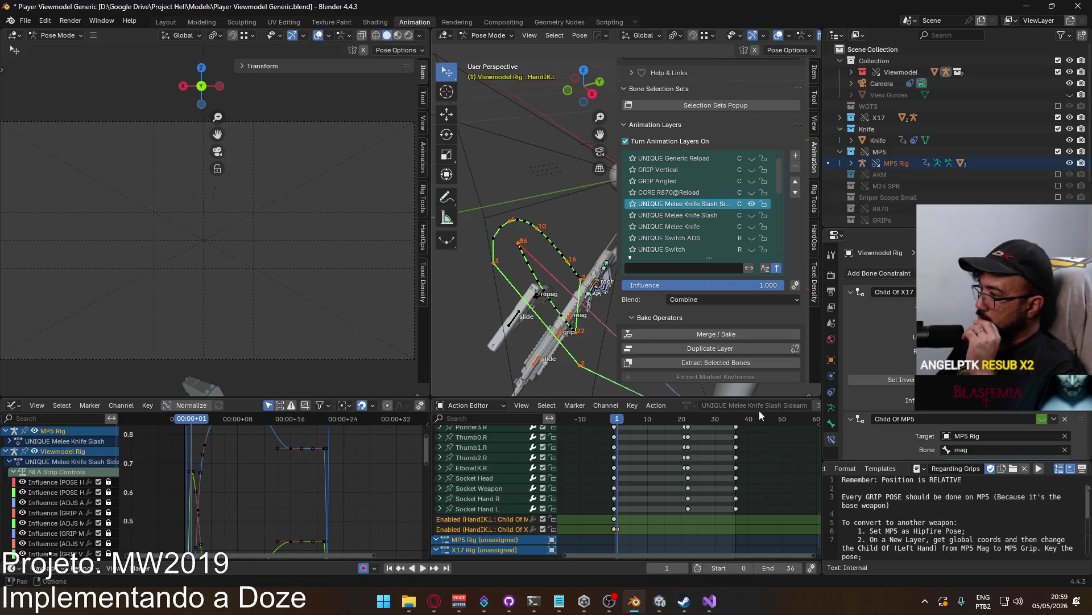
- Key the flipped Child Of X17 and Child Of MP5 switches at frame 22
middle_drag(654, 449, 612, 420)
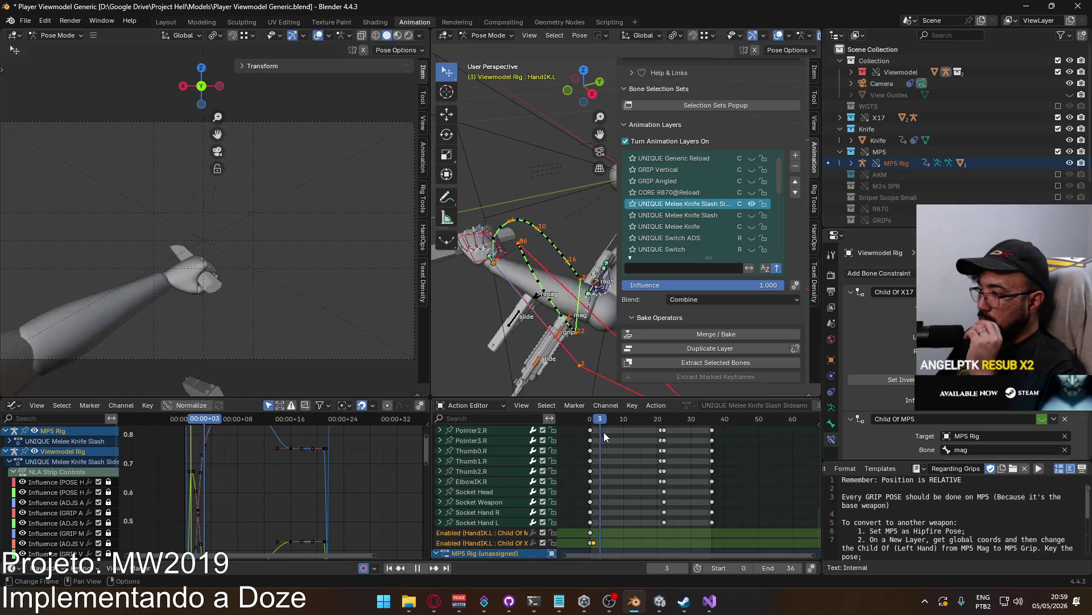
click(661, 436)
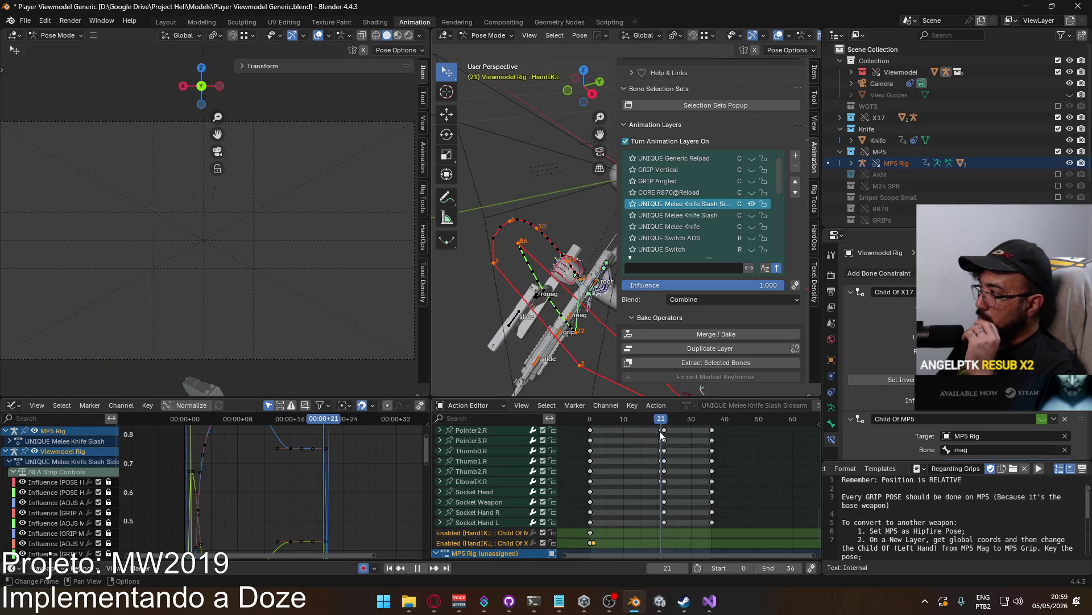
key(space)
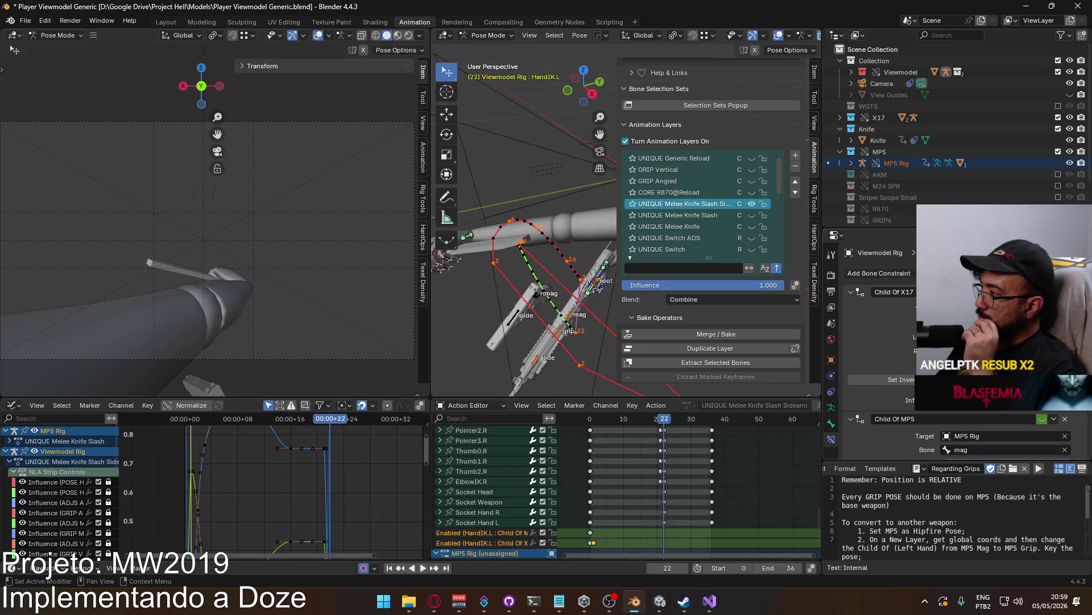
right_click(1001, 401)
key(i)
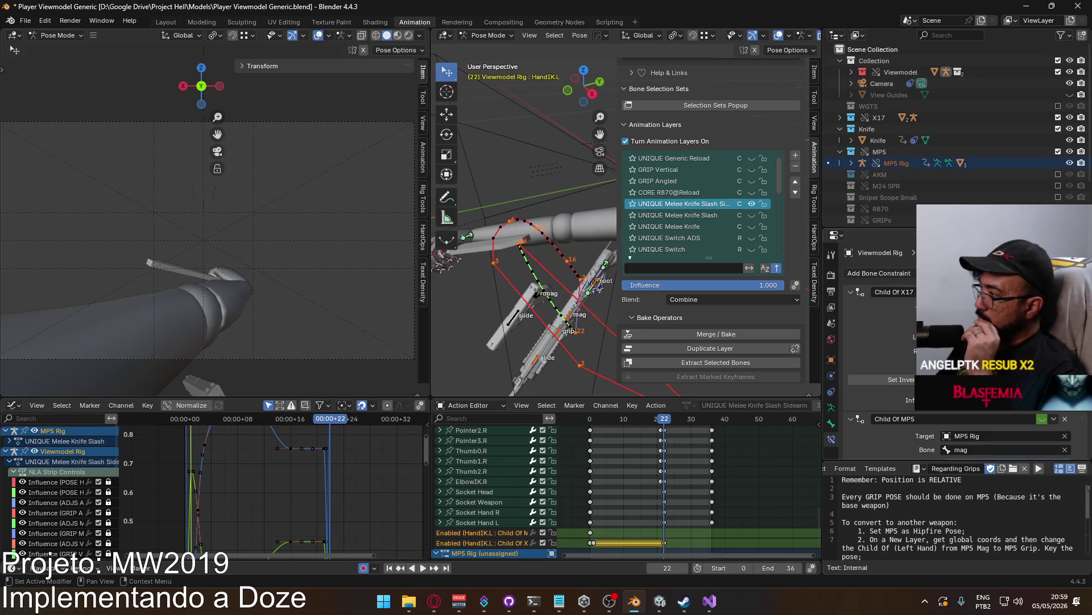
right_click(1002, 400)
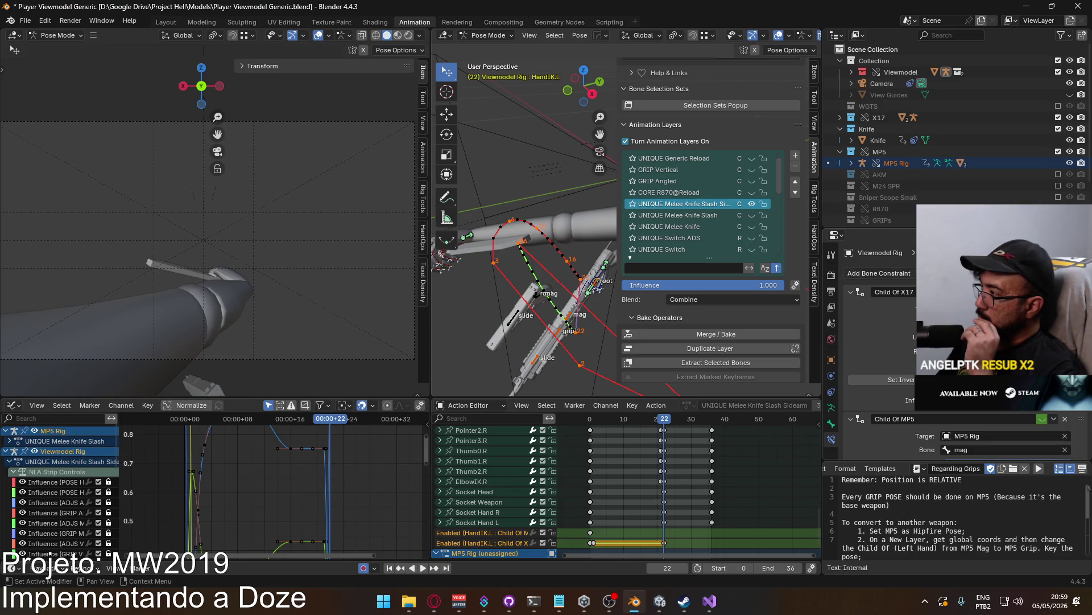
click(919, 292)
right_click(1006, 400)
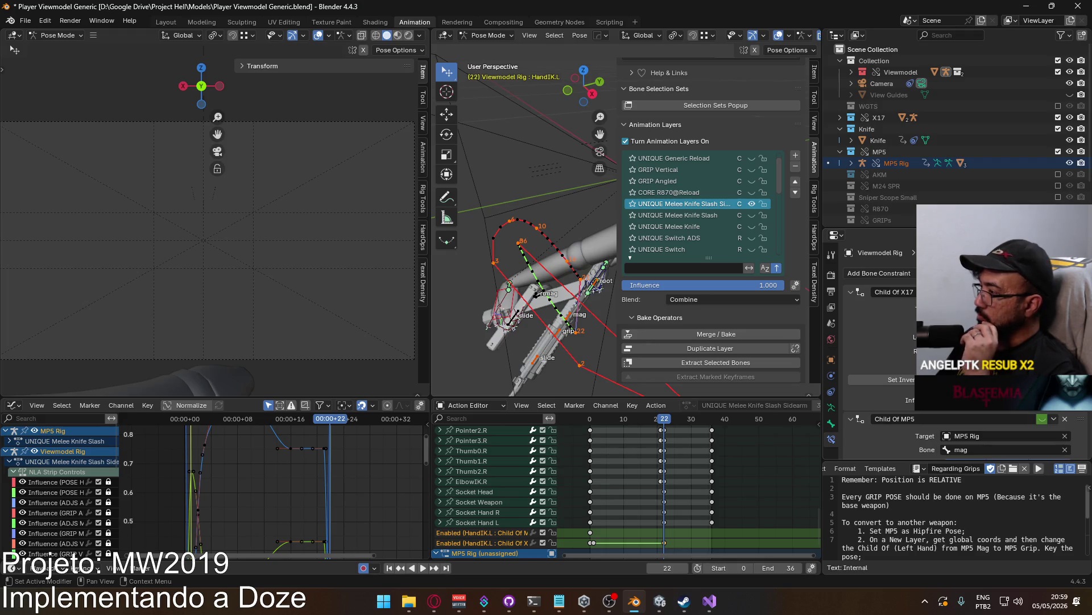
- Replay the slash to check the constraint switch, then activate the Knife Slash layer
key(space)
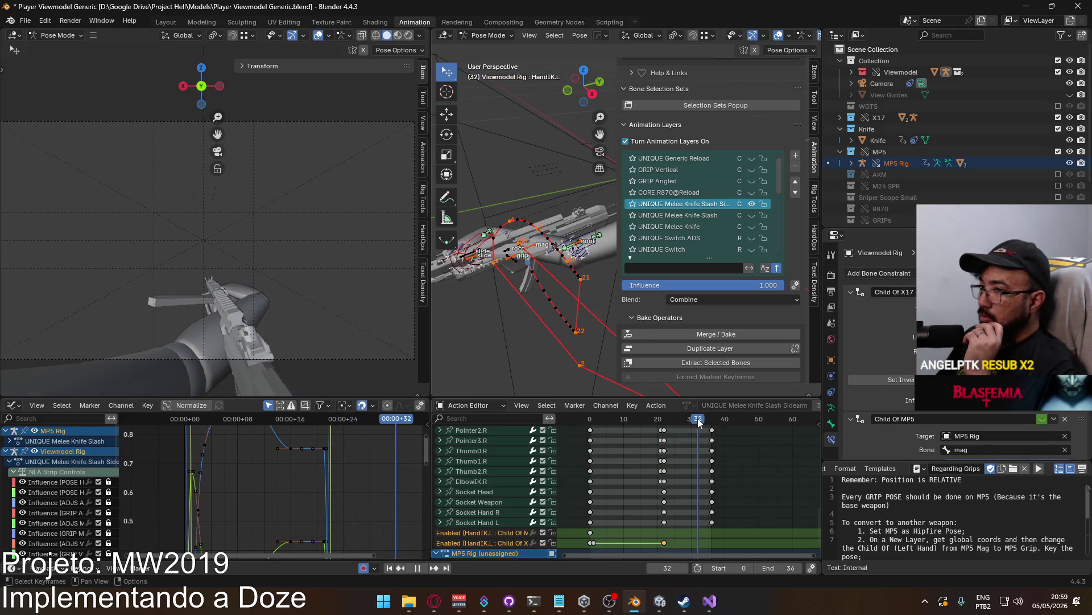
key(space)
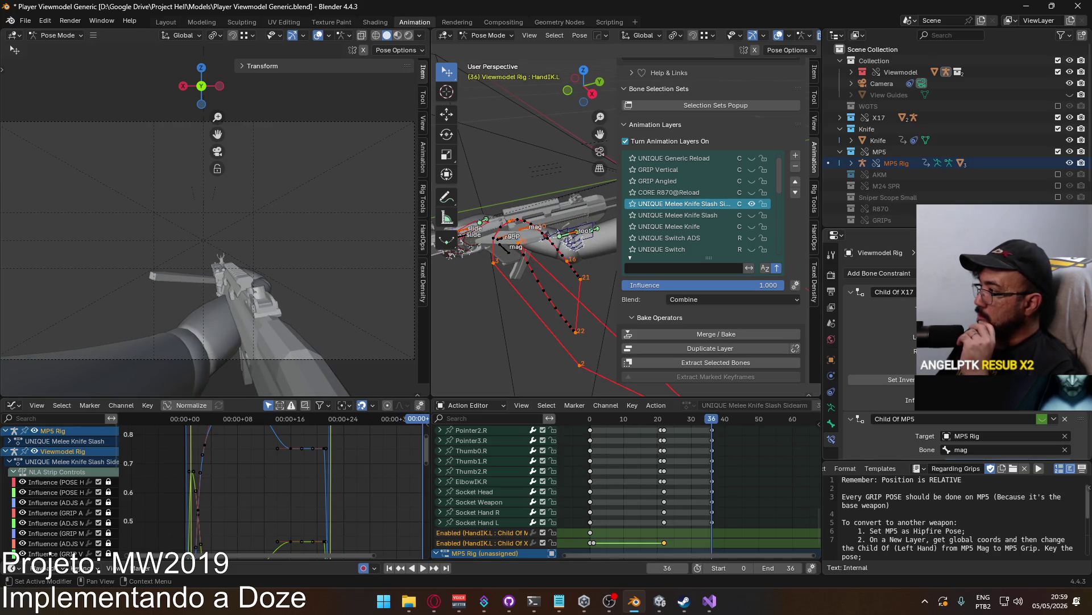
scroll(692, 459, down, 2)
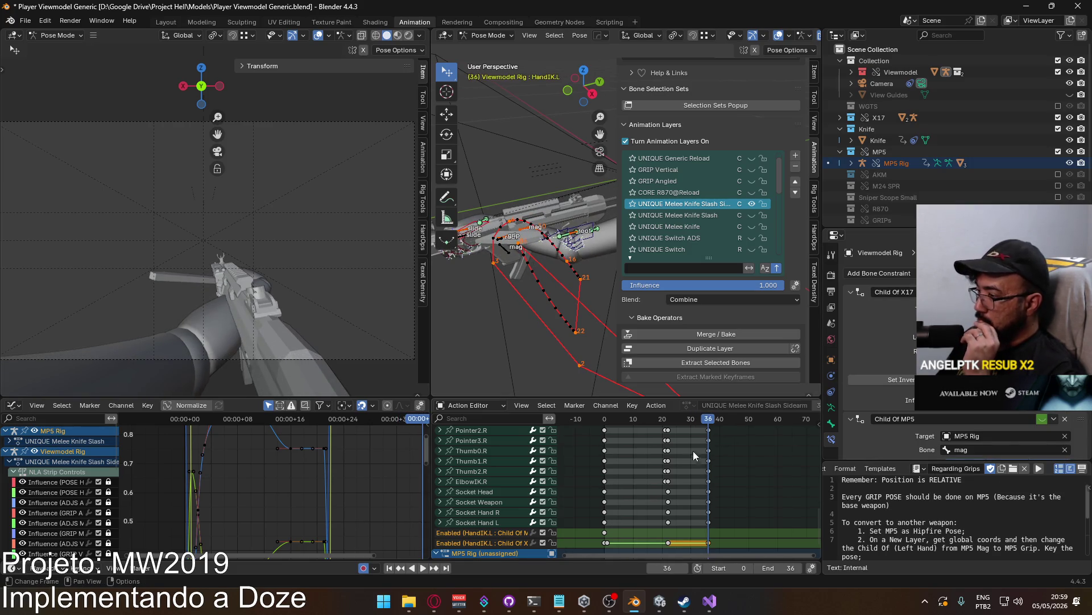
key(space)
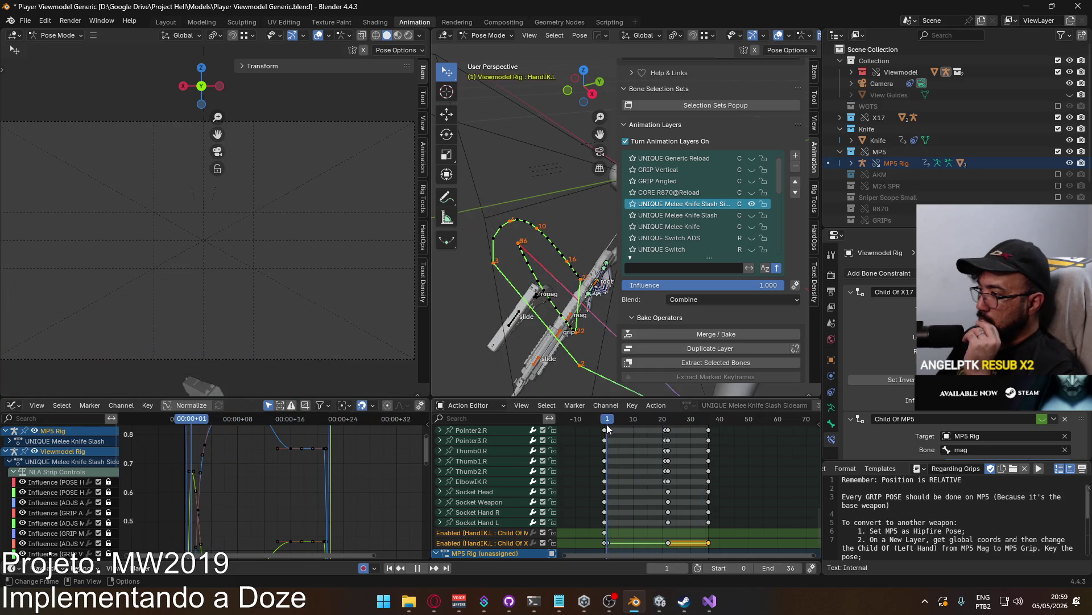
key(space)
click(739, 215)
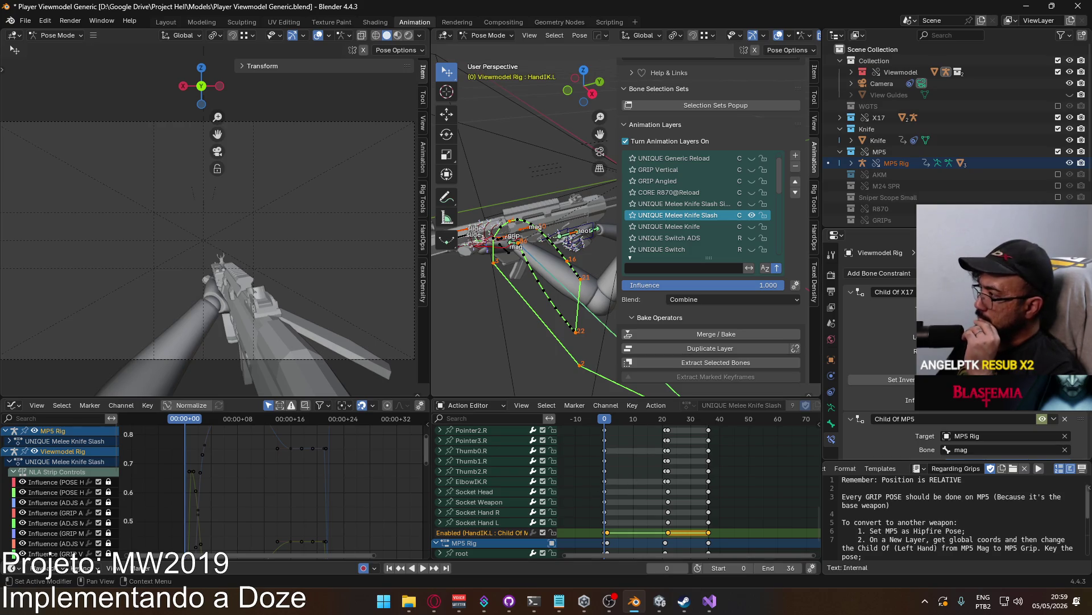
- Replay the Knife Slash animation from the start
right_click(1042, 419)
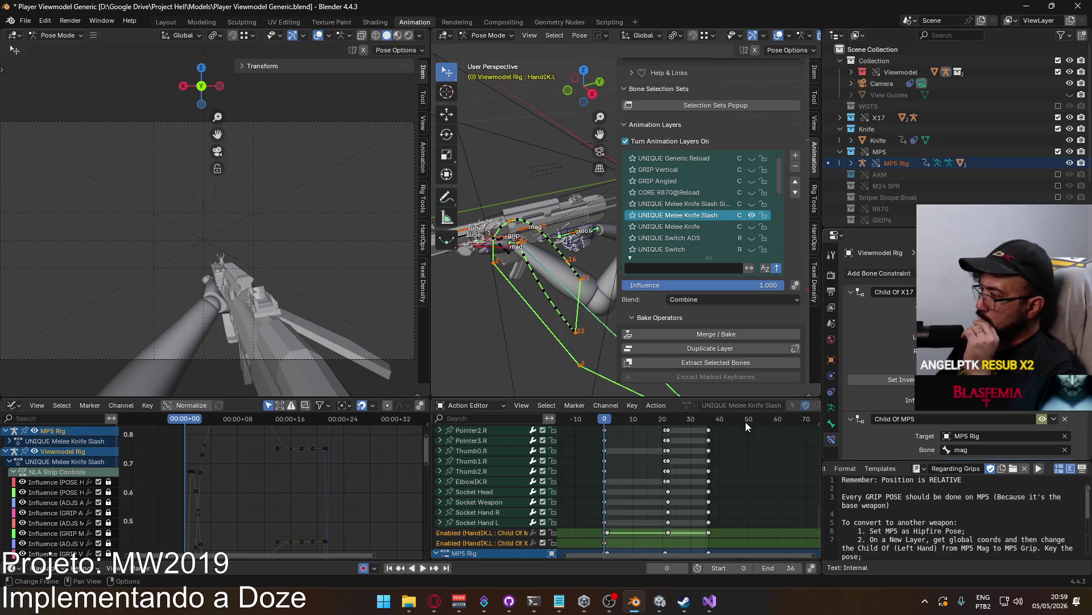
key(space)
key(space)
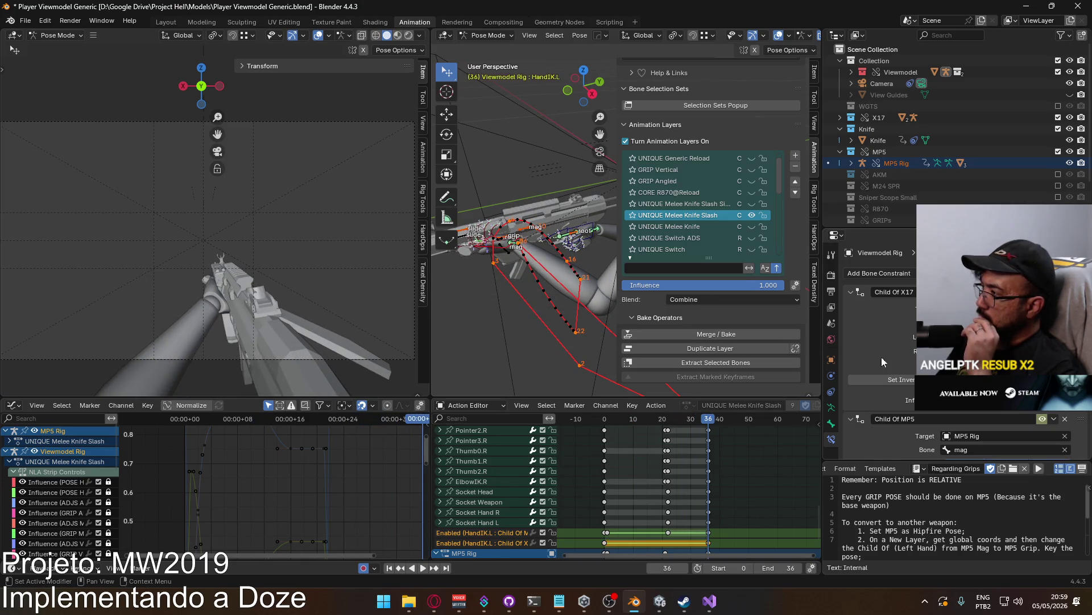
key(space)
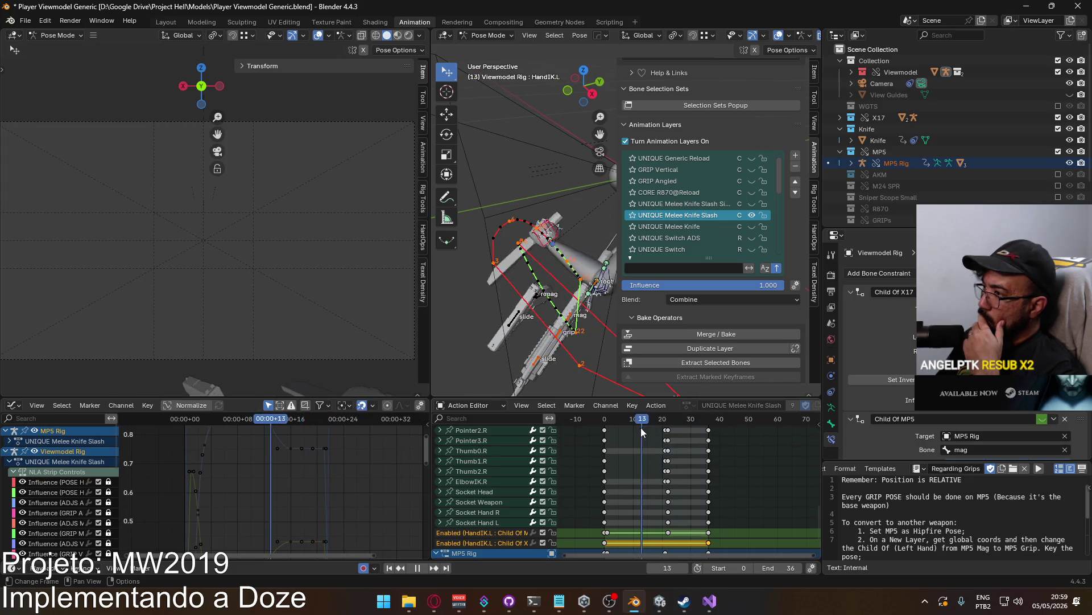
key(Escape)
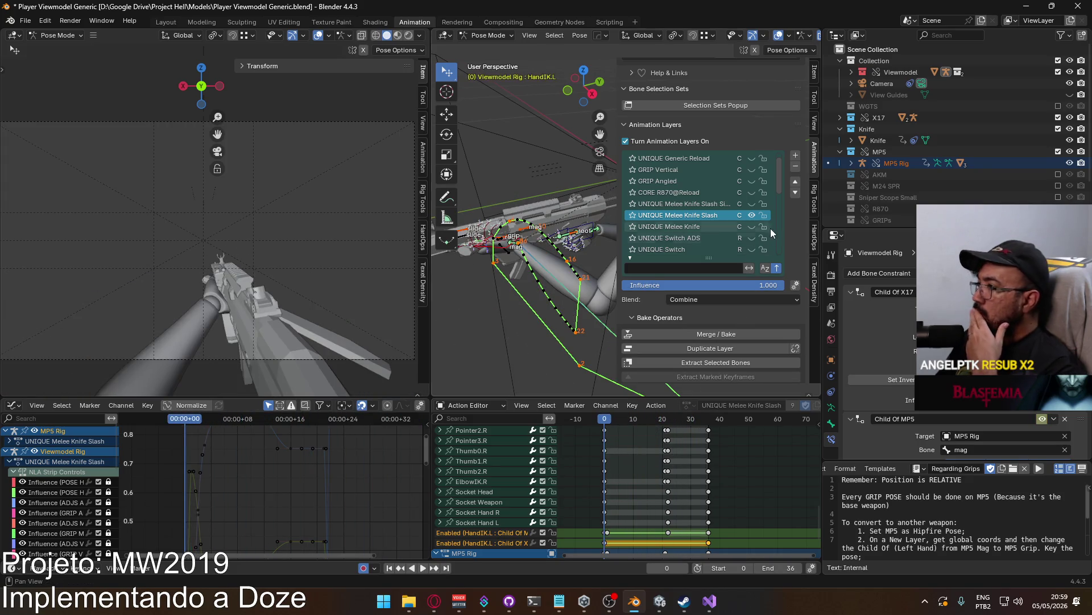
- Return to the Sidearm layer, revert Child Of MP5 to root, and show POSE Hipfire Sidearm
click(749, 204)
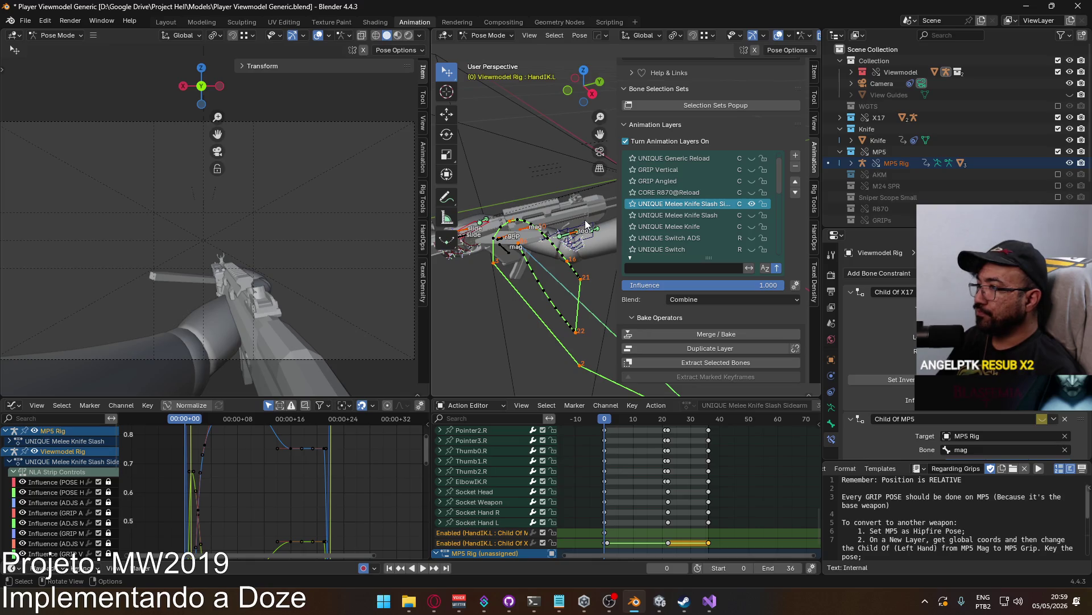
key(ctrl+z)
drag(784, 182, 774, 248)
click(752, 249)
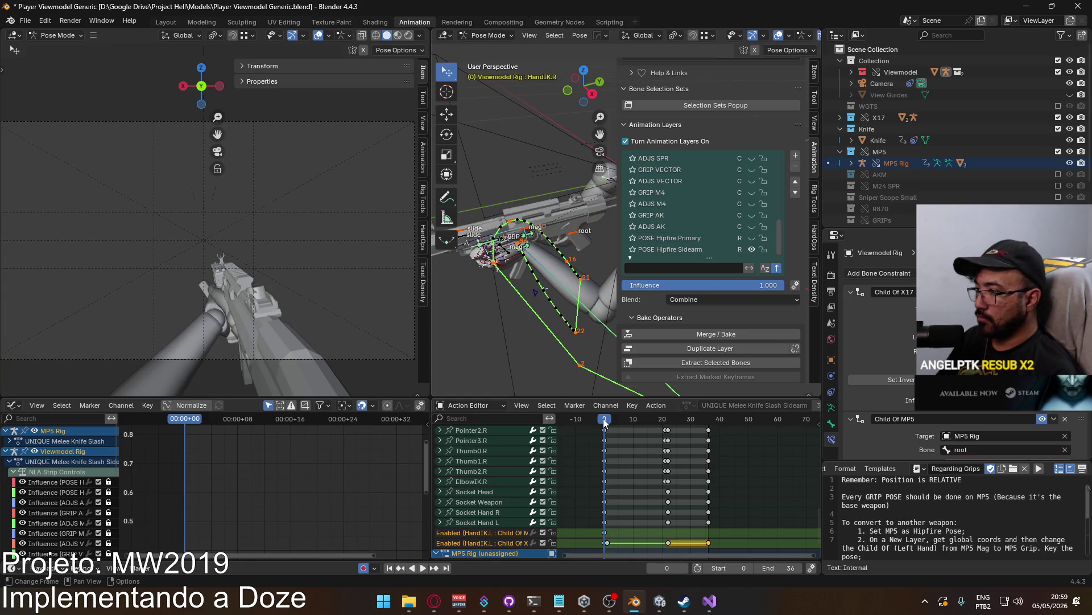
key(space)
click(623, 419)
mouse_move(623, 419)
mouse_down()
mouse_move(666, 409)
mouse_move(606, 407)
mouse_up()
scroll(731, 216, up, 5)
scroll(728, 226, up, 5)
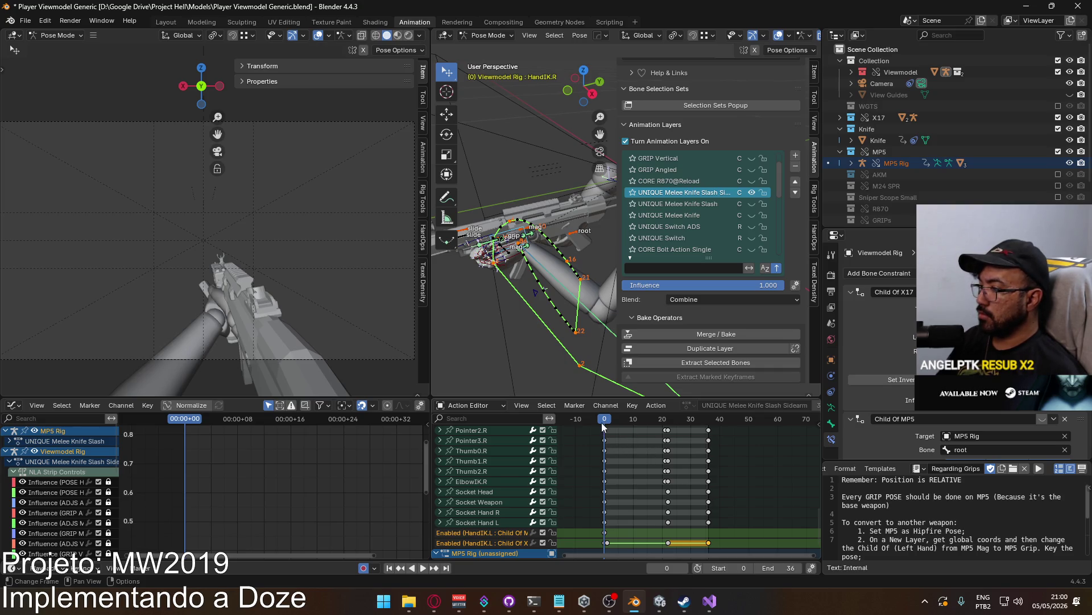
key(space)
mouse_move(621, 422)
mouse_down()
mouse_move(655, 413)
mouse_move(605, 409)
mouse_up()
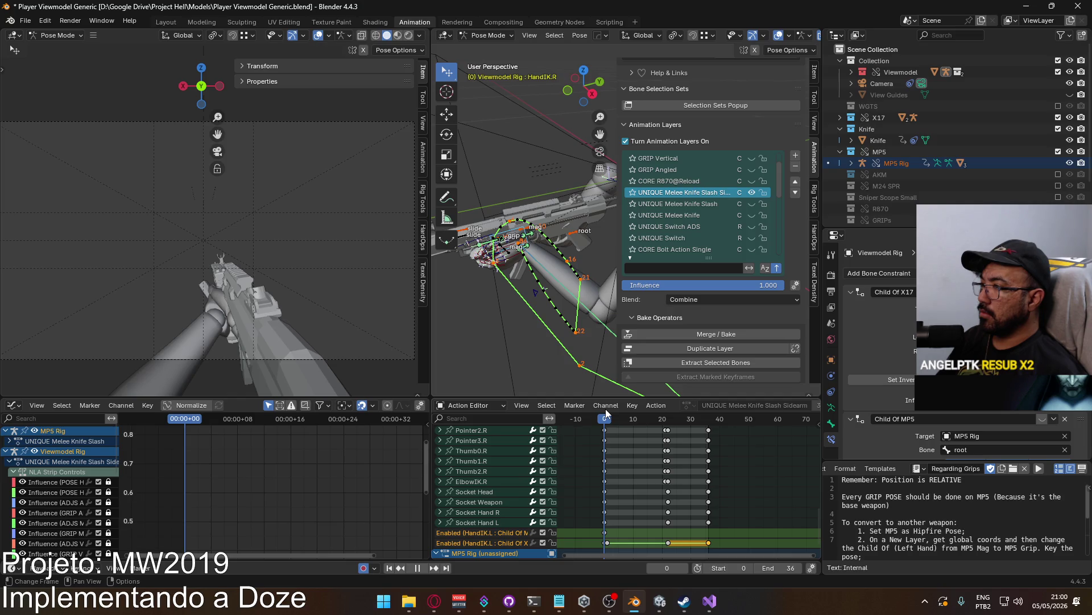
mouse_move(606, 408)
mouse_down()
mouse_move(621, 410)
mouse_move(604, 408)
mouse_up()
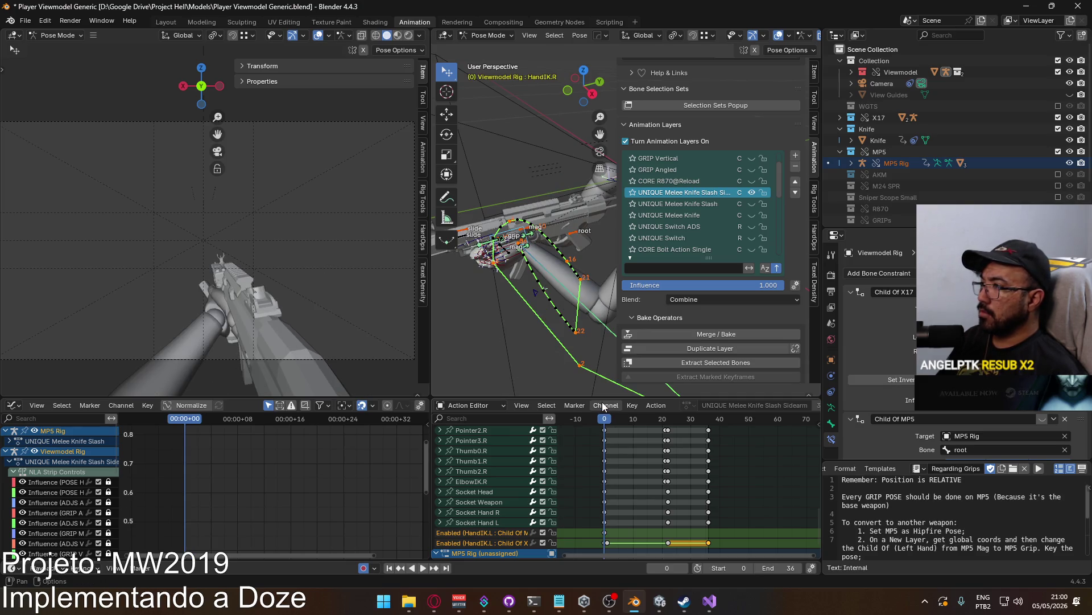
click(701, 204)
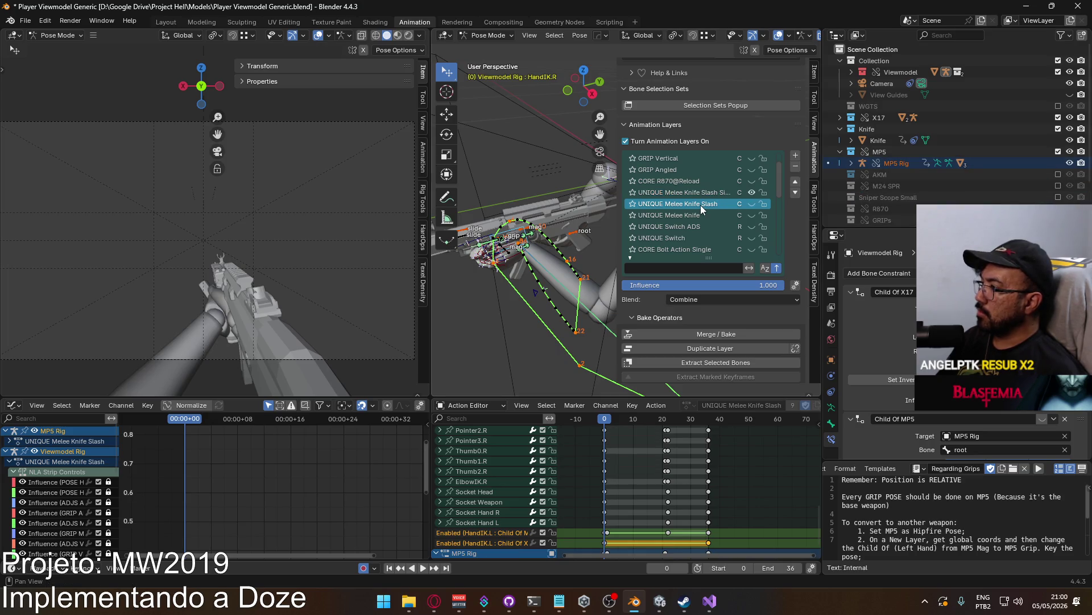
mouse_move(533, 253)
middle_down()
mouse_move(575, 243)
mouse_move(545, 285)
mouse_move(580, 258)
mouse_move(586, 268)
middle_up()
key(space)
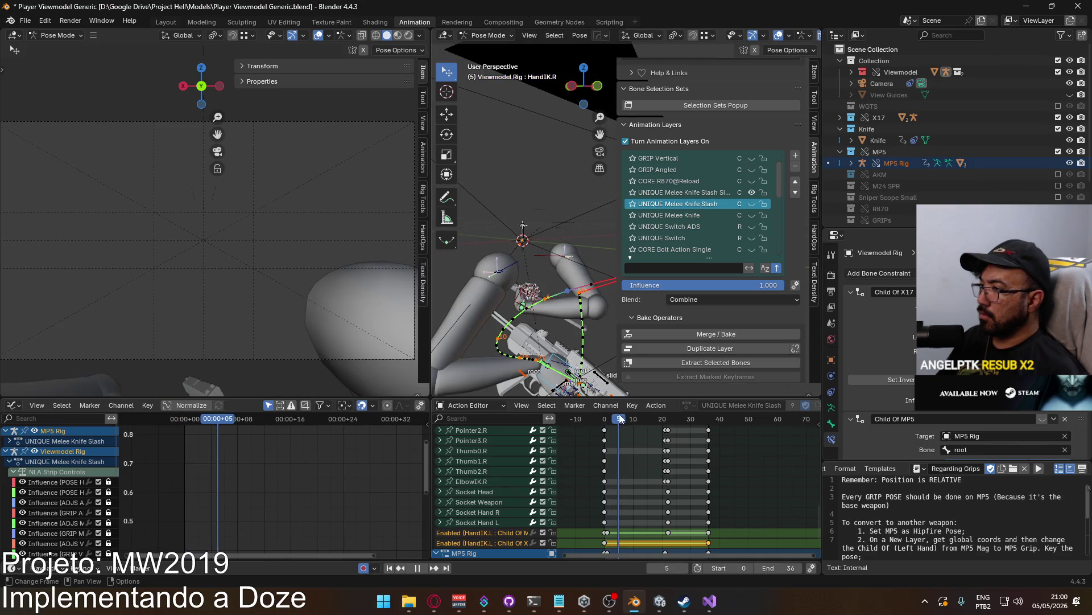
drag(629, 410, 604, 410)
key(space)
scroll(715, 209, up, 2)
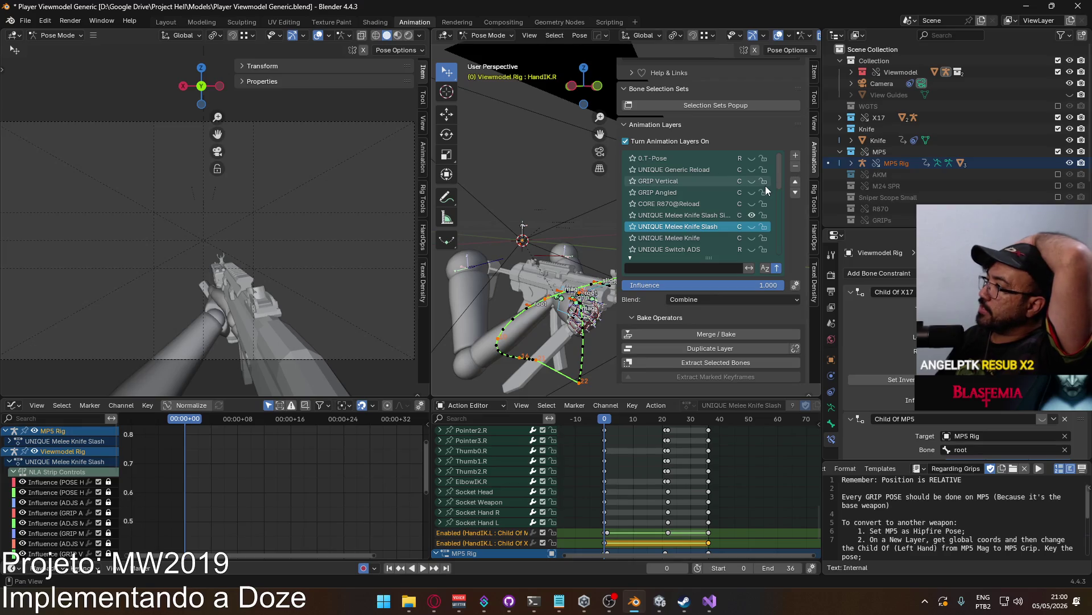
click(719, 215)
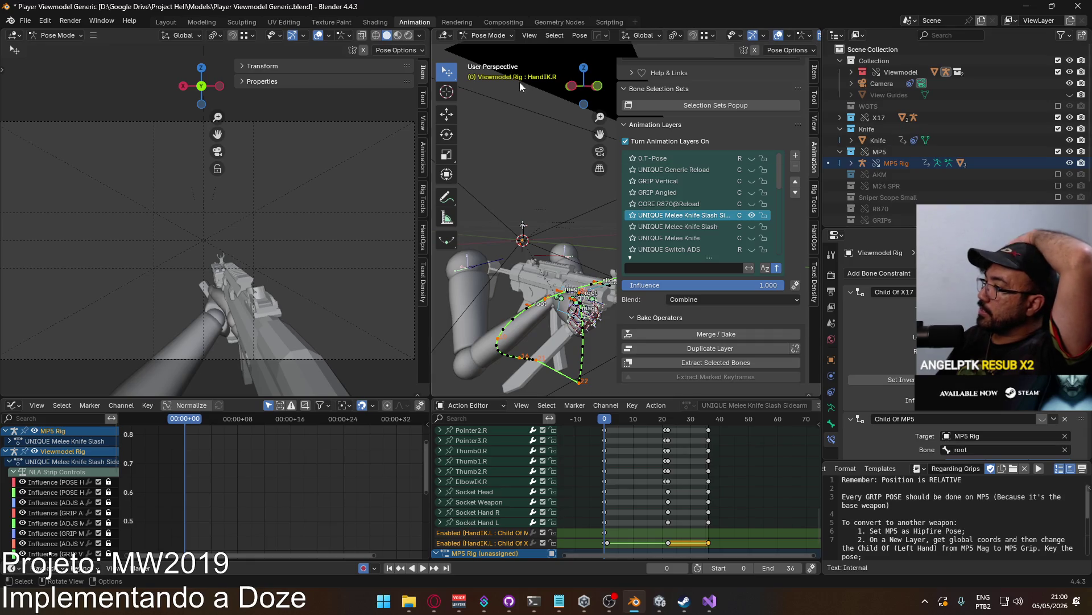
- In Object Mode, hide the MP5 collection and select the X17 Rig
click(486, 34)
click(484, 51)
middle_drag(579, 278, 540, 280)
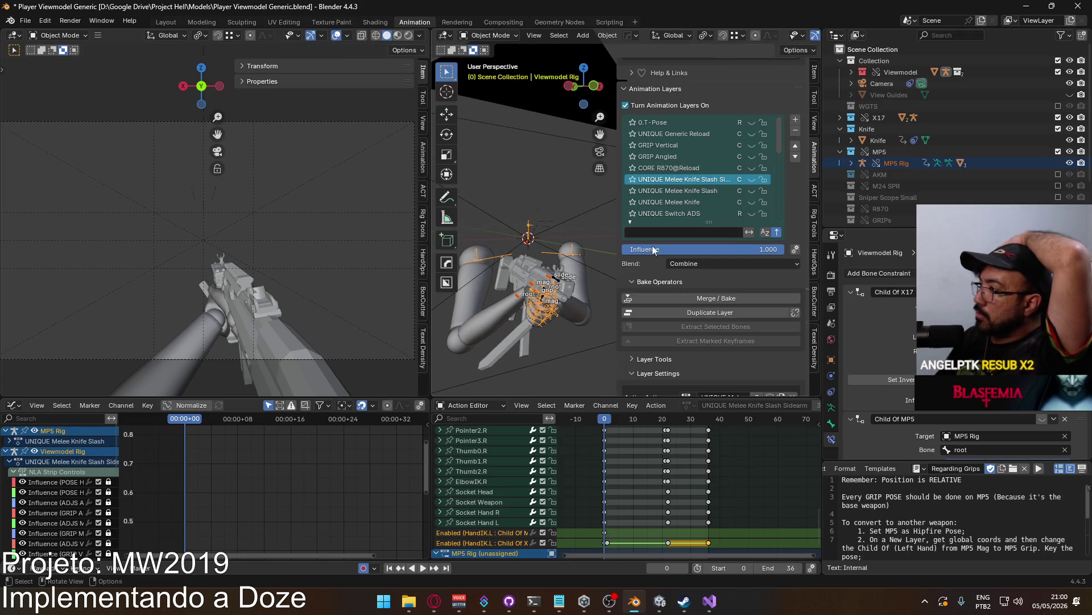
click(1058, 152)
click(555, 284)
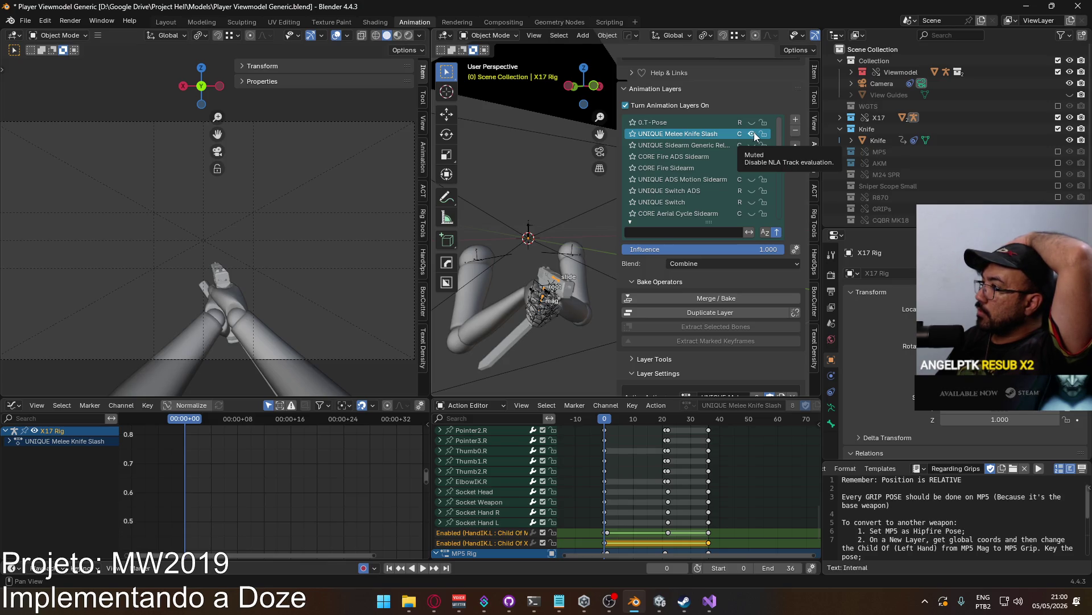
- Add and remove a test layer, then put the X17 Rig in Pose Mode with root selected
click(794, 121)
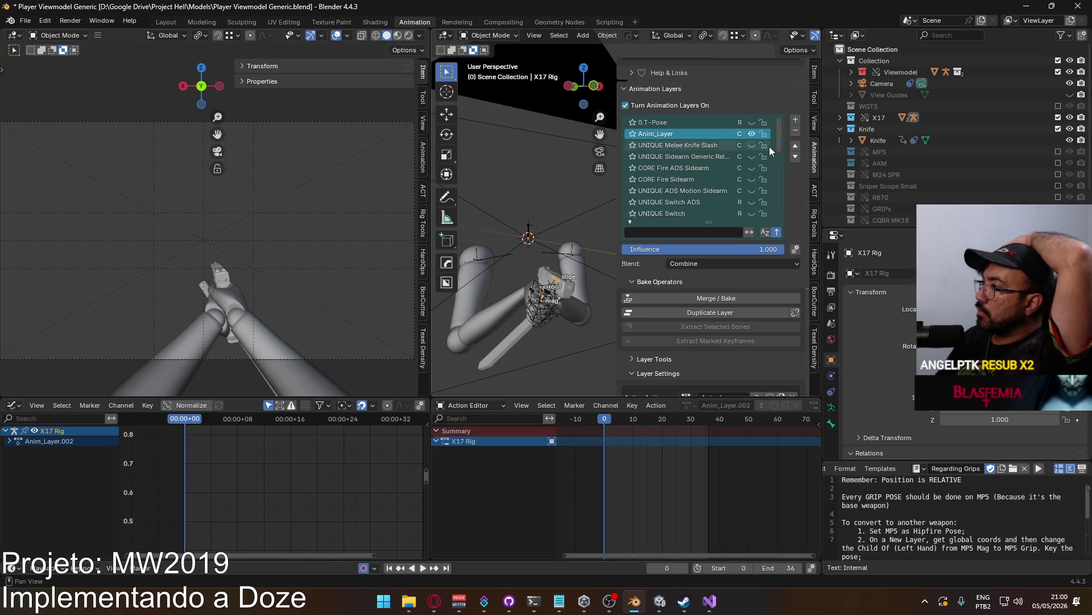
click(795, 132)
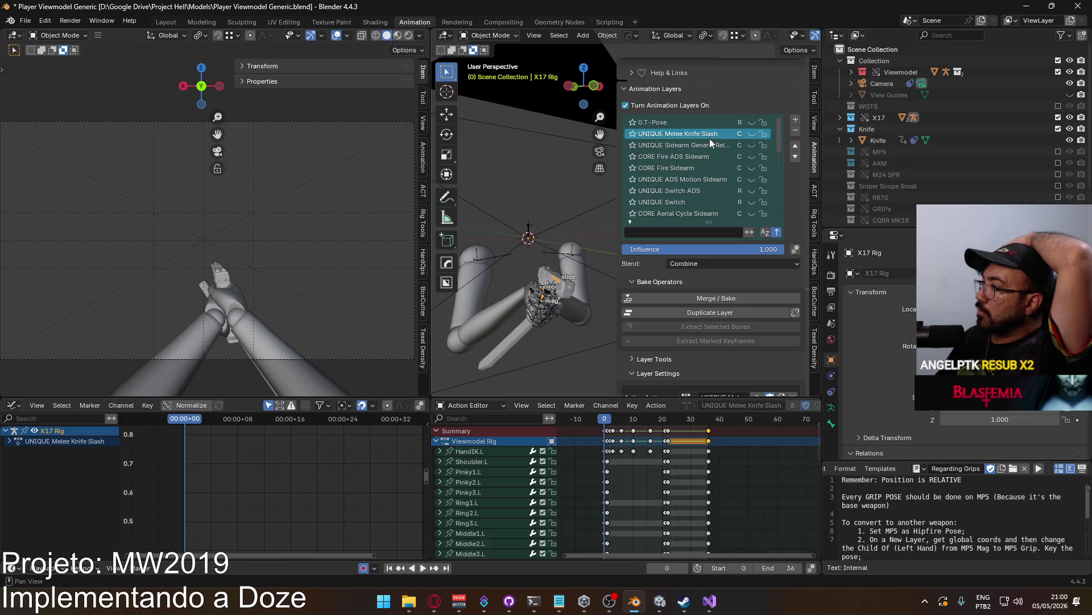
mouse_move(607, 424)
mouse_down()
mouse_move(695, 424)
mouse_move(605, 422)
mouse_up()
click(493, 35)
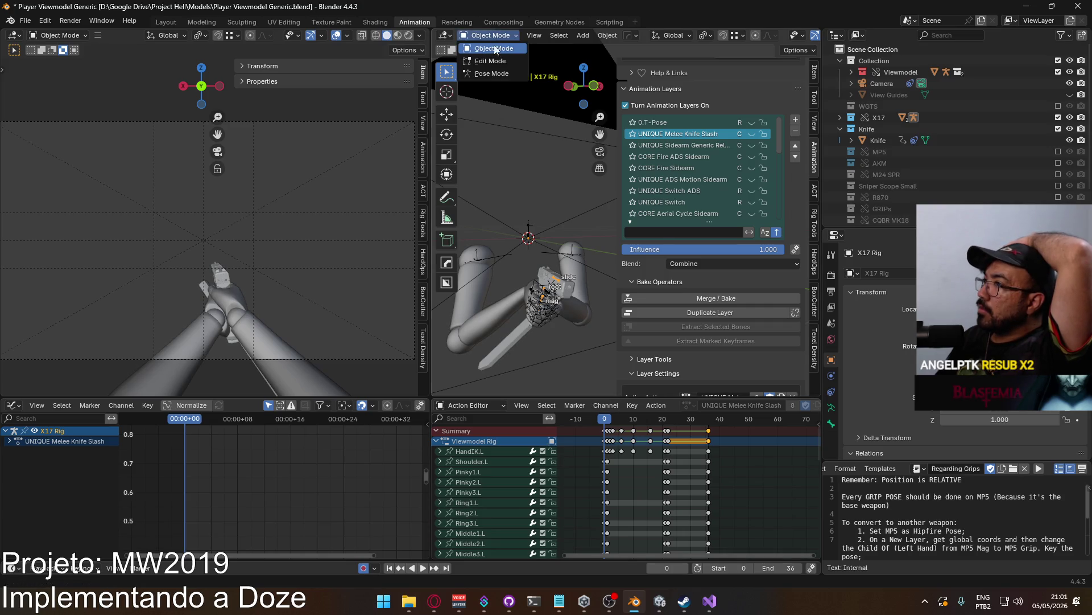
click(492, 74)
click(539, 288)
key(space)
- Select the Viewmodel Rig in Object Mode and delete the Knife Slash Sidearm layer
key(Escape)
click(487, 35)
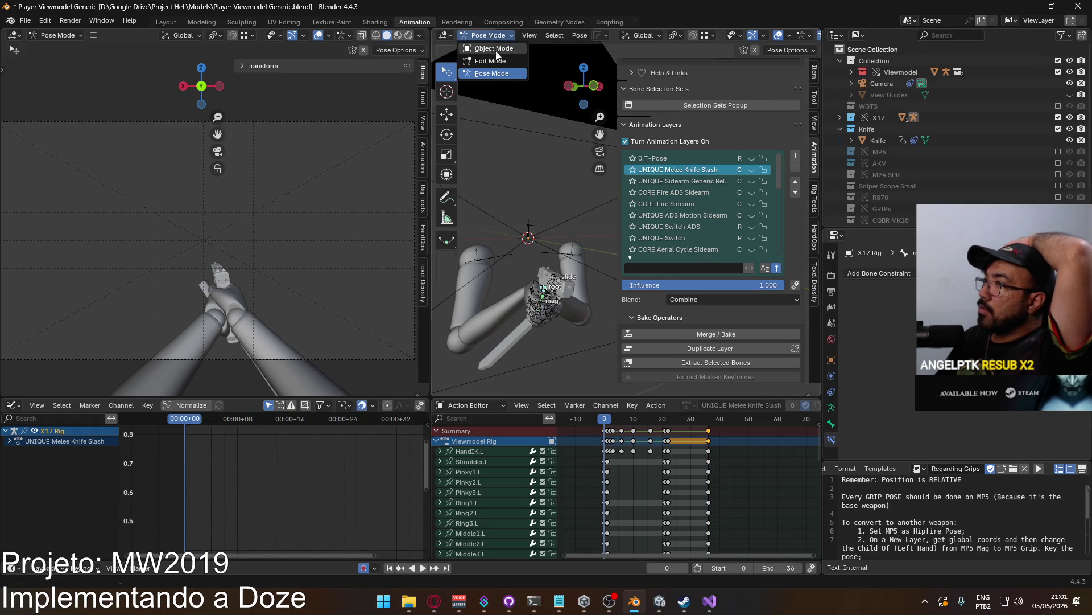
click(494, 45)
click(580, 244)
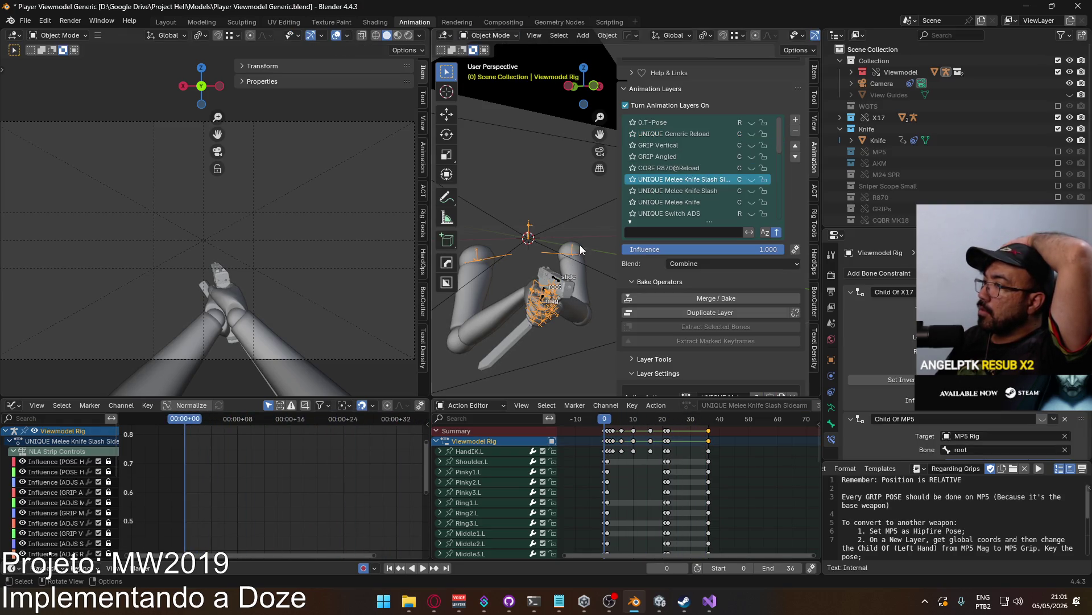
click(752, 180)
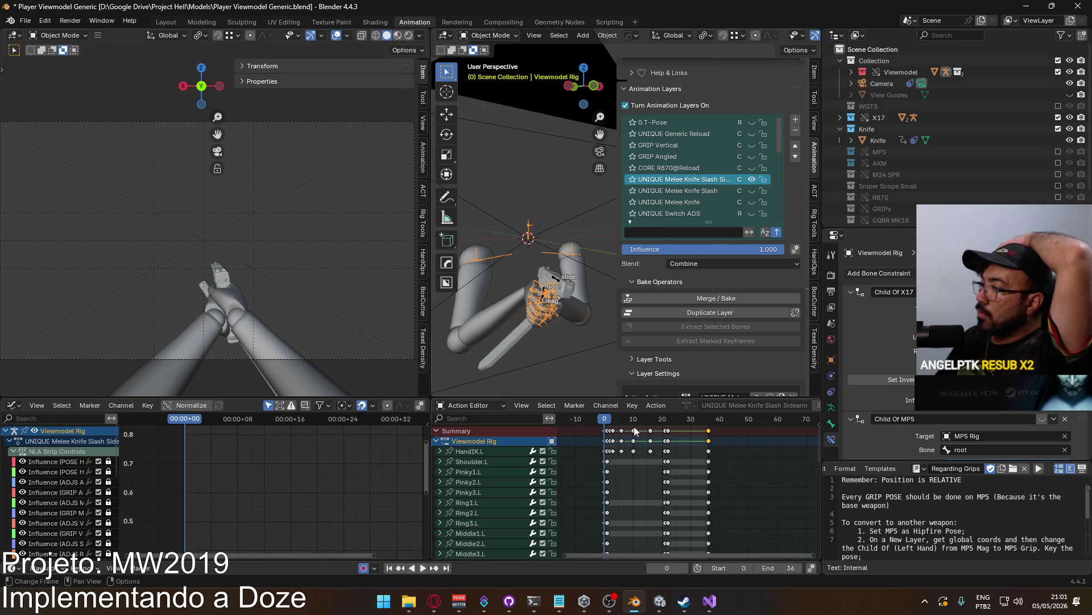
mouse_move(606, 424)
mouse_down()
mouse_move(663, 420)
mouse_move(605, 420)
mouse_up()
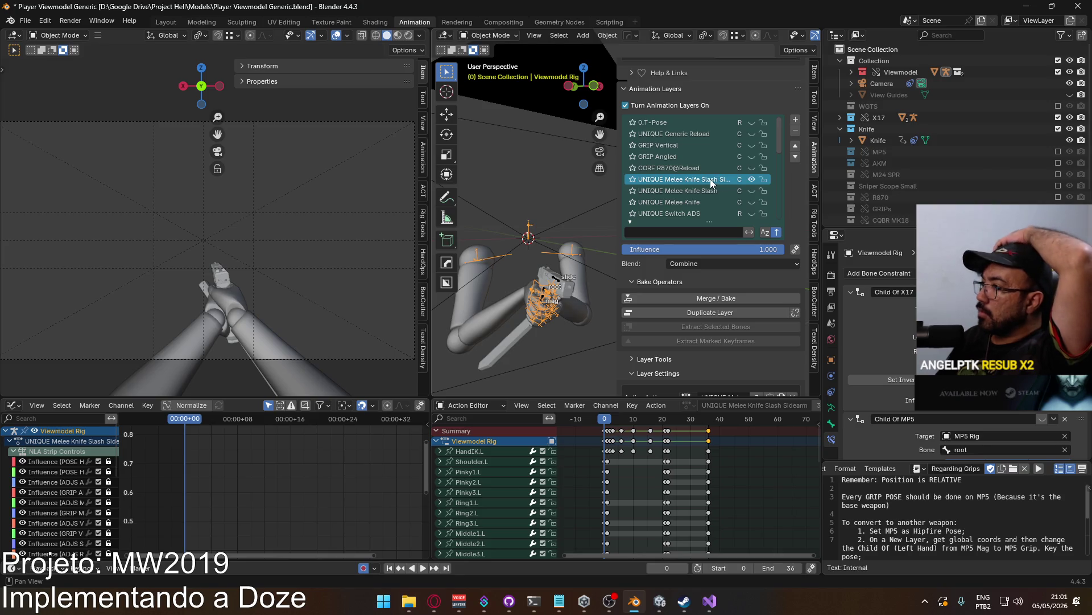
click(796, 131)
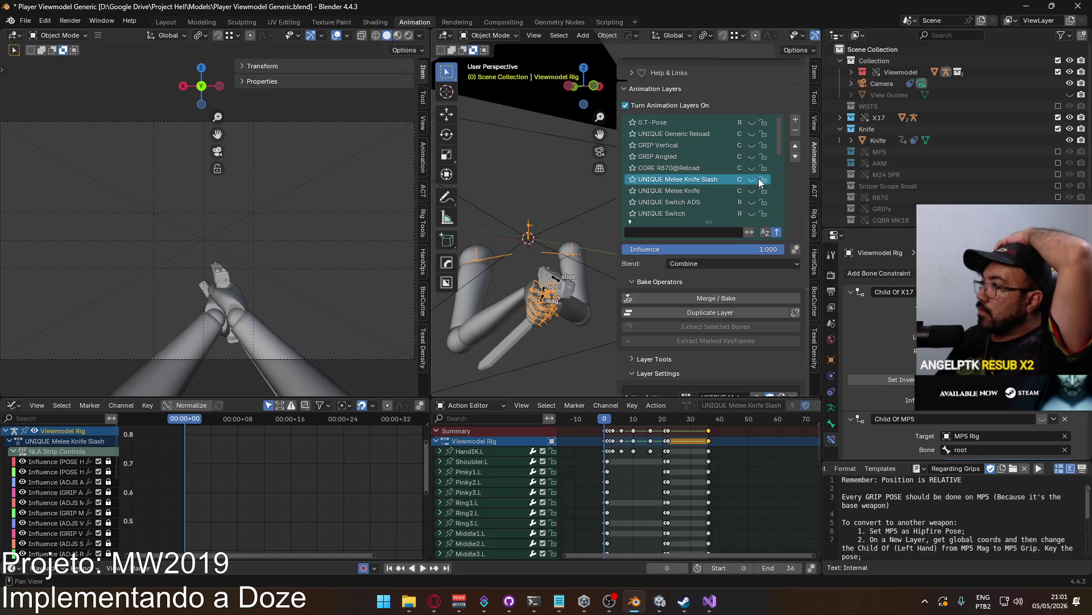
key(space)
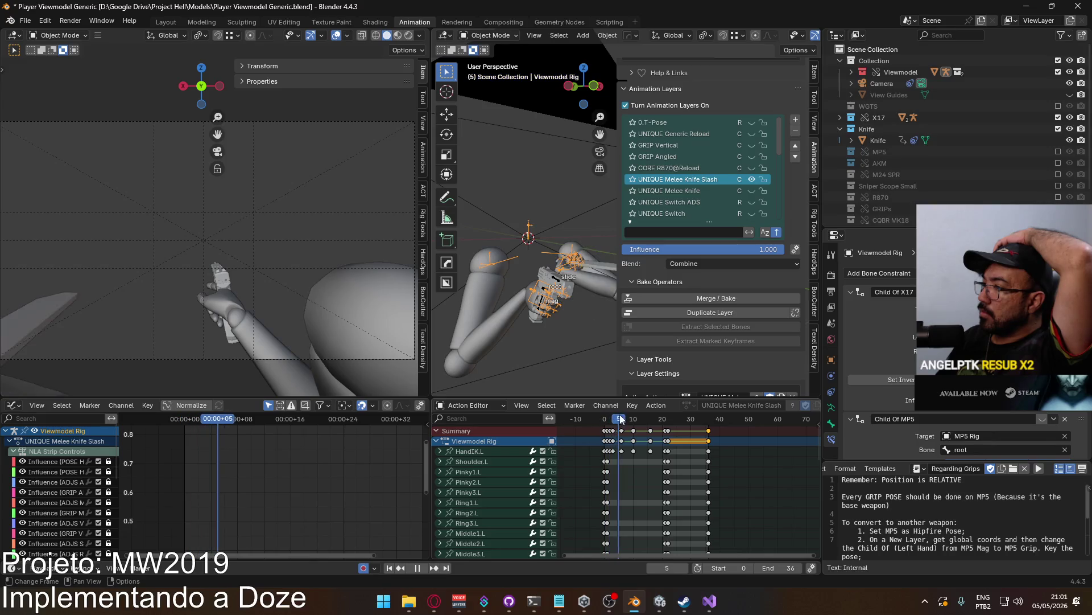
click(605, 418)
key(space)
- Hide POSE Hipfire Sidearm, show POSE Hipfire Primary, and make it the active layer
scroll(753, 149, down, 1)
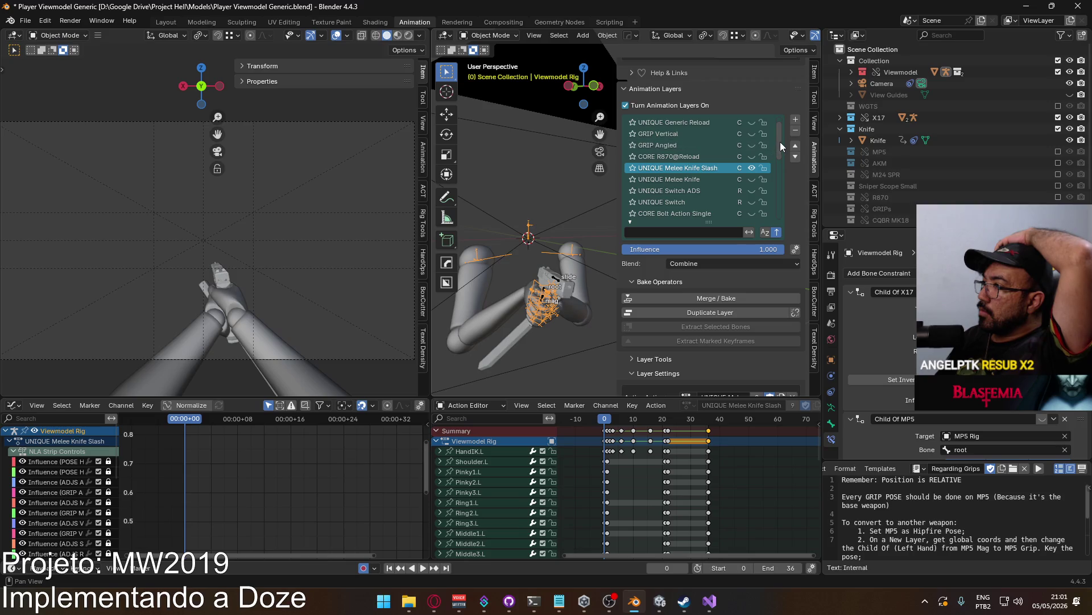
drag(781, 147, 782, 213)
click(763, 217)
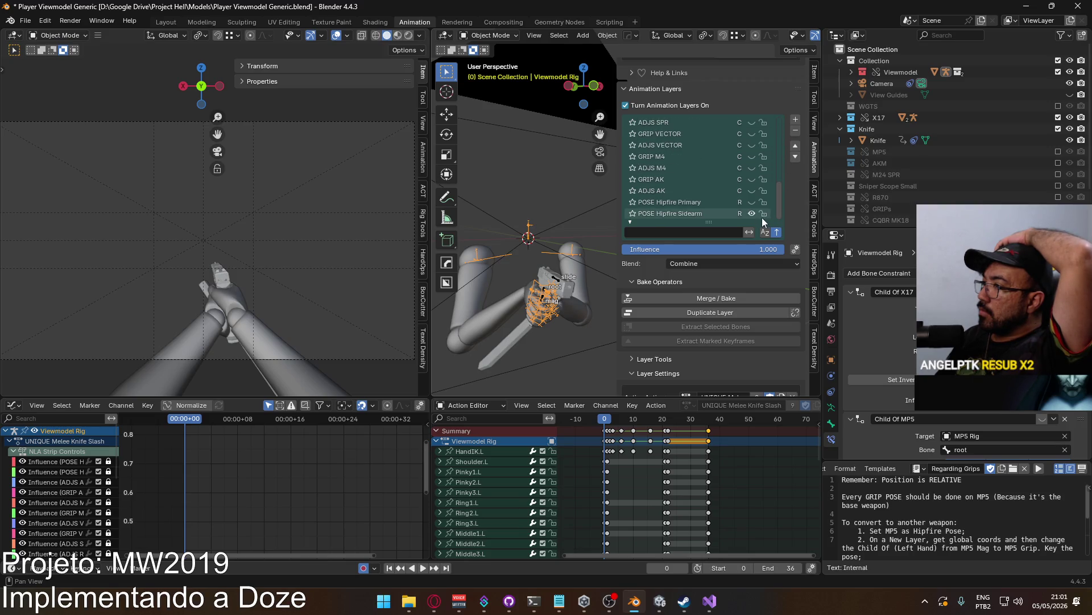
click(752, 214)
click(752, 203)
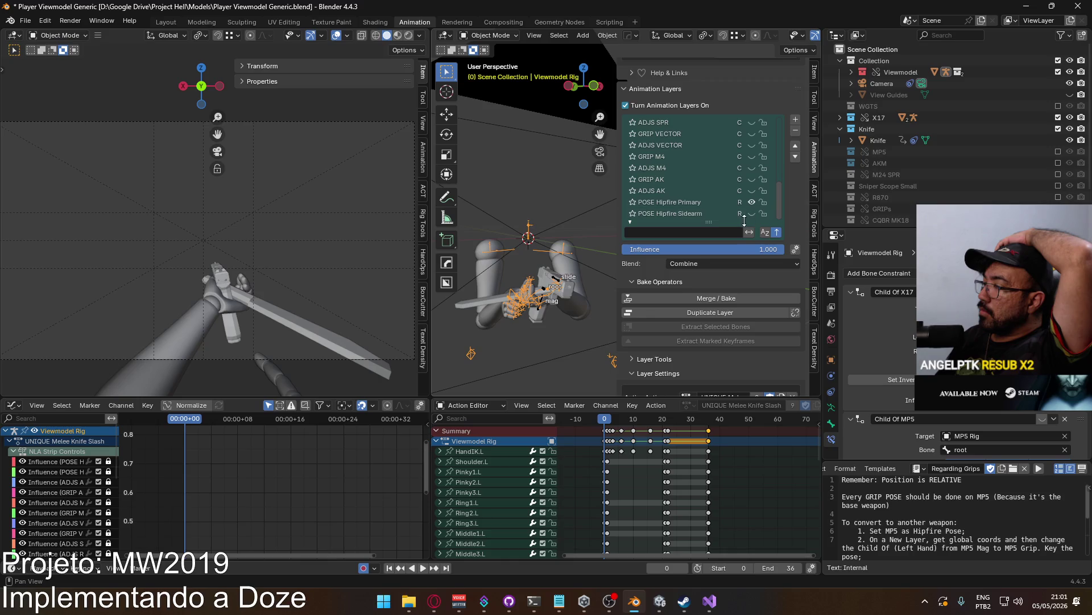
click(683, 203)
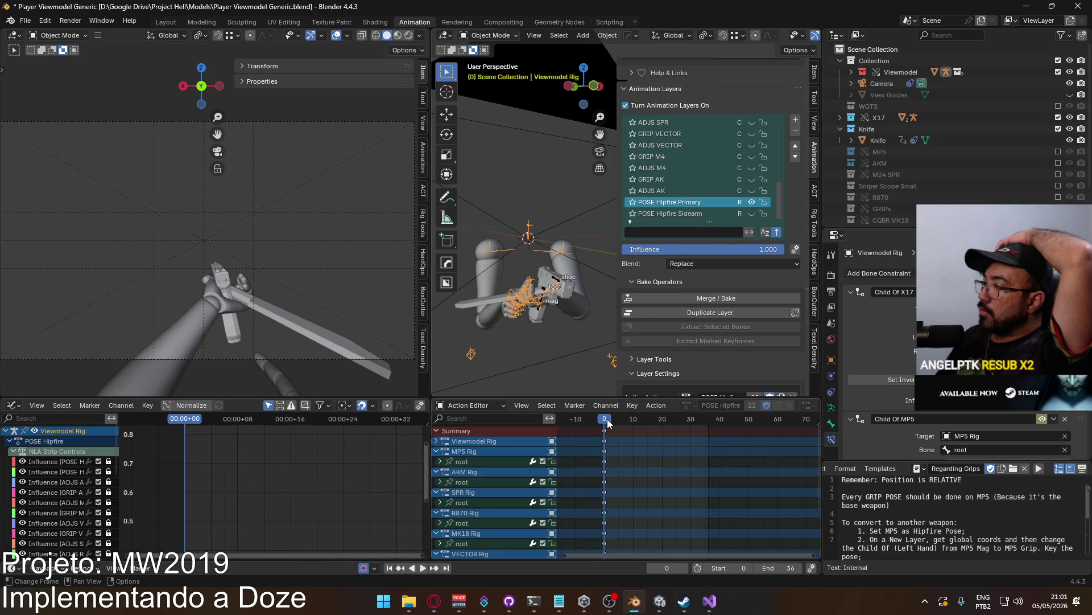
- Play the POSE Hipfire Primary layer through frame 36, then switch to the browser
key(space)
mouse_move(681, 418)
mouse_down()
mouse_move(709, 417)
mouse_move(604, 394)
mouse_up()
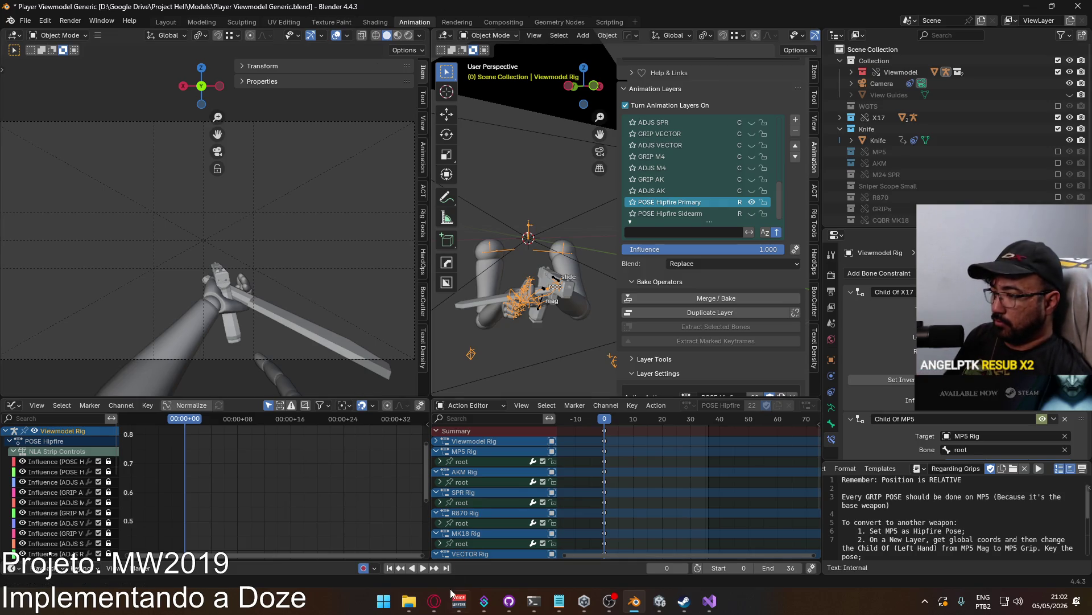
click(434, 600)
- Pause the Hans Zimmer music video and load the YouTube home page in a new tab
click(438, 288)
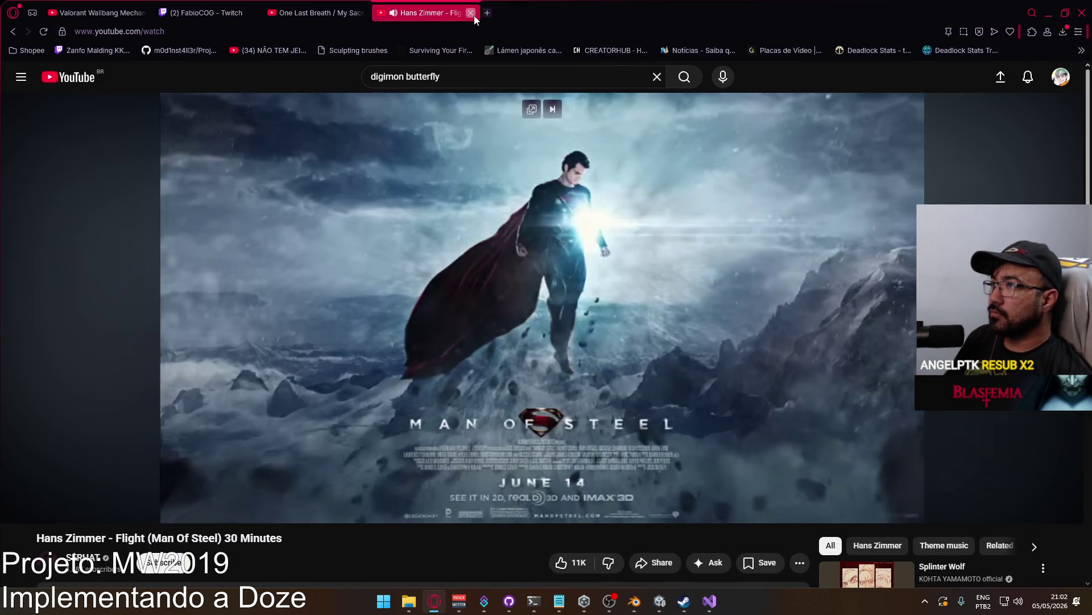
click(487, 13)
click(515, 447)
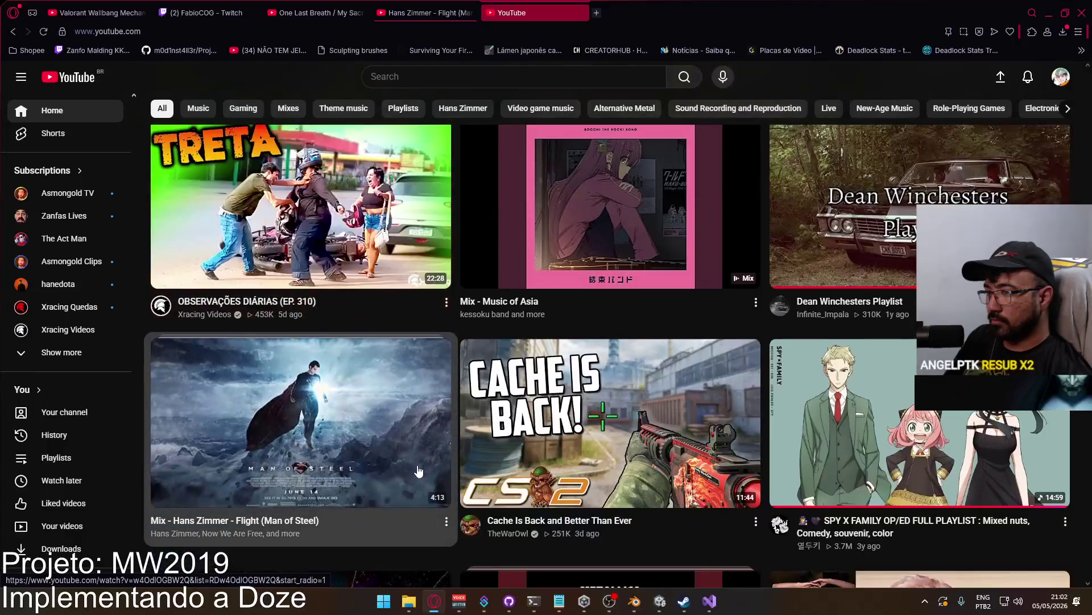
- Open the Xracing Videos channel and browse its Videos list
click(204, 314)
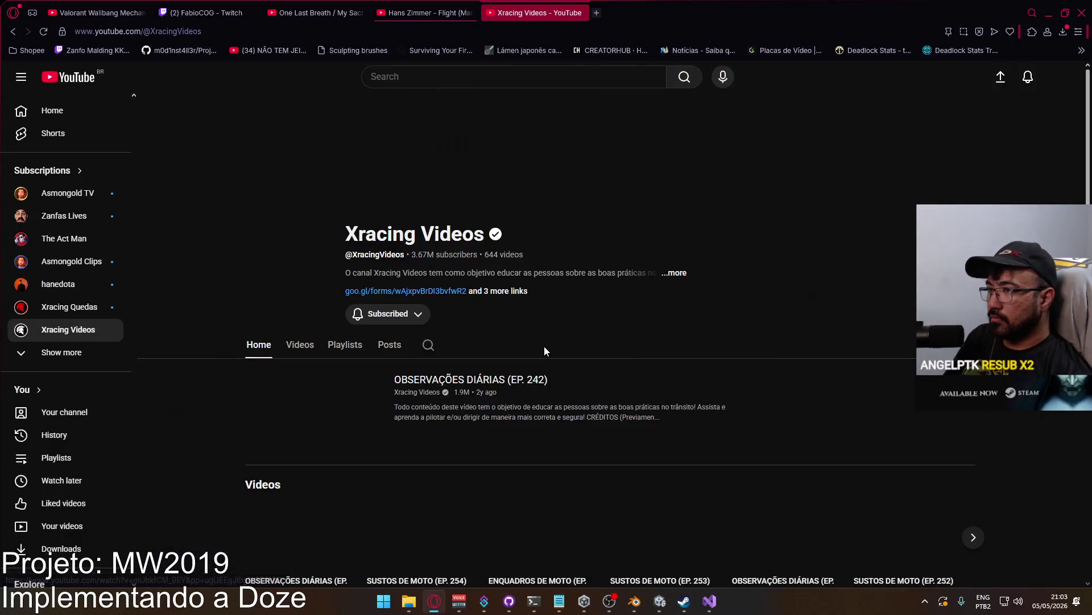
click(299, 345)
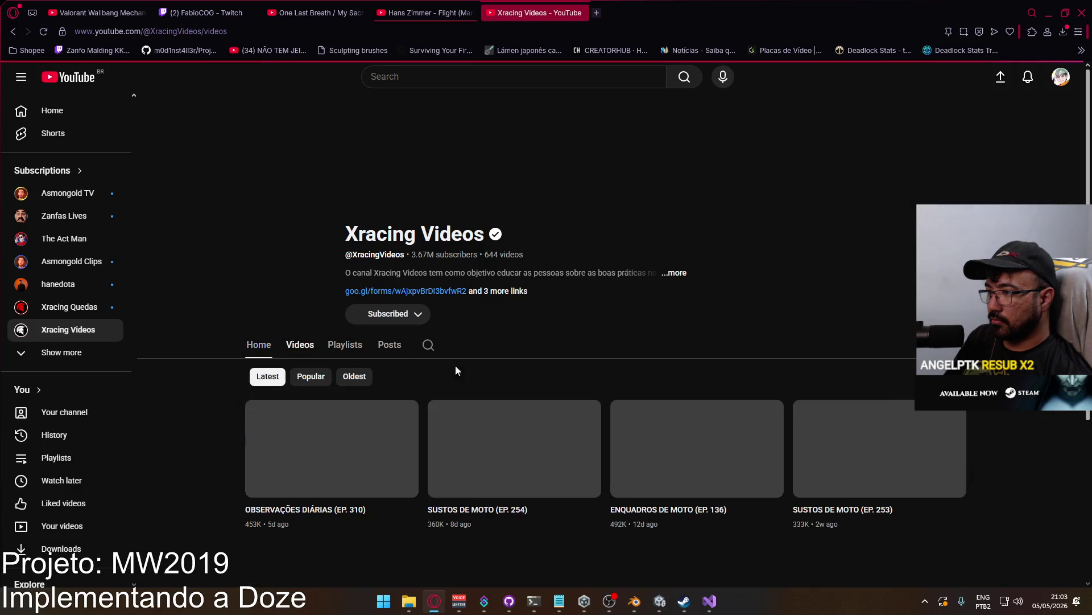
scroll(438, 333, down, 3)
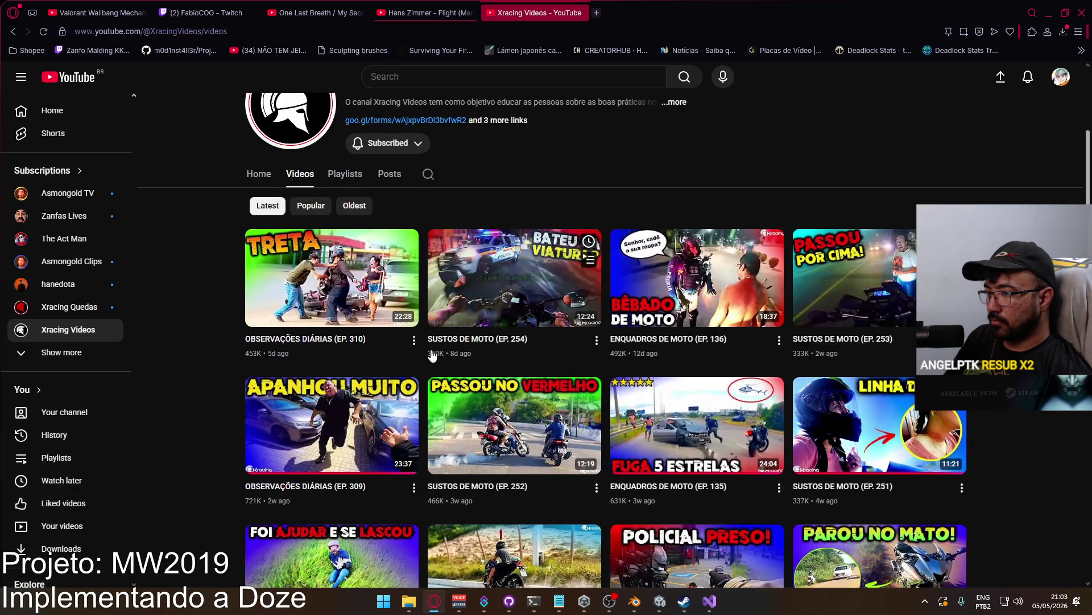
- Start playing the channel's 22:27 OBSERVAÇÕES DIÁRIAS (EP. 310) video
mouse_move(499, 440)
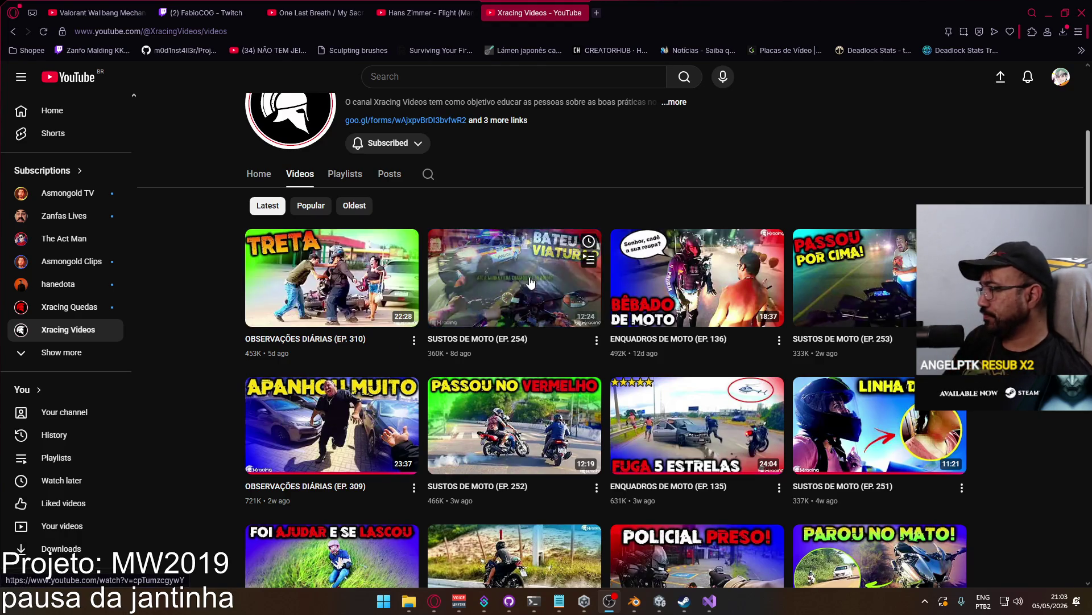
click(350, 290)
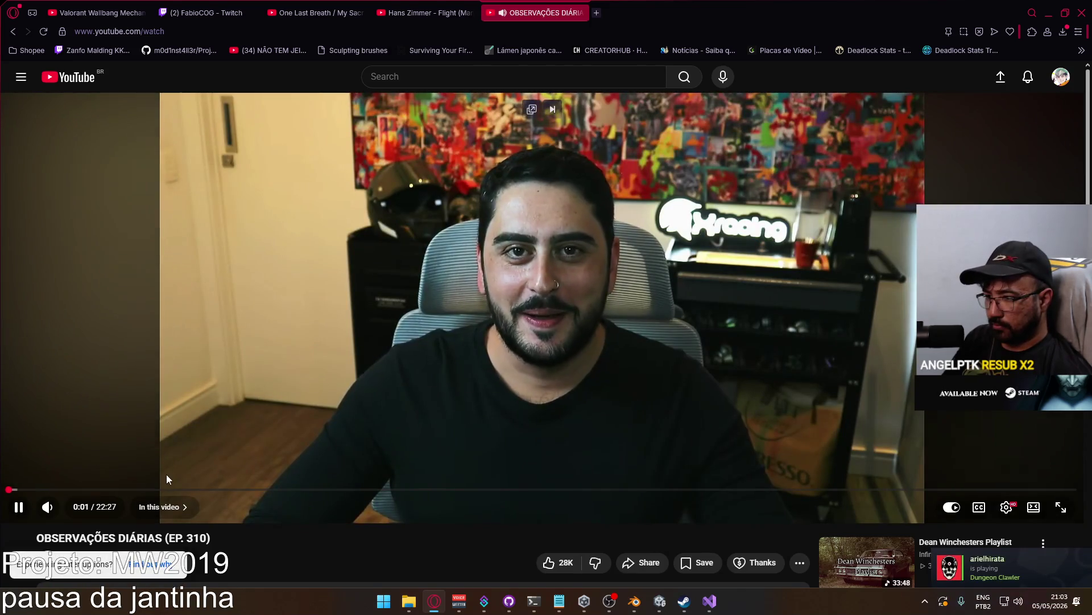
mouse_move(48, 506)
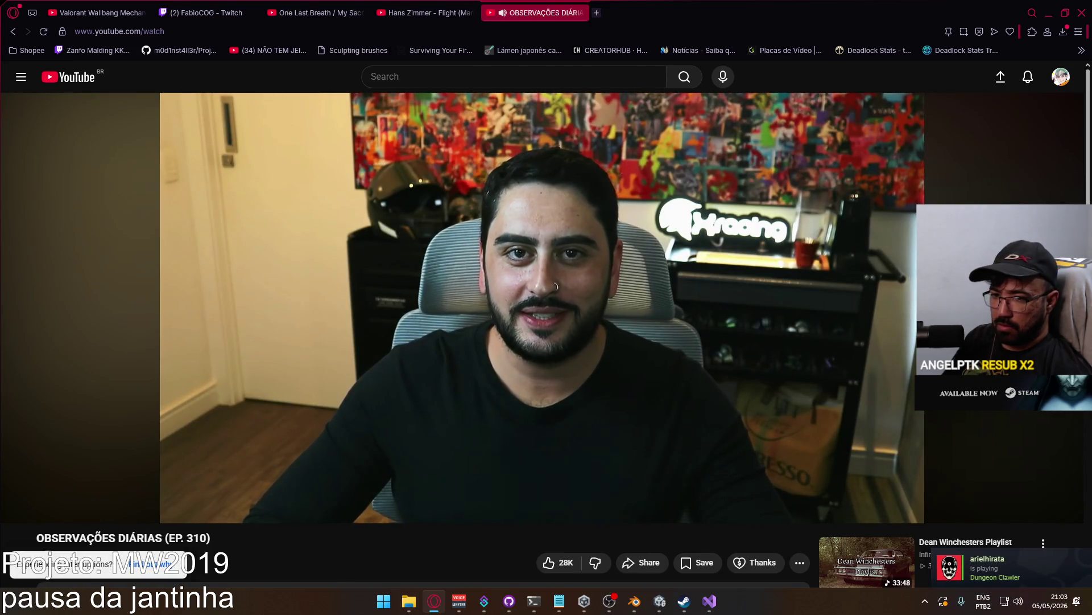
key(alt+Tab)
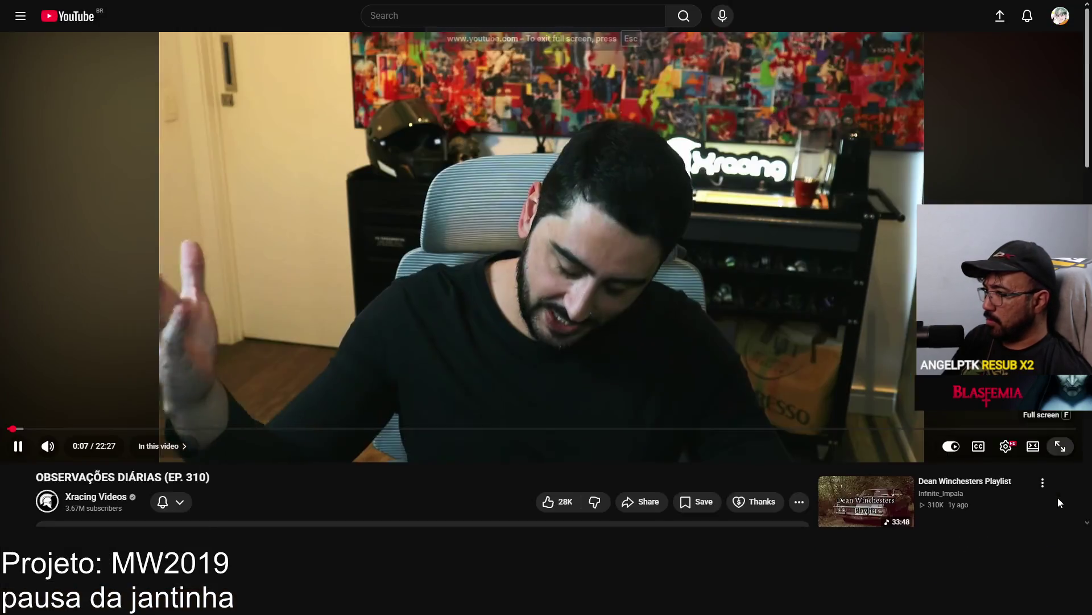
click(1061, 506)
click(965, 559)
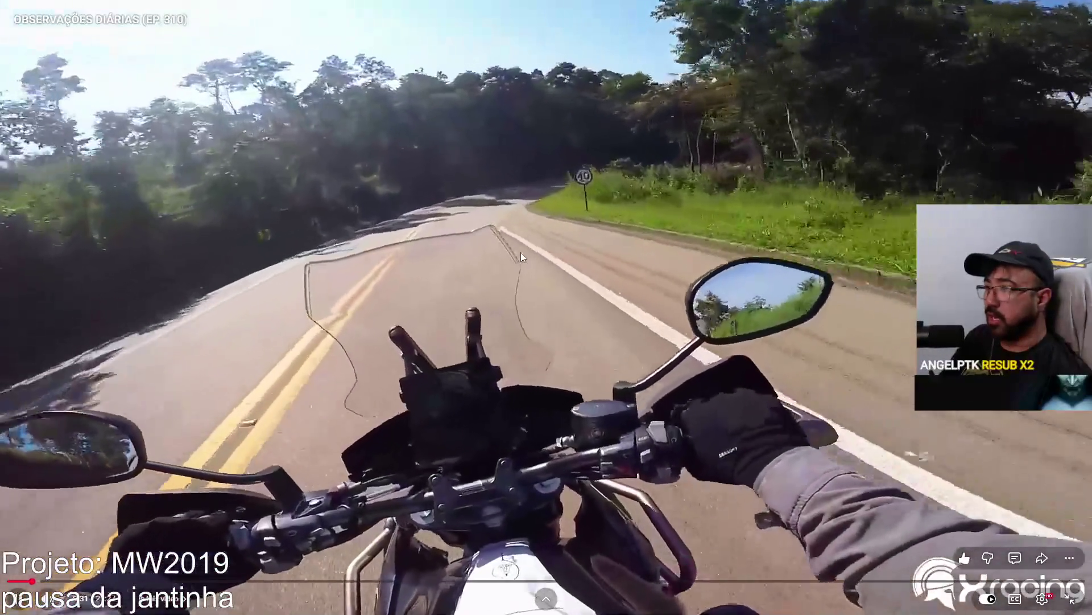
click(554, 280)
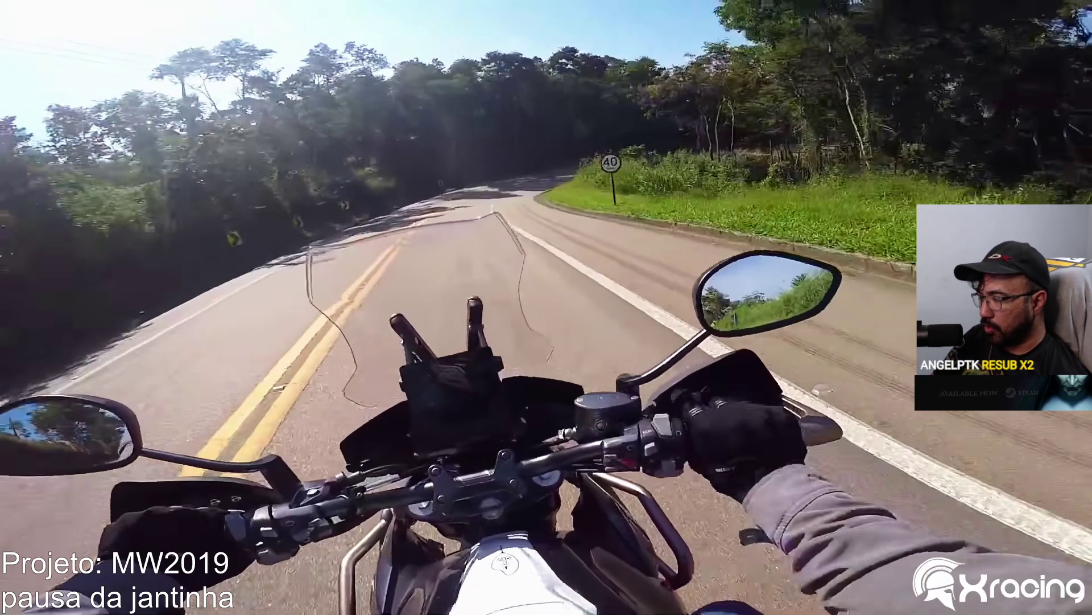
click(548, 285)
click(547, 285)
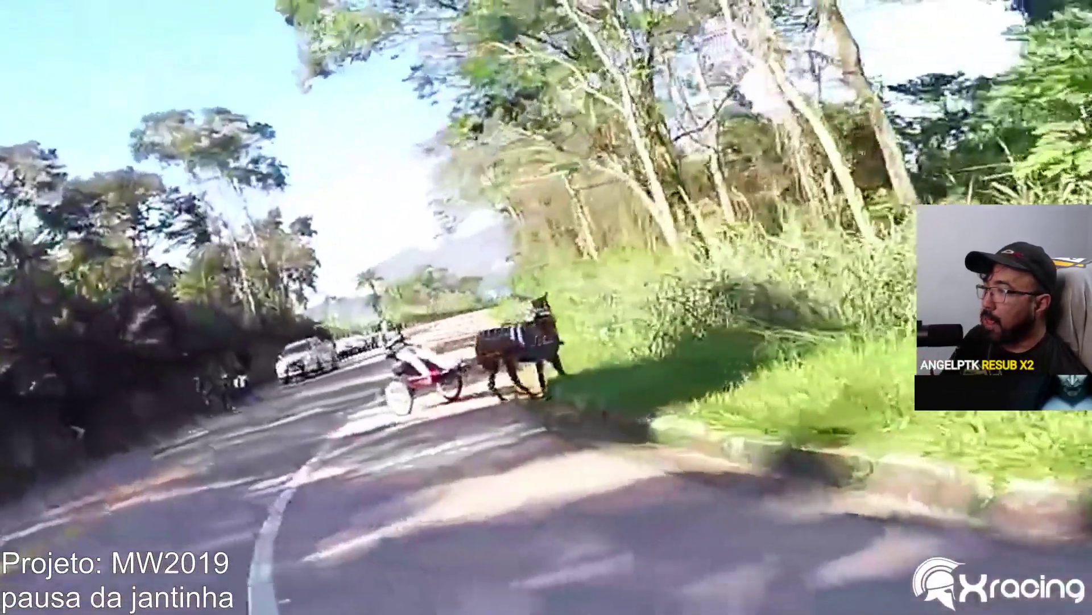
mouse_move(546, 285)
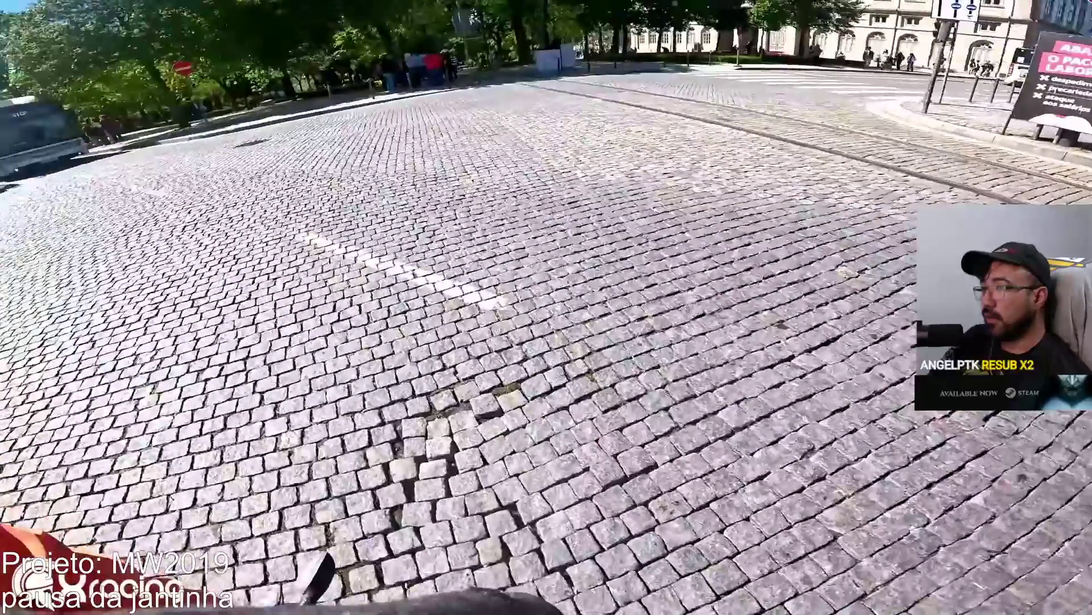
click(546, 290)
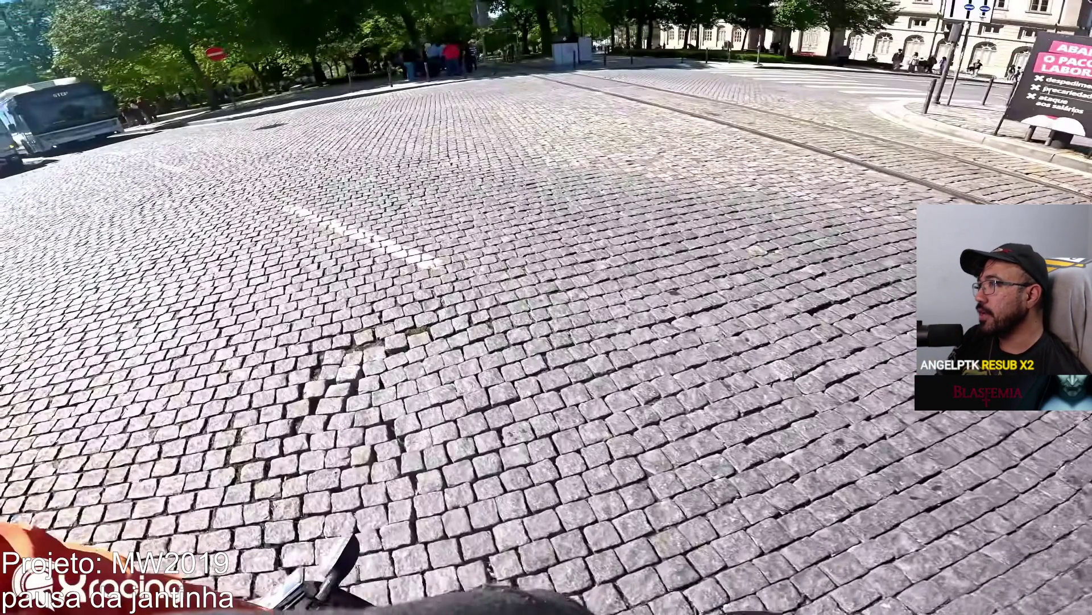
click(546, 285)
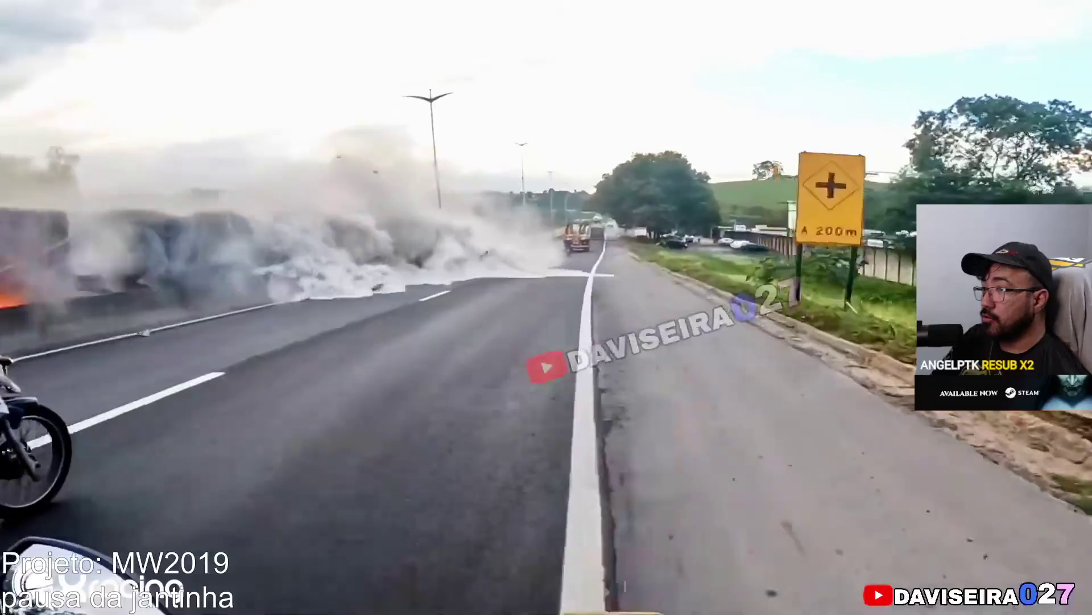
key(Left)
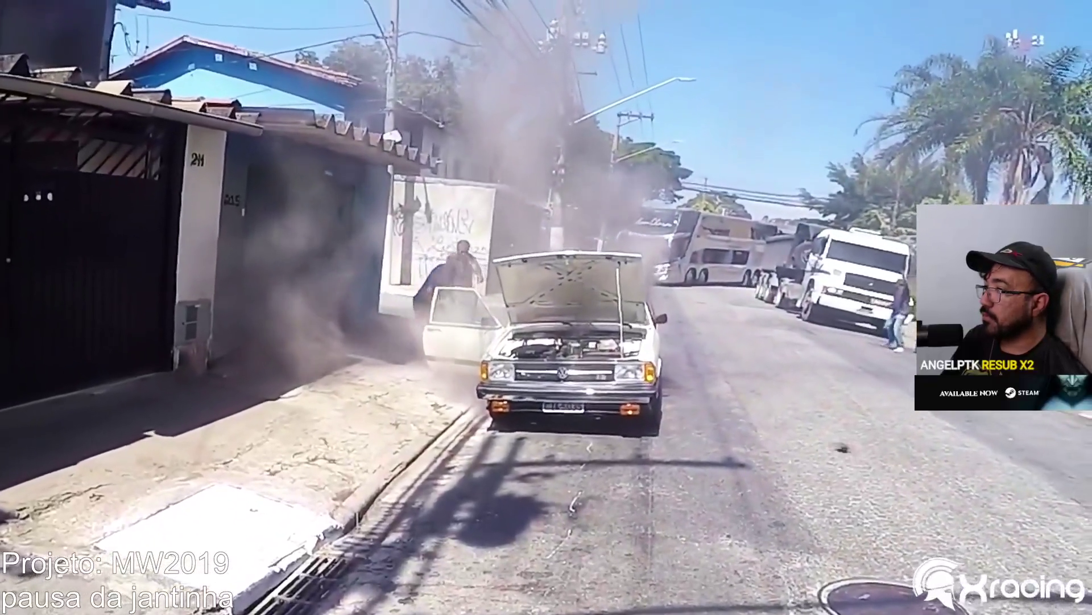
key(j)
key(j)
key(j)
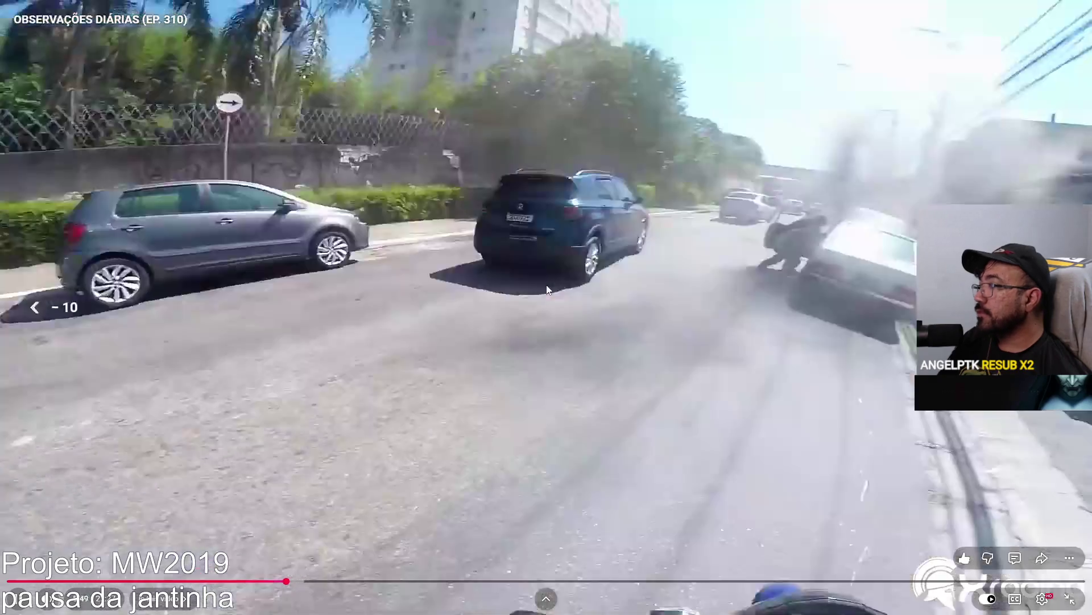
- Rewind the EP. 310 video back to the smoky road scene before the highway crash clip
key(Left)
key(Left)
key(Left)
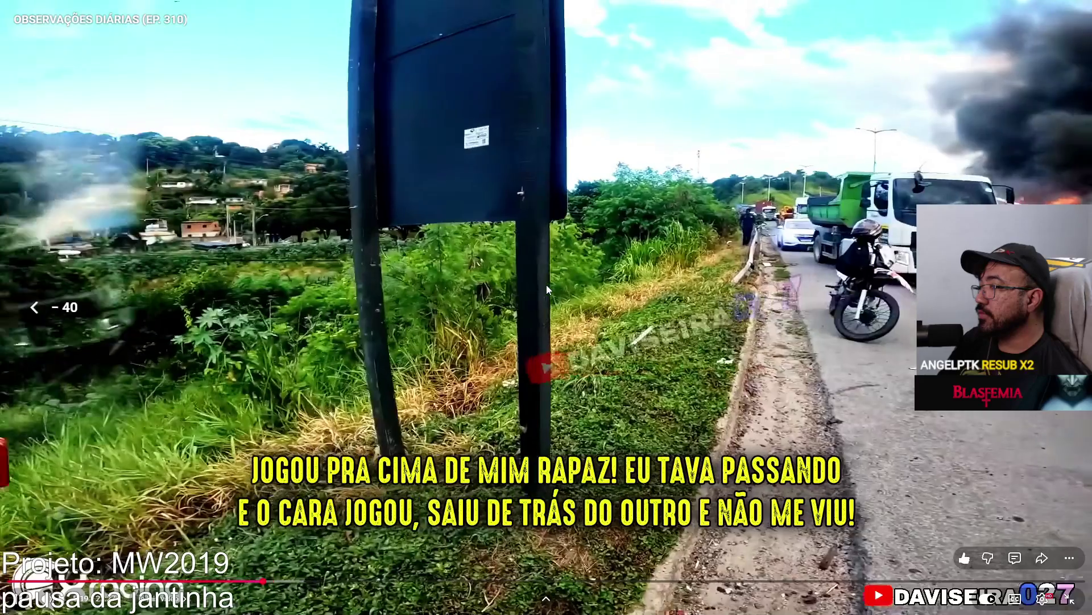
key(Left)
key(Left)
key(Left)
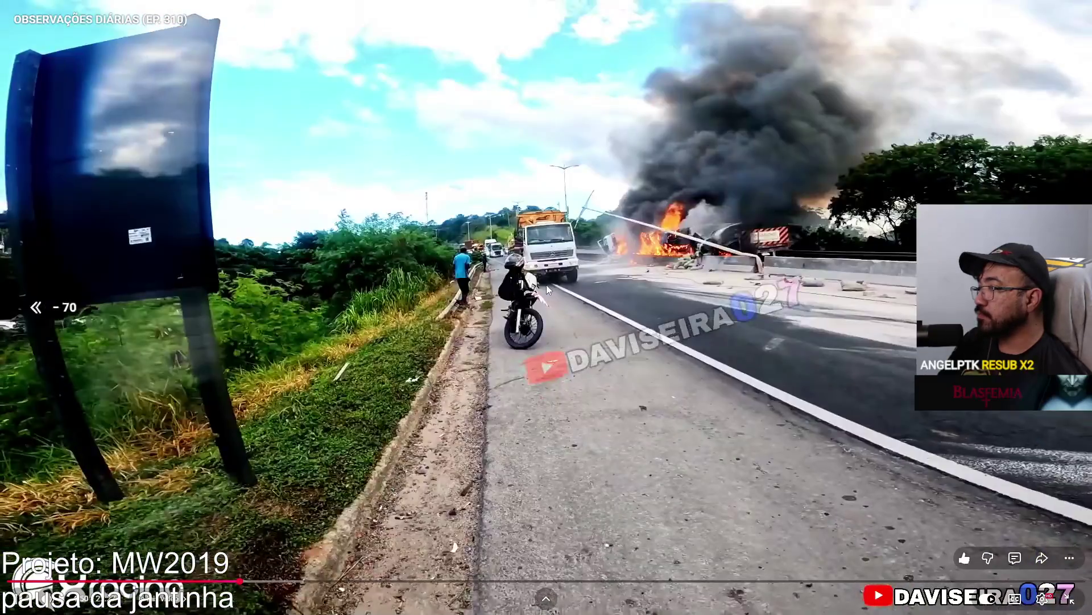
key(Left)
key(Left)
key(Left)
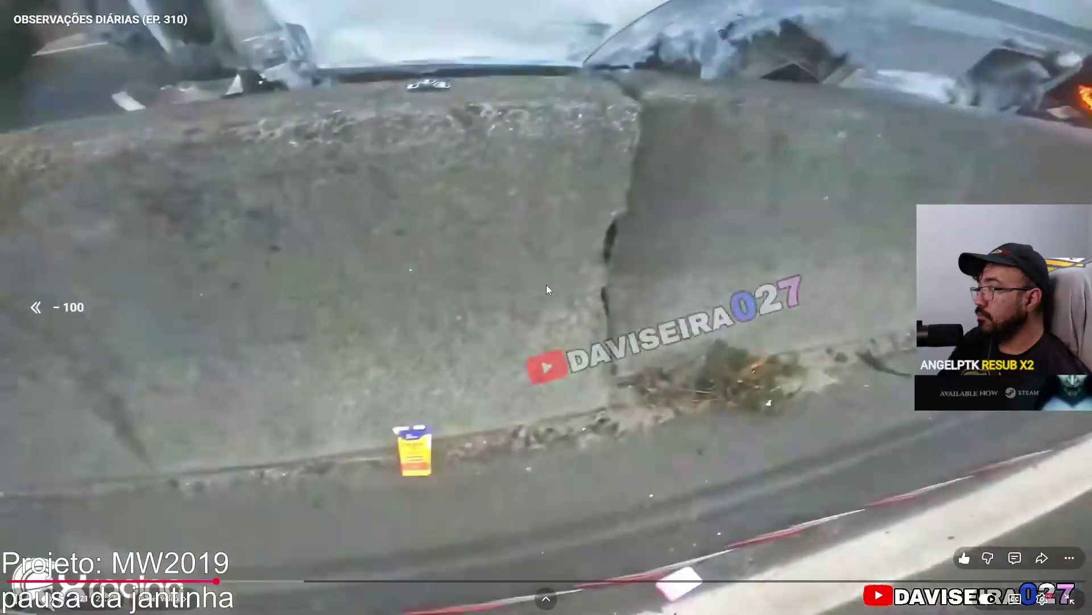
key(Left)
key(Left)
key(Left)
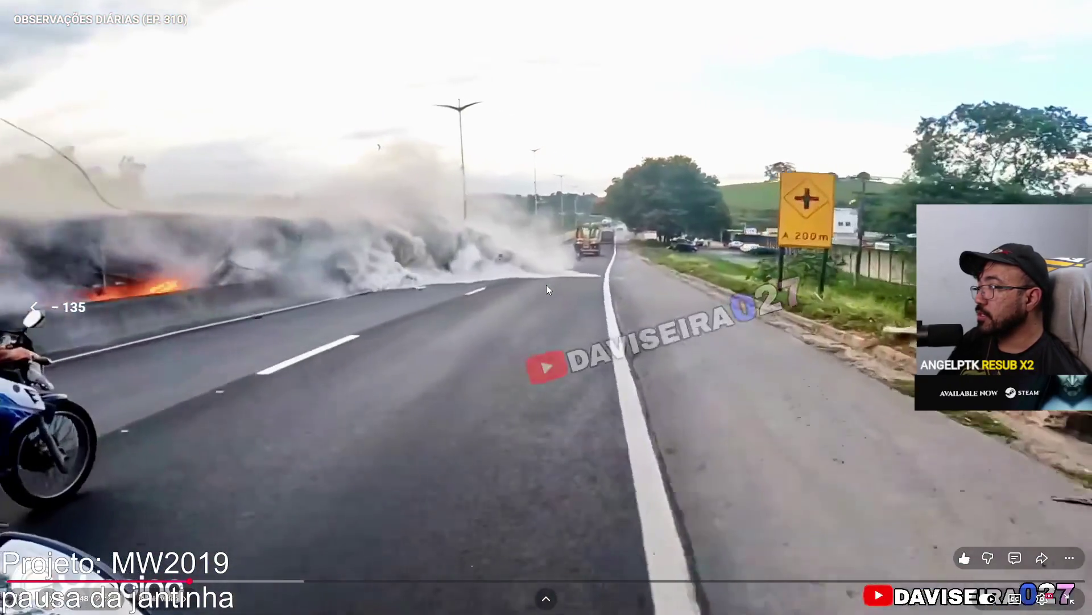
key(Left)
key(Left)
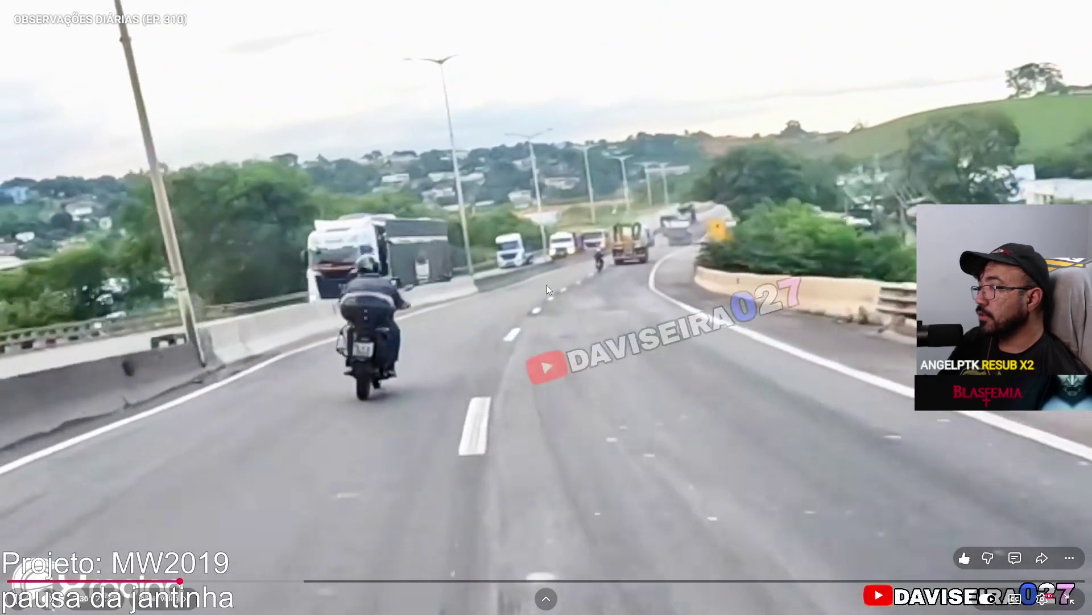
key(Left)
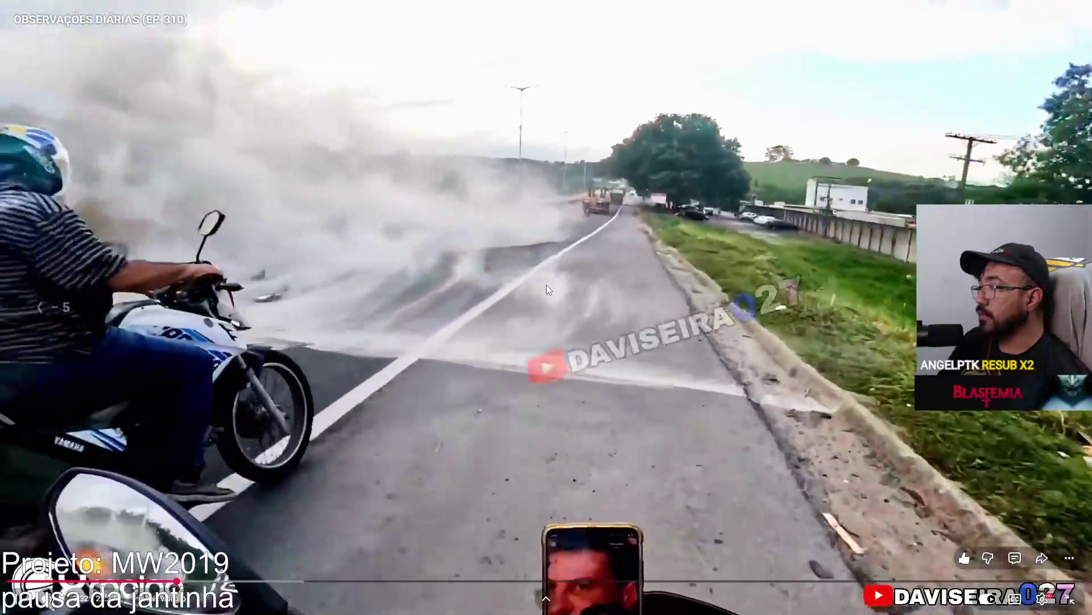
key(Left)
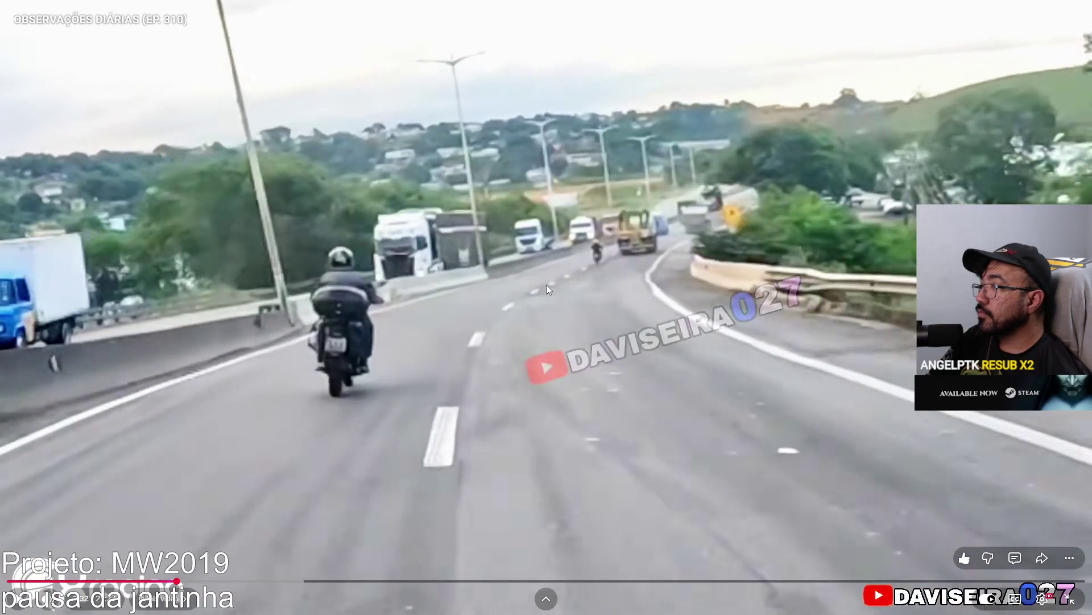
- Pause and resume the highway clip, then seek ahead to the night dashcam clip
click(546, 287)
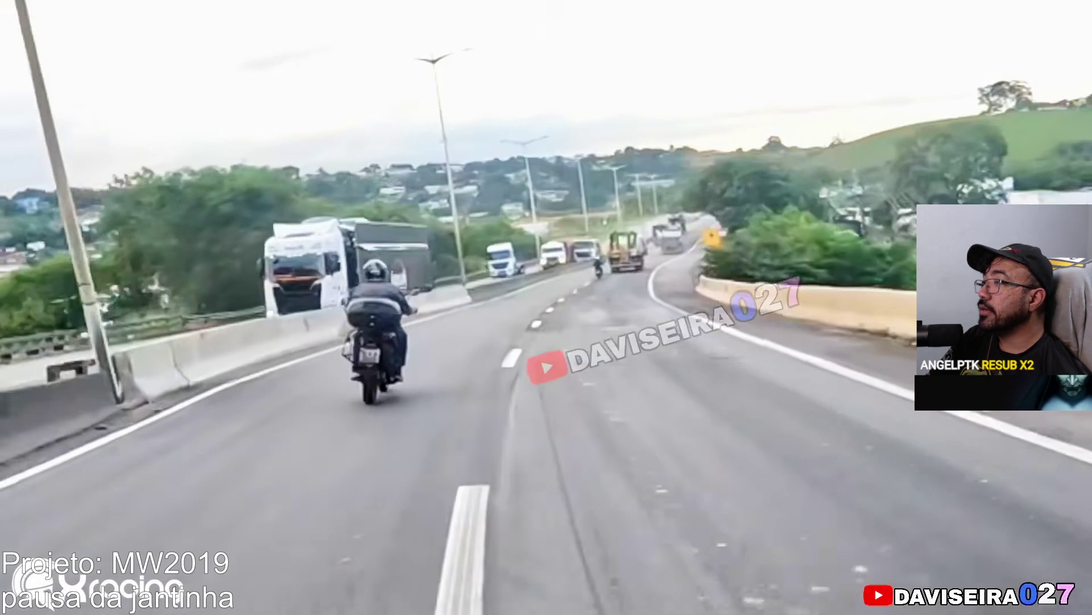
click(547, 285)
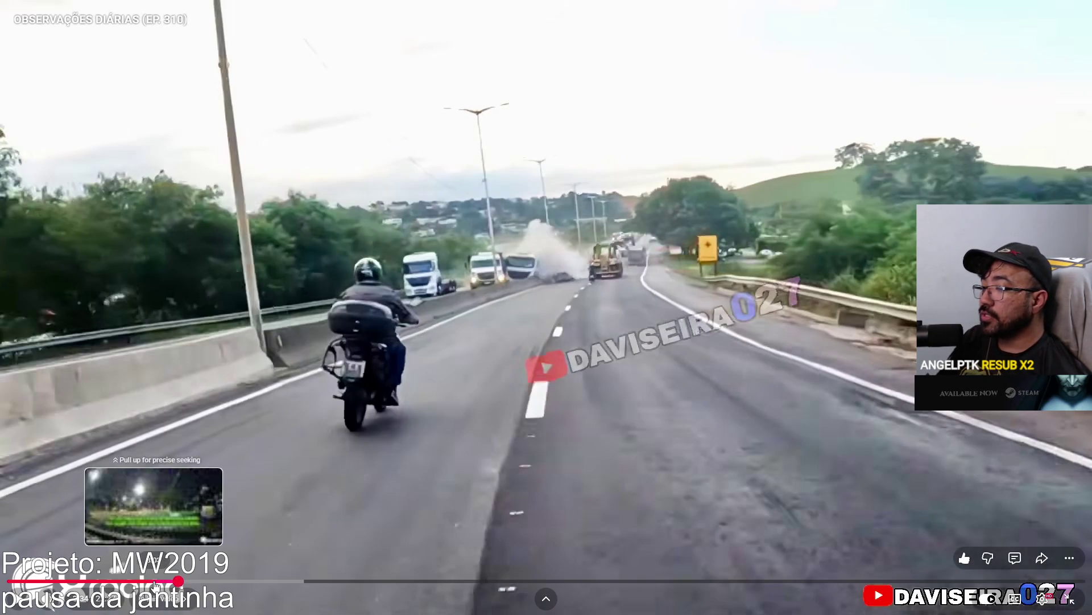
click(155, 581)
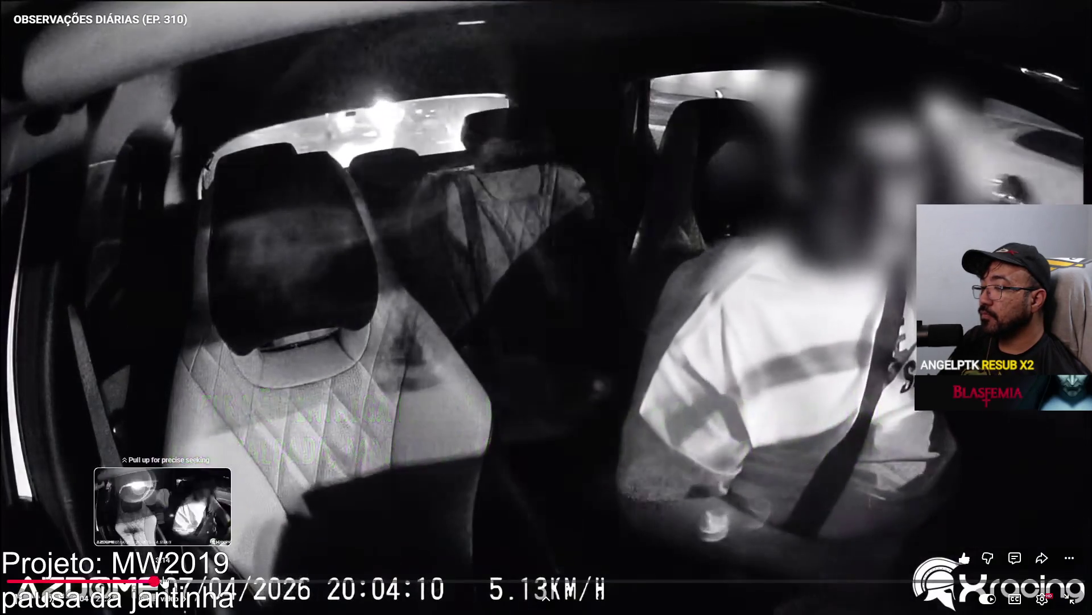
- Scrub forward past the highway motorcycle clip to the burning flatbed truck footage at 5:22
drag(146, 581, 174, 580)
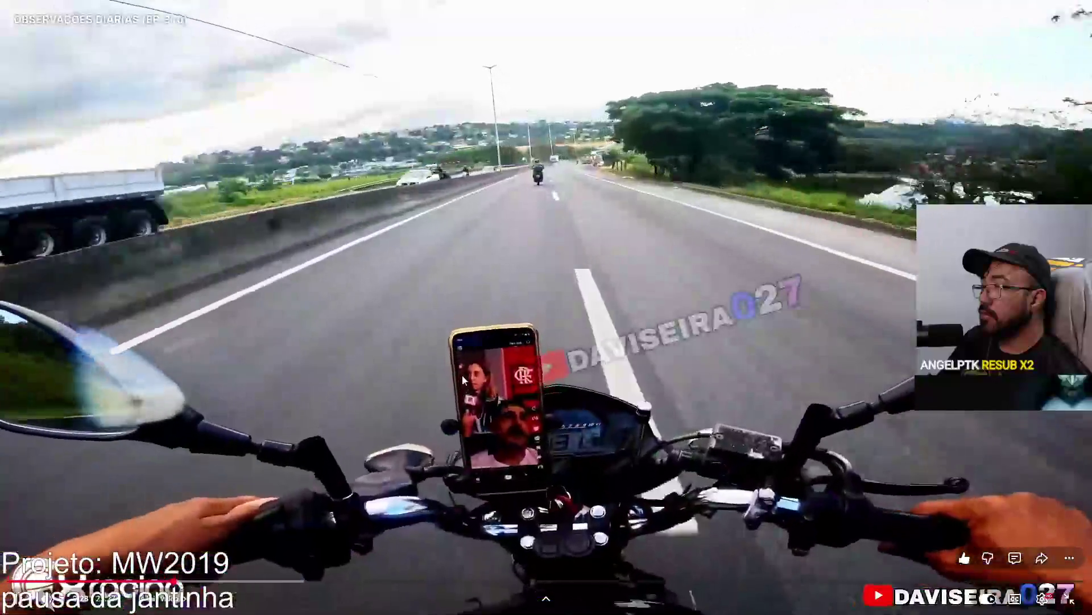
click(483, 308)
click(484, 309)
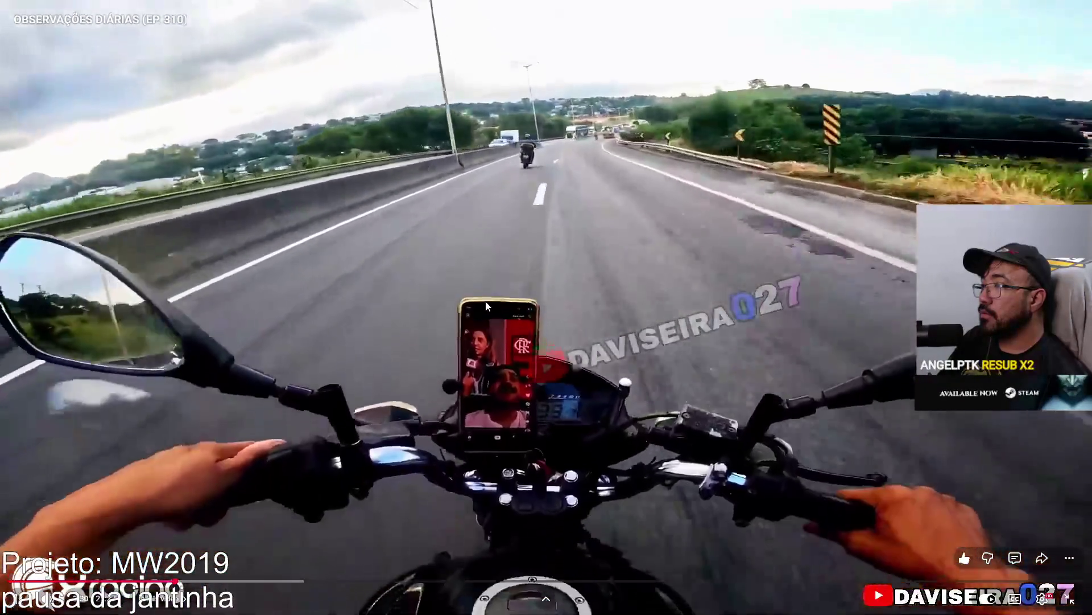
click(486, 301)
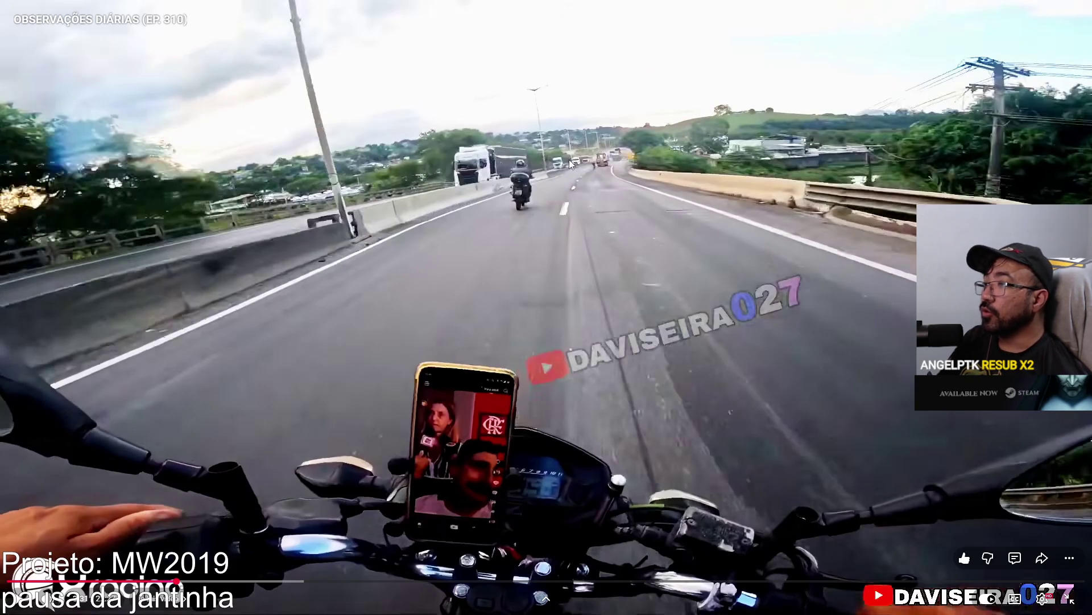
click(533, 241)
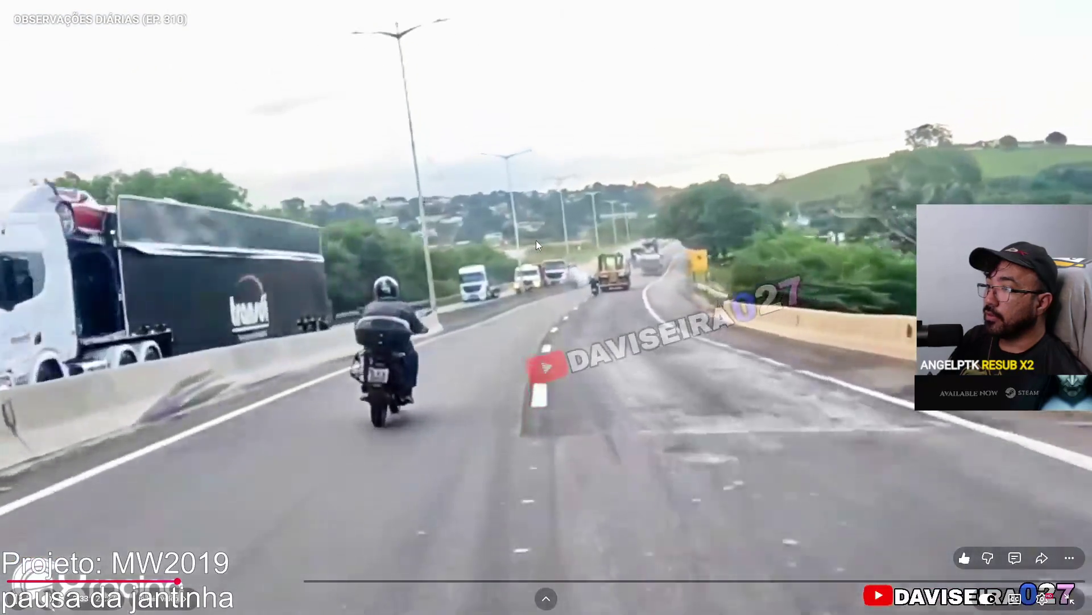
click(469, 299)
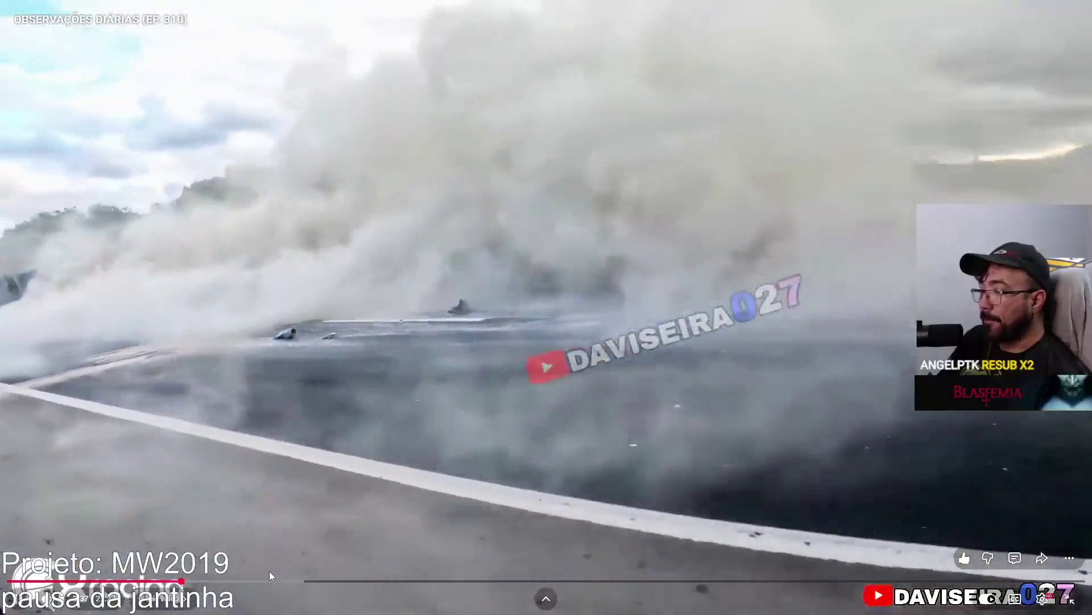
drag(268, 581, 275, 587)
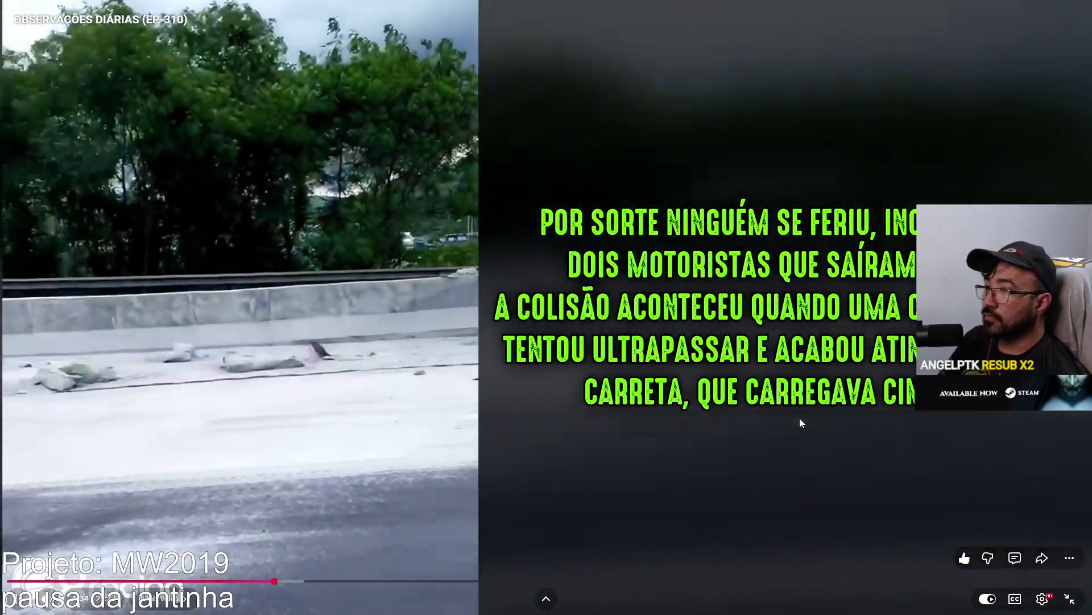
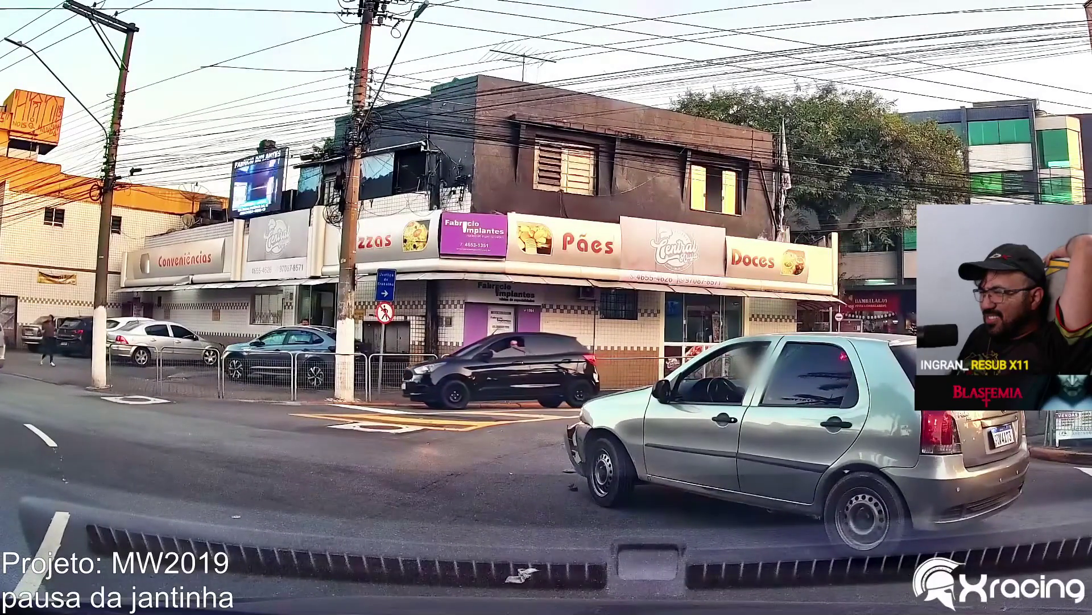
- Rewind the dashcam compilation 10 seconds to replay the red car street scene
key(Left)
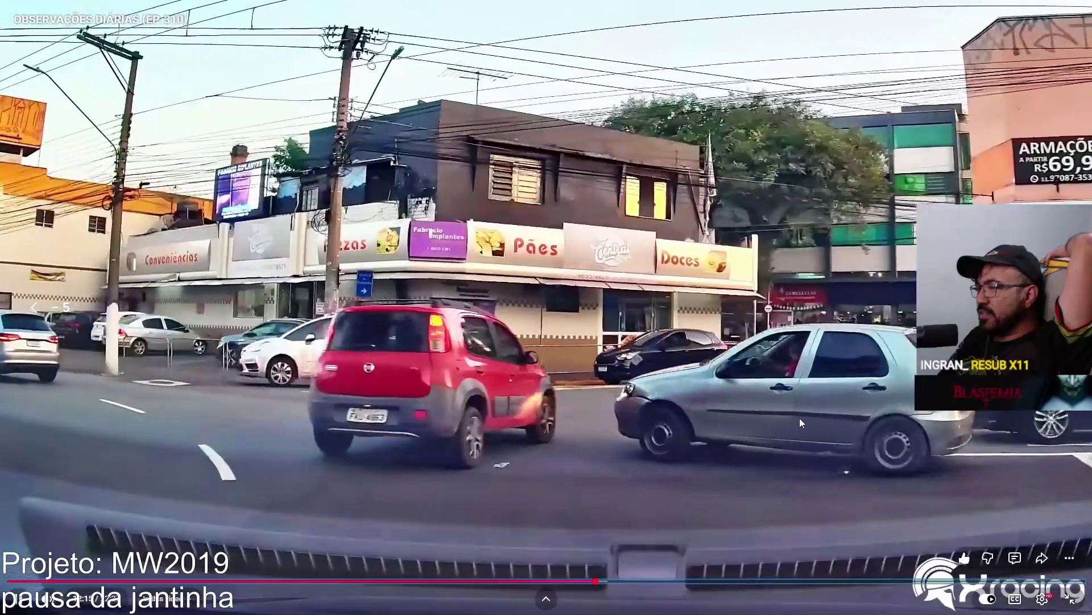
key(Left)
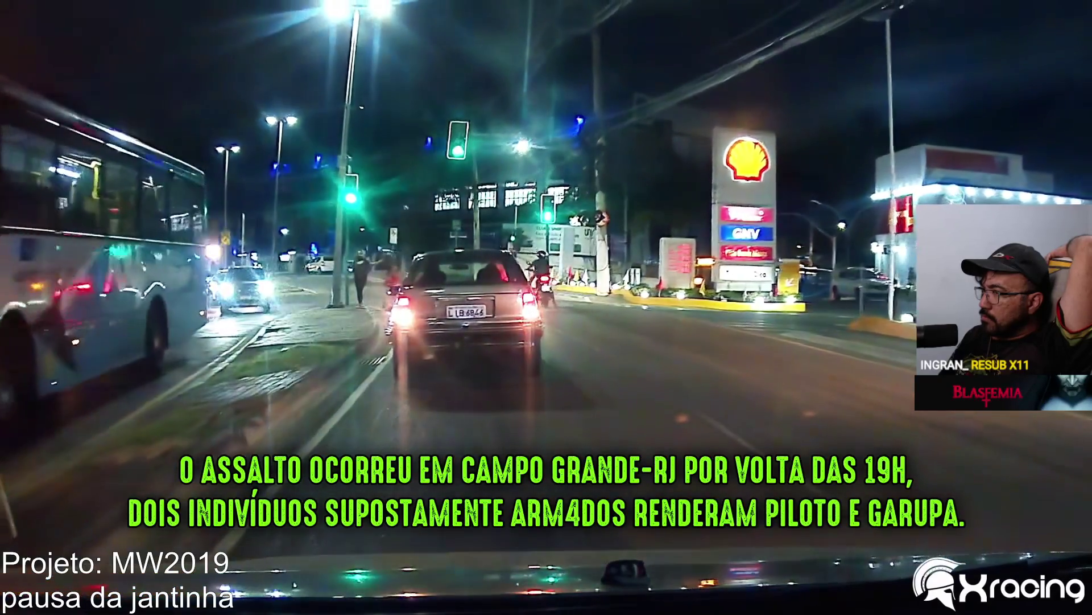
- Pause the night-time robbery clip briefly, then resume it
click(800, 418)
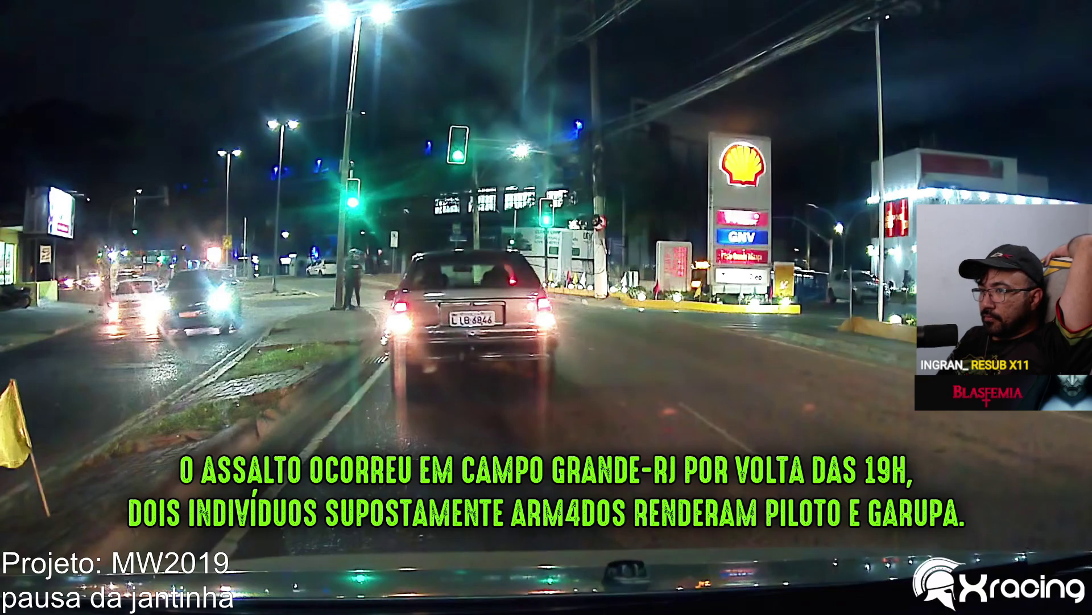
click(800, 417)
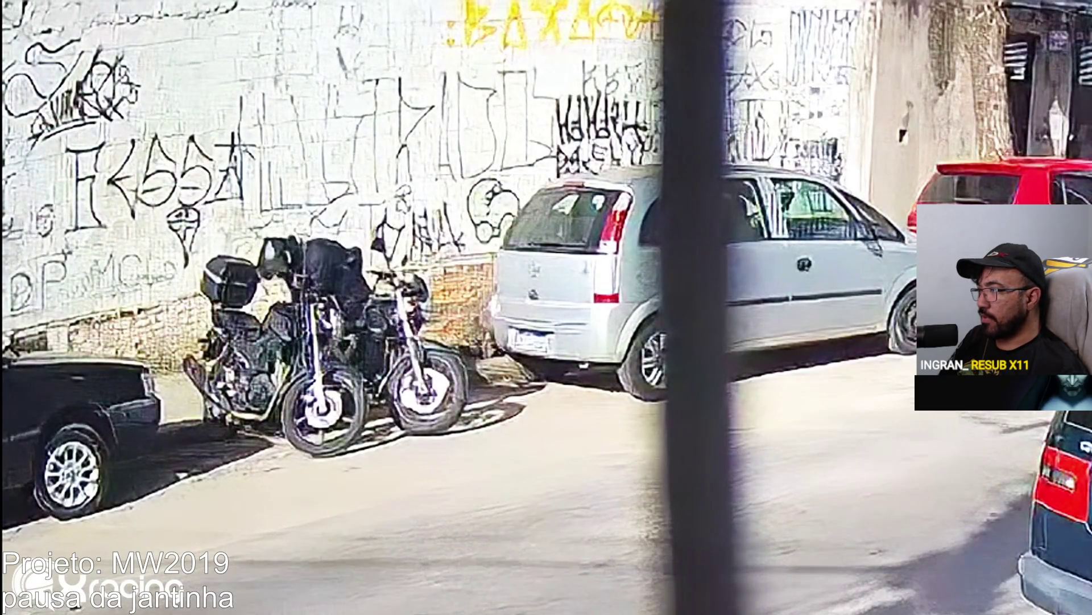
- Hold the video on the motorcycles by the graffiti wall, then resume playback
click(801, 423)
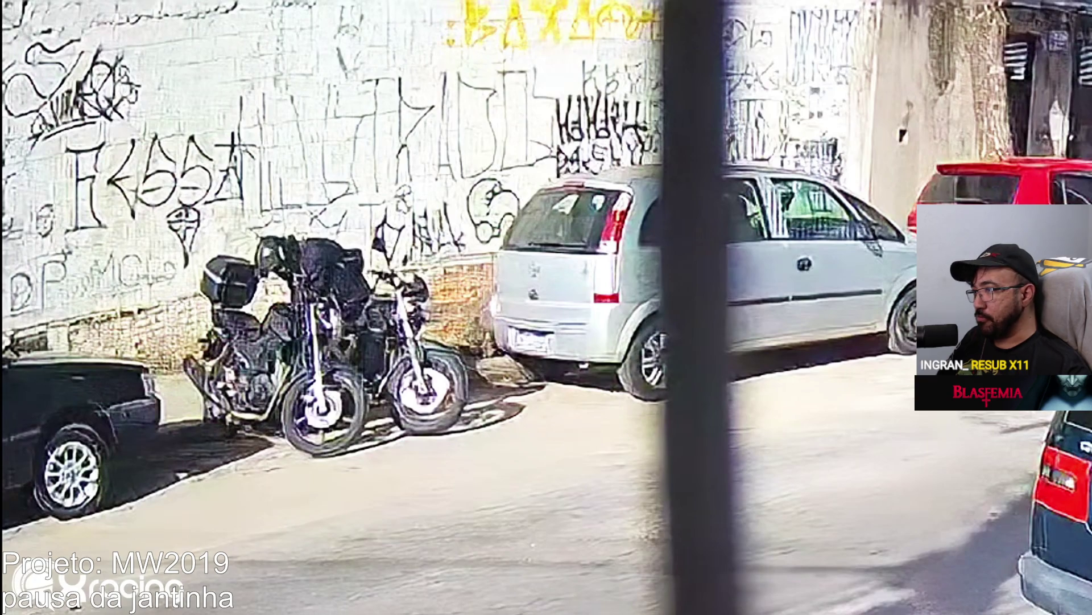
click(801, 422)
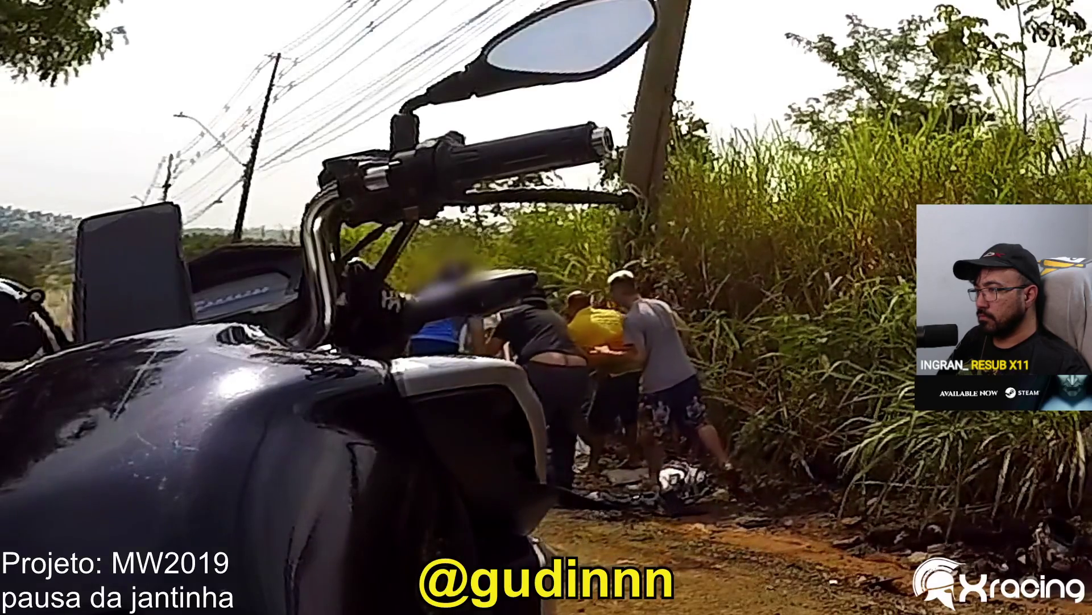
- Pause on the roadside scene with bystanders beside the overturned car
click(800, 419)
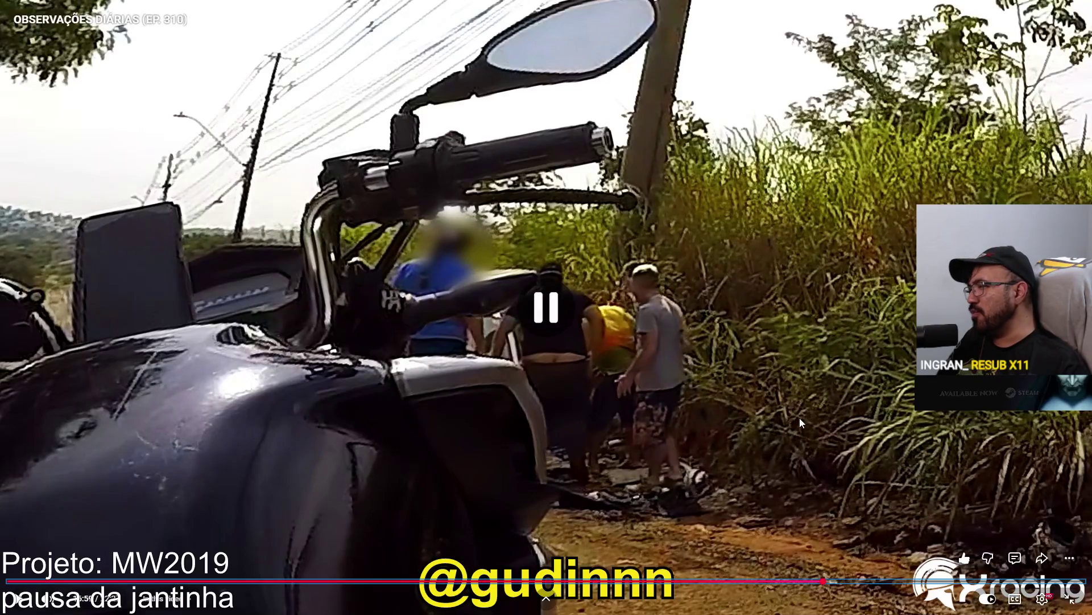
- Resume playback, then pause on the Cuiabá rented red motorcycle clip
click(800, 418)
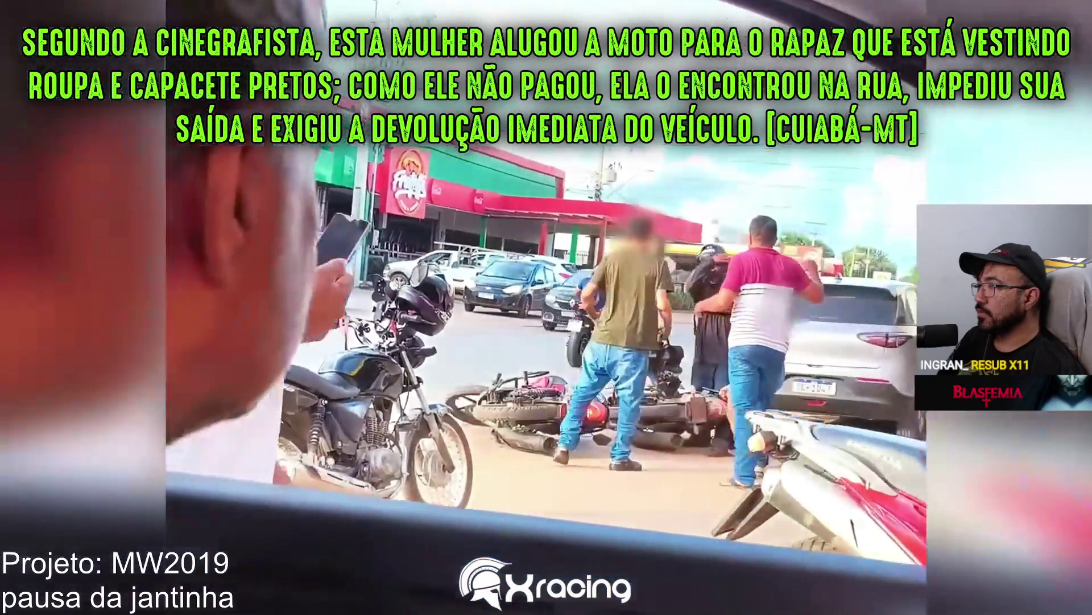
click(800, 419)
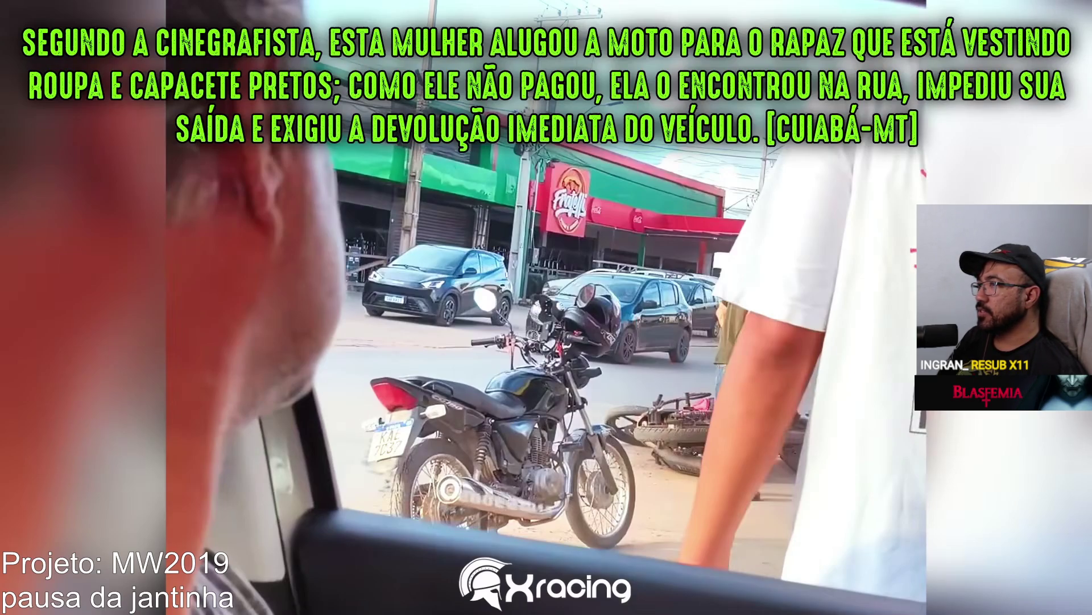
- Resume the video, then pause it on the night-time security camera footage
click(800, 418)
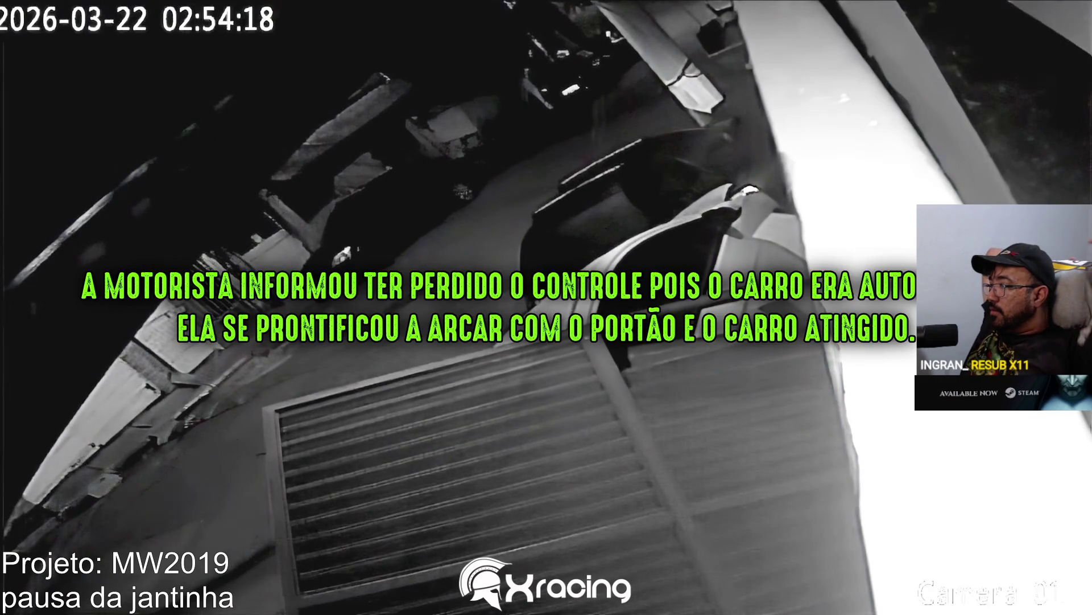
click(801, 423)
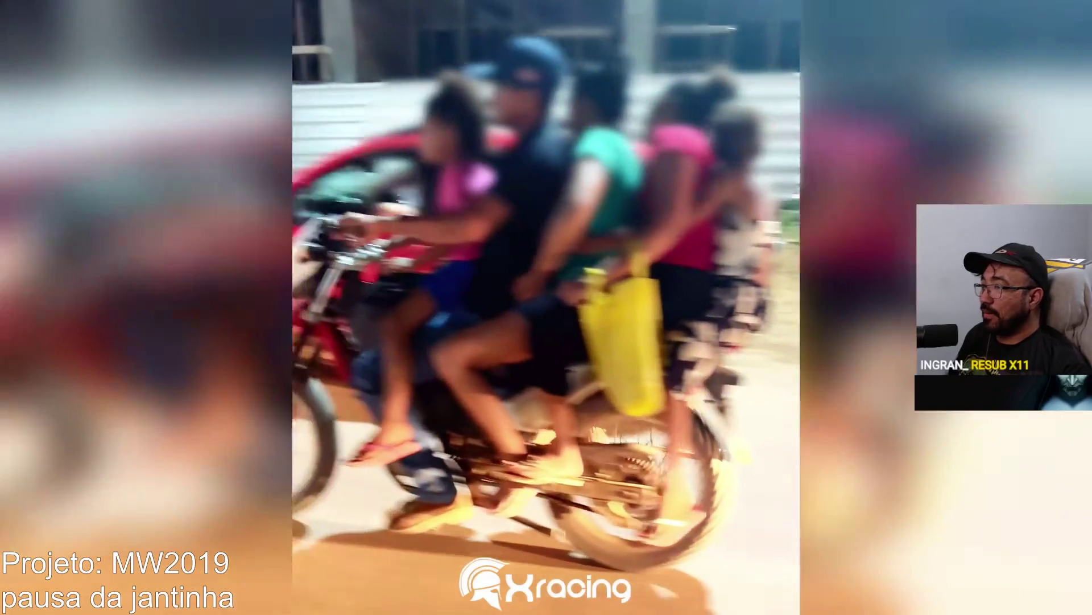
- Pause the fullscreen video once it reaches the São Félix do Xingu clip
click(800, 417)
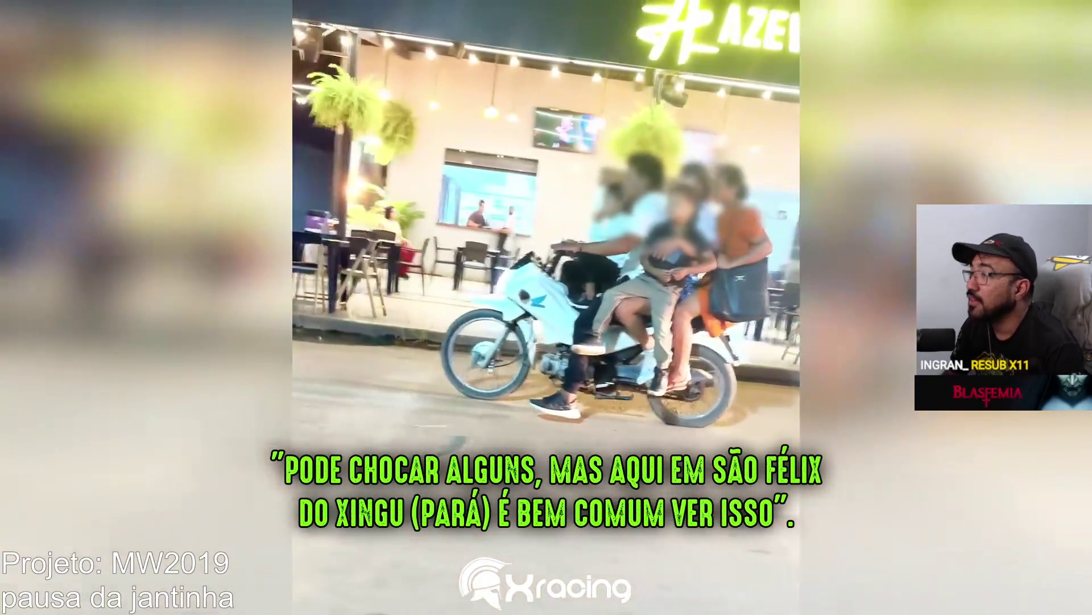
- Pause on the São Félix do Xingu riders clip before EP. 251 autoplays
click(800, 417)
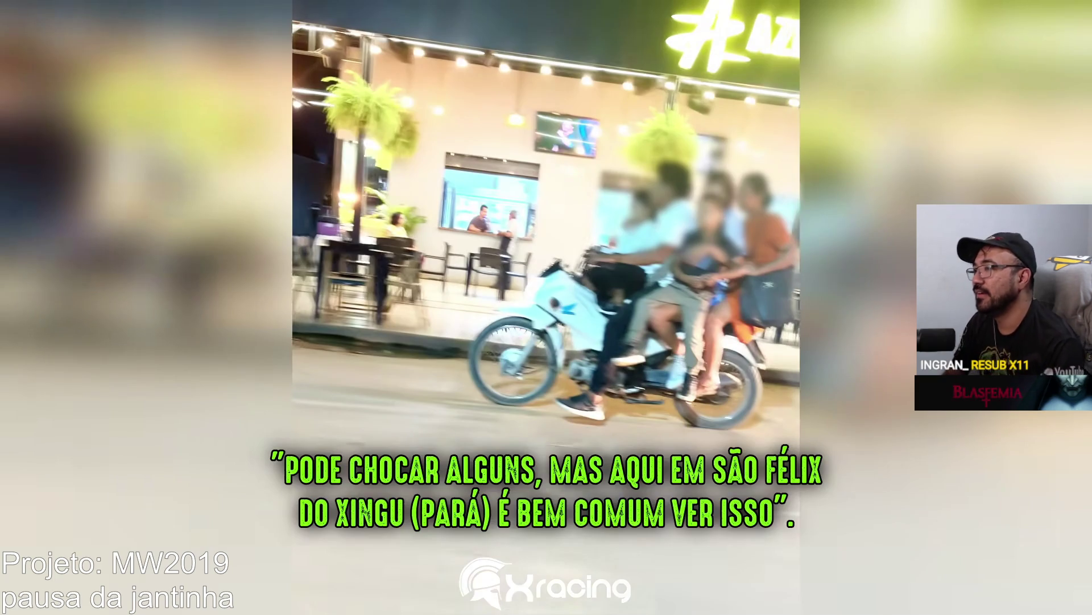
mouse_move(801, 421)
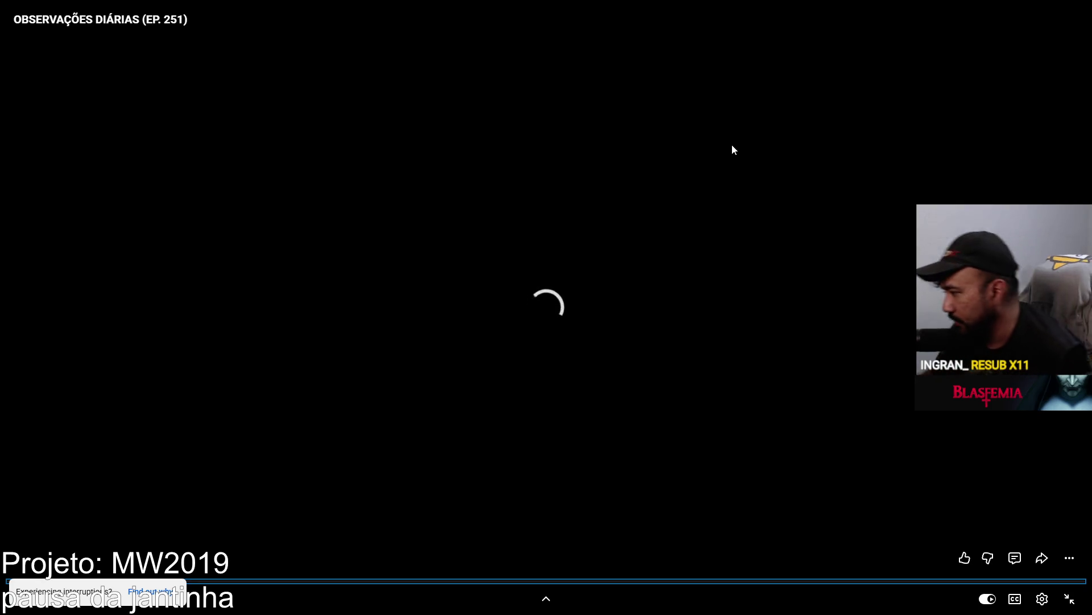
- Pause the autoplayed episode, leave fullscreen and close the OBSERVAÇÕES DIÁRIAS tab
click(934, 426)
click(1068, 599)
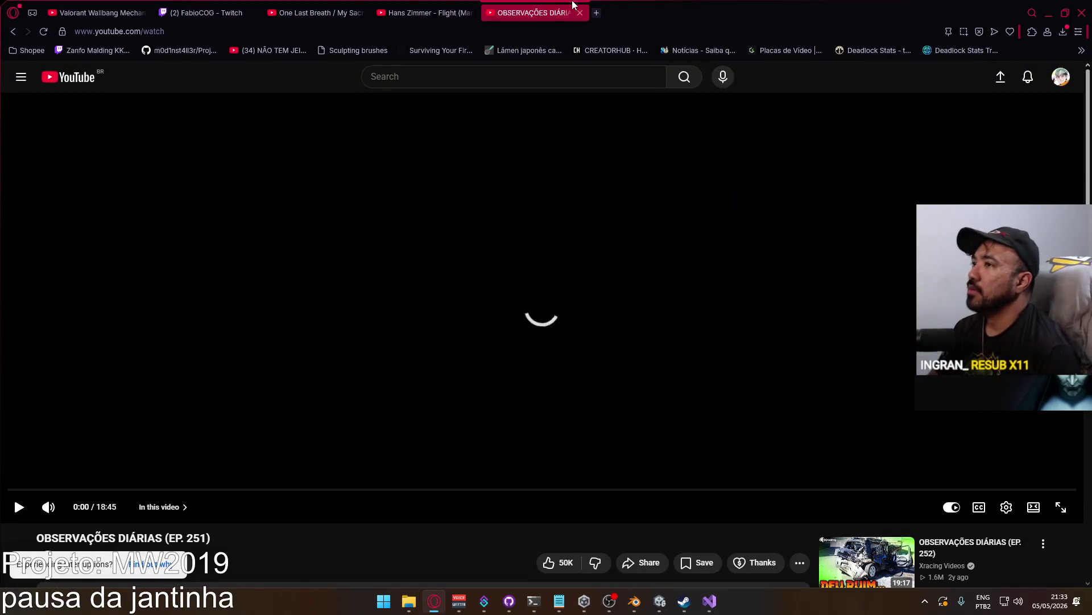
click(583, 14)
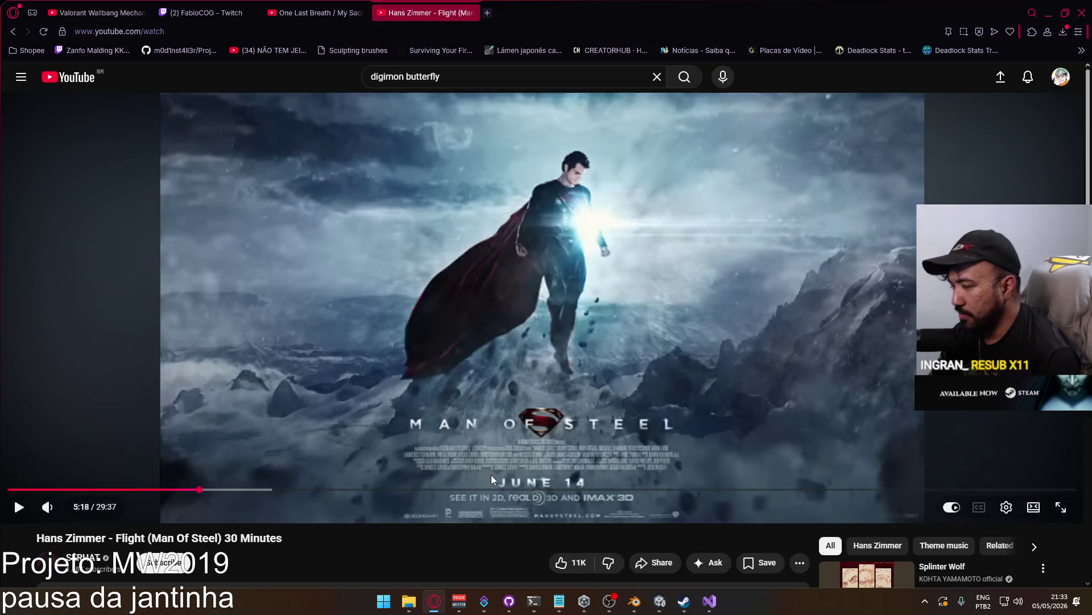
- Resume Hans Zimmer's Flight (Man Of Steel) music and bring Blender forward
click(391, 360)
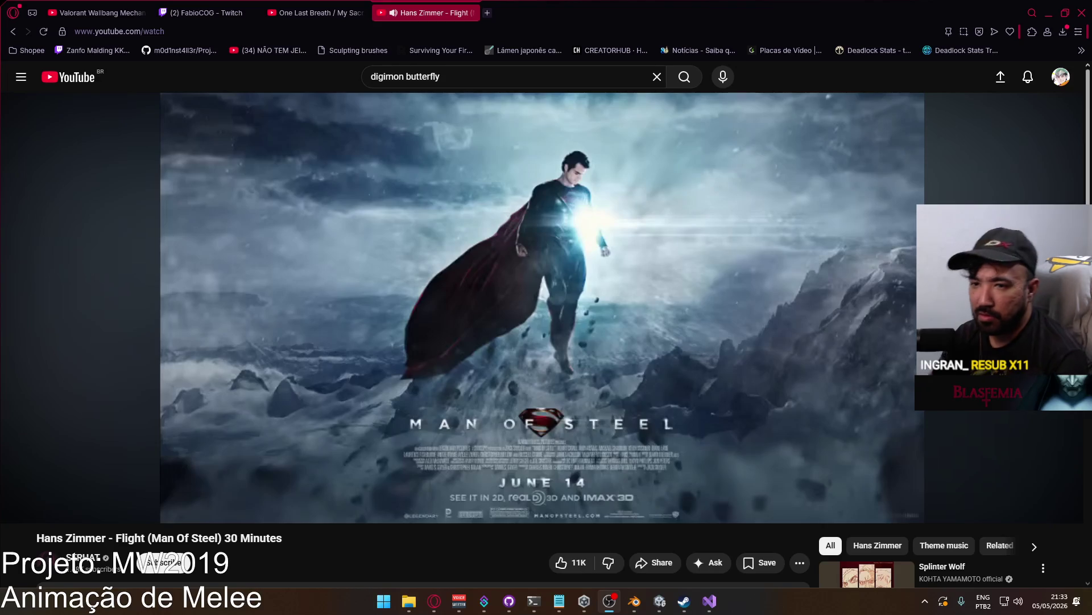
click(658, 600)
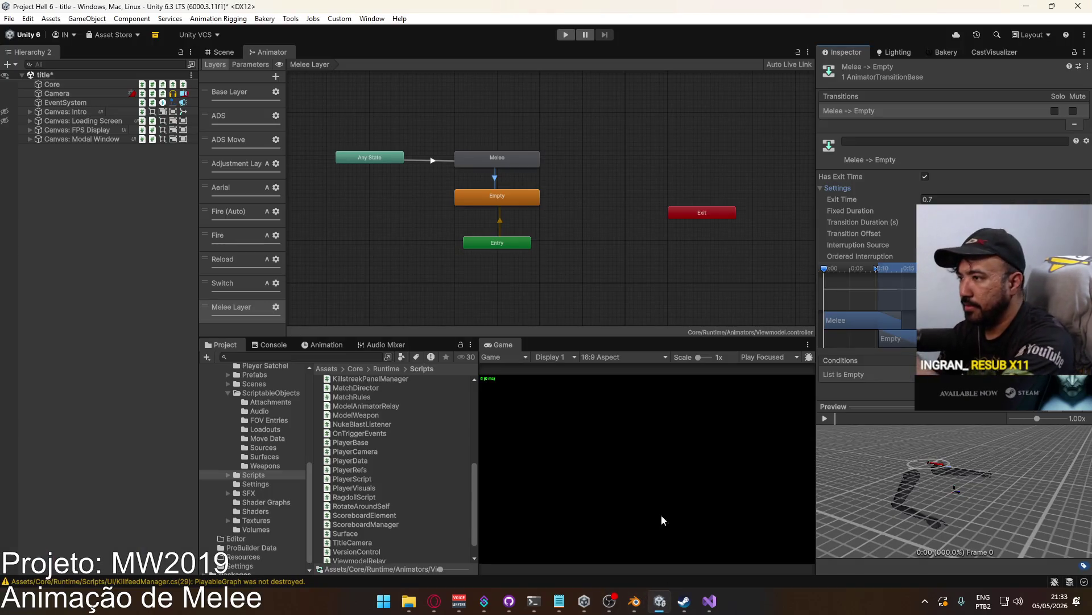
click(634, 601)
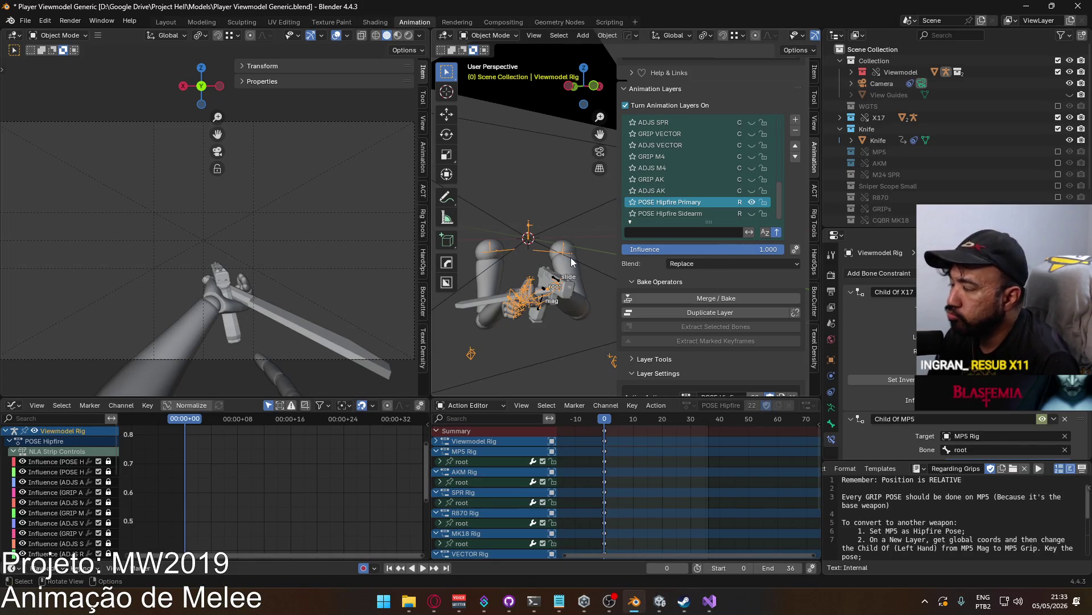
- Activate the UNIQUE Melee Knife Slash layer and duplicate it as UNIQUE Melee Knife Slash.001
scroll(709, 208, up, 7)
scroll(711, 210, up, 8)
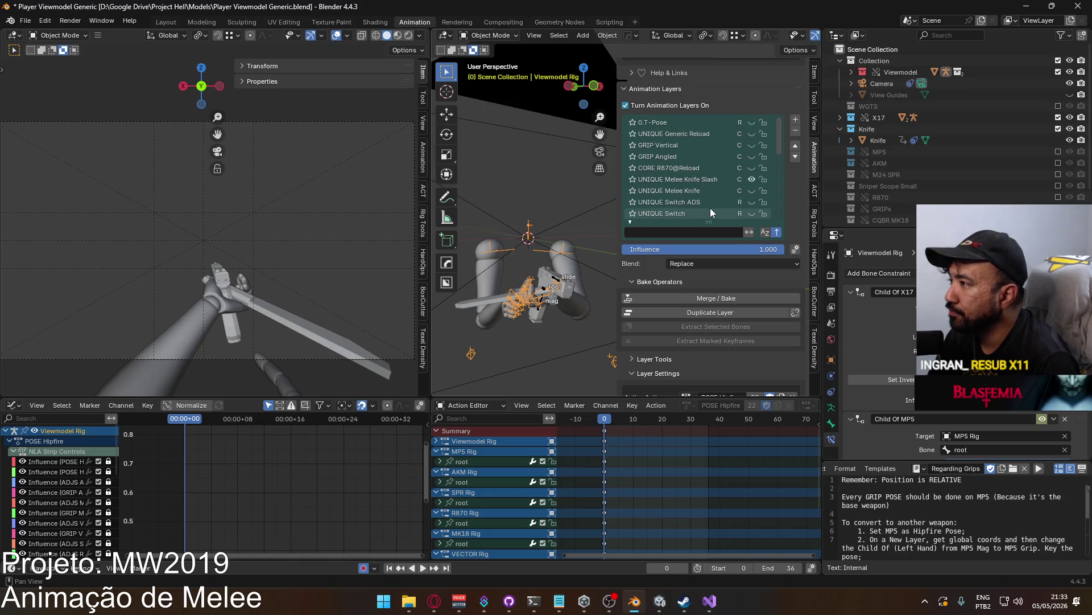
click(666, 181)
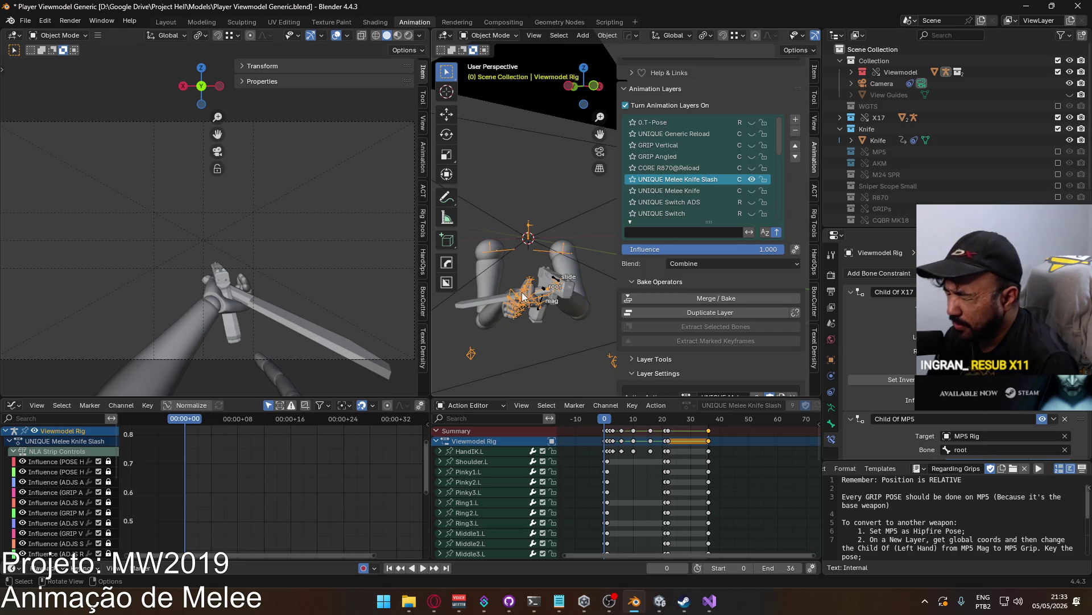
click(708, 312)
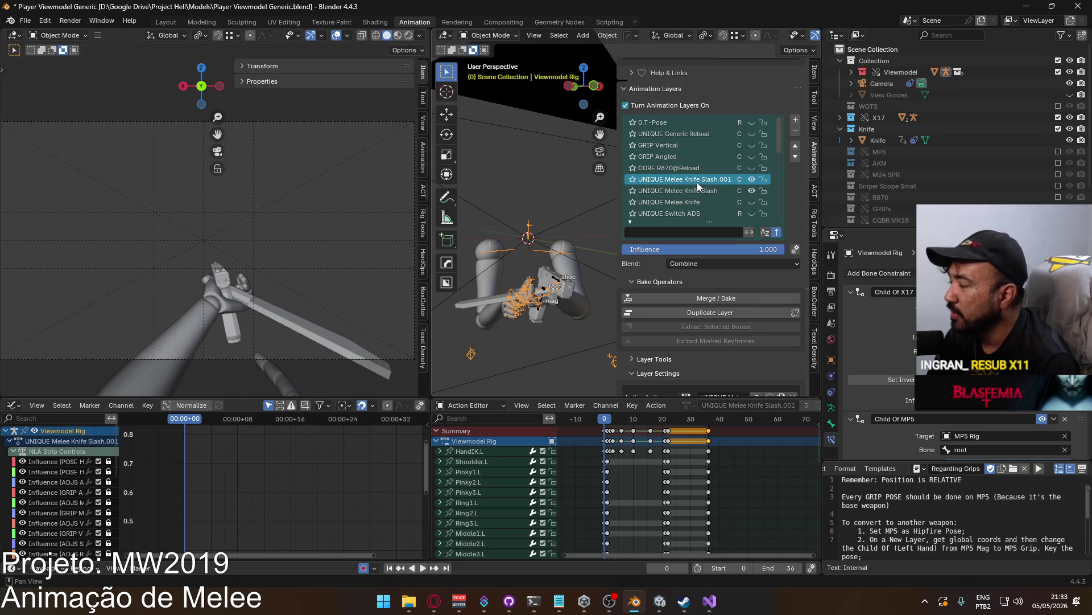
- Rename the duplicated layer to 'UNIQUE VAI TOMA NO CU' and set its blend mode to Replace
double_click(720, 182)
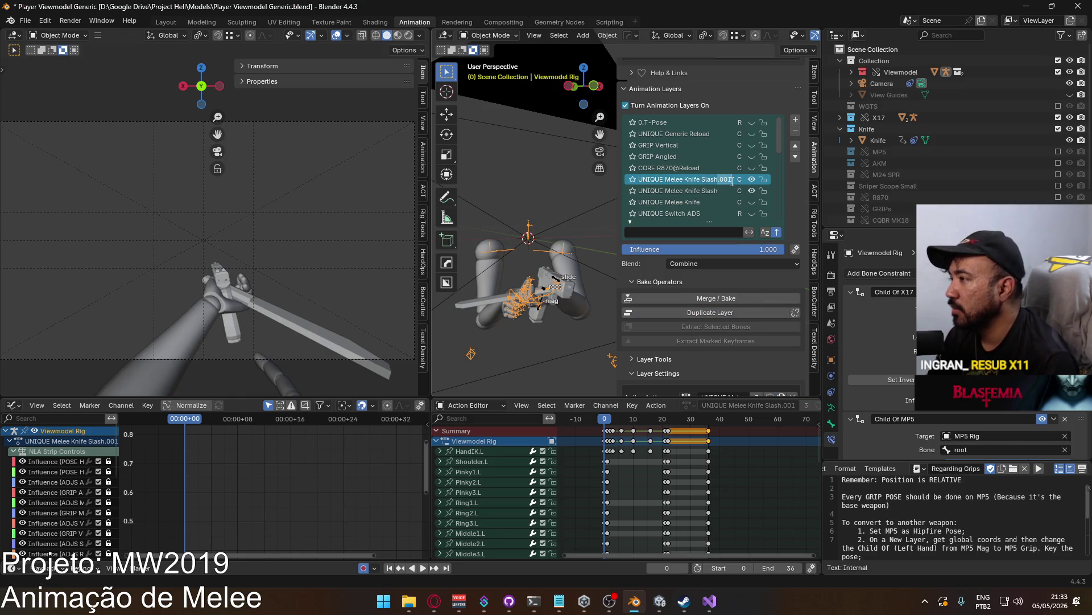
key(BackSpace)
key(BackSpace)
key(BackSpace)
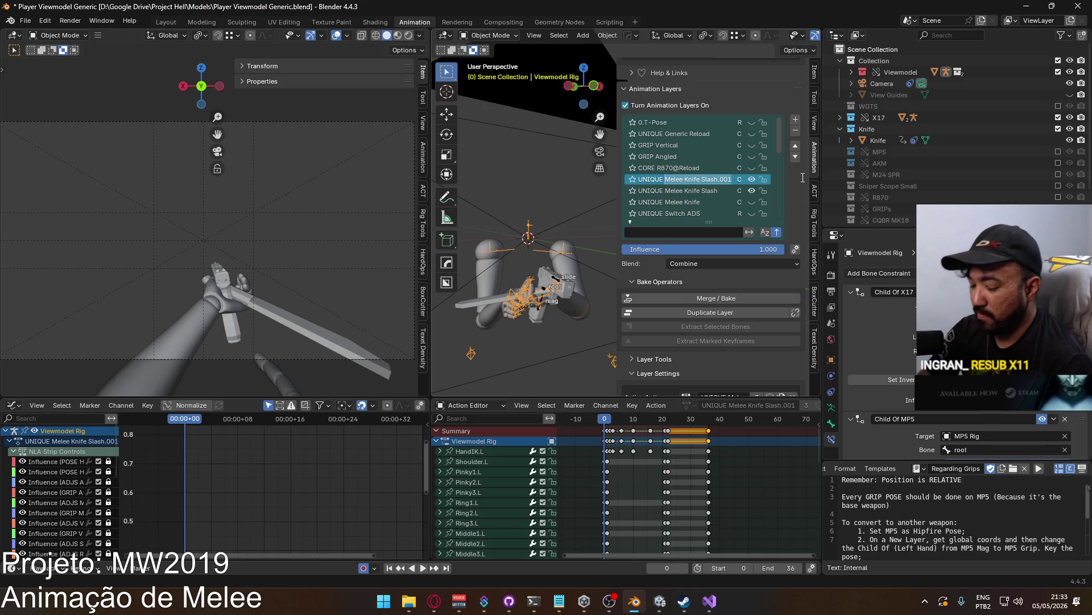
text(VAI TOMA NO CU)
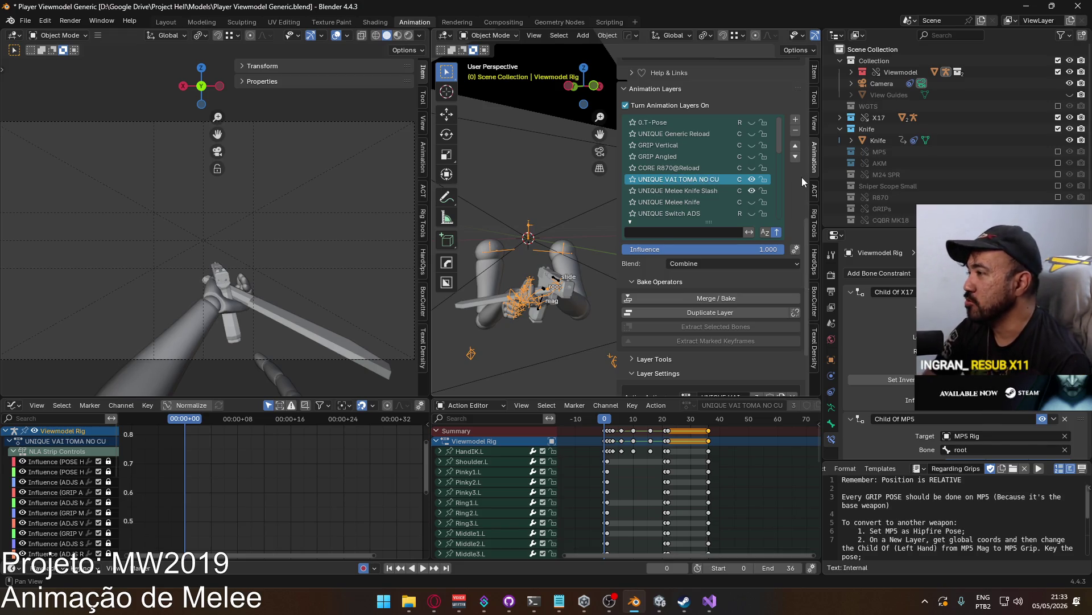
key(Return)
click(702, 265)
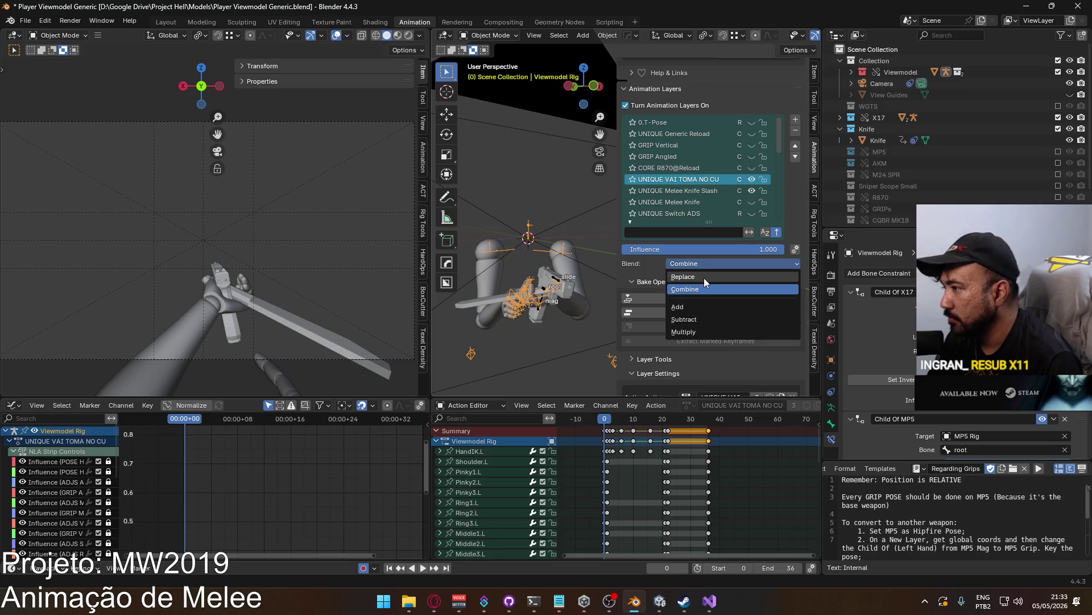
click(705, 277)
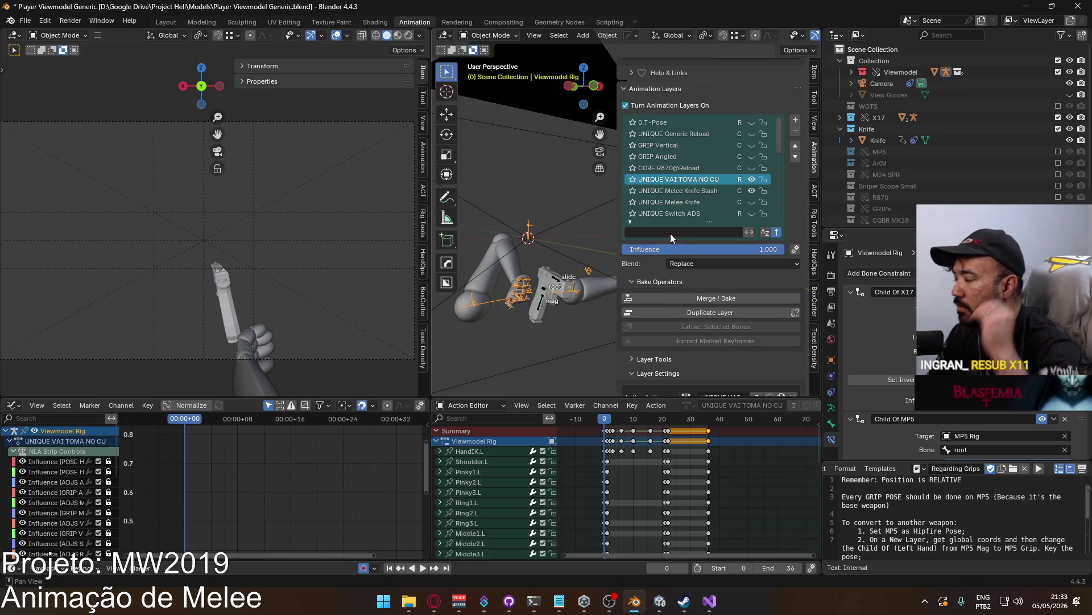
- Make UNIQUE Melee Knife Slash the active, enabled layer and play the slash animation
click(677, 190)
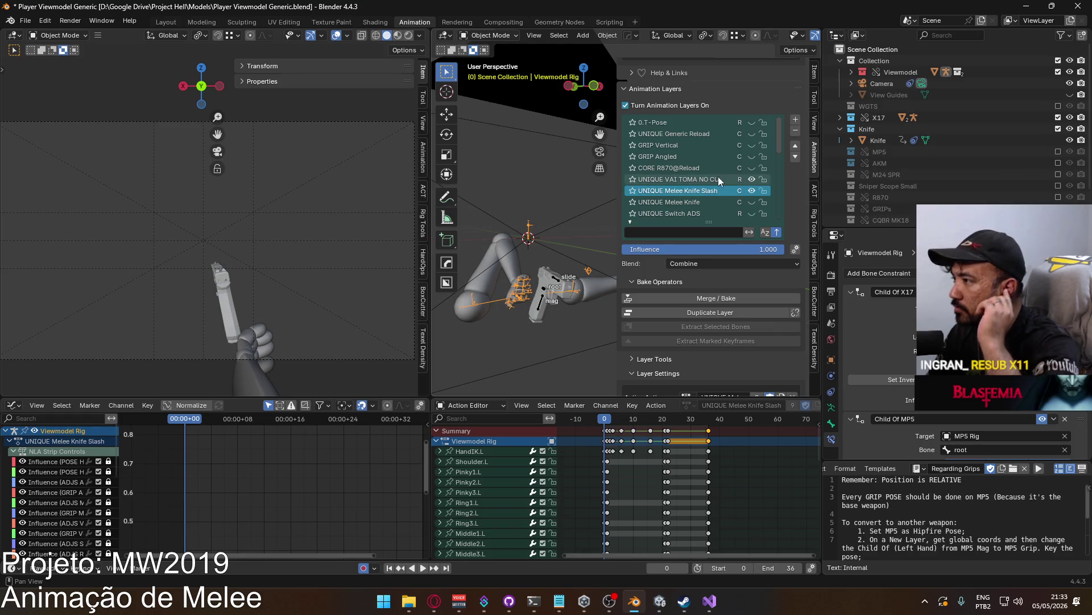
click(752, 190)
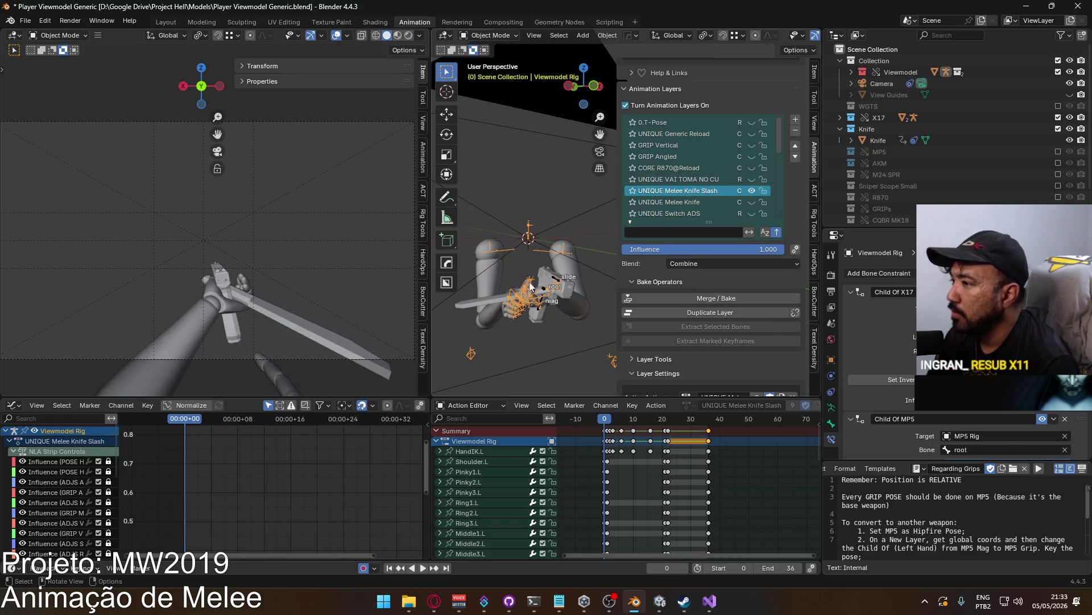
key(space)
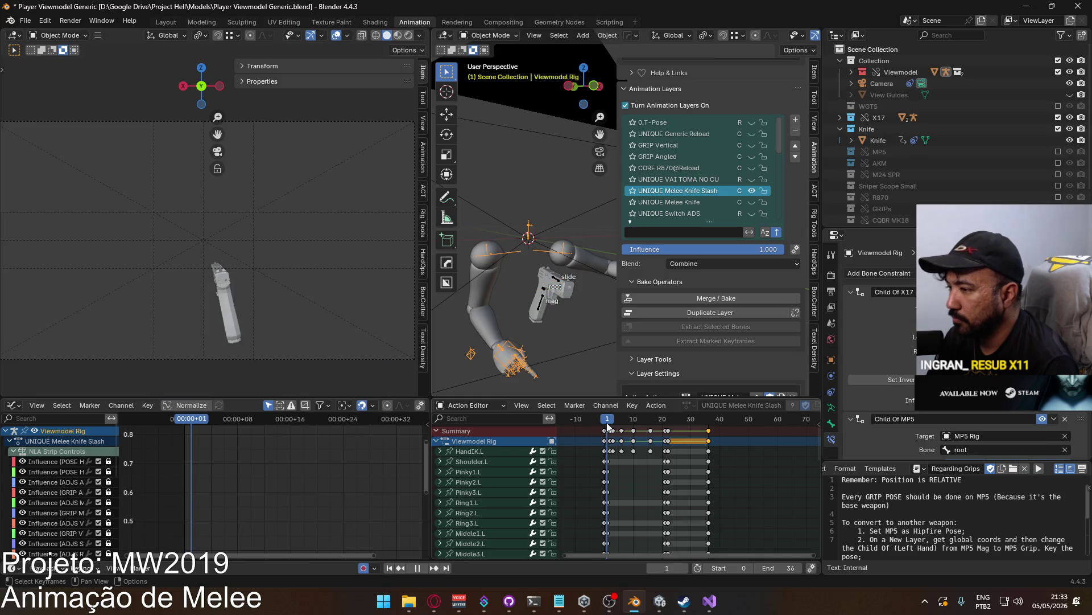